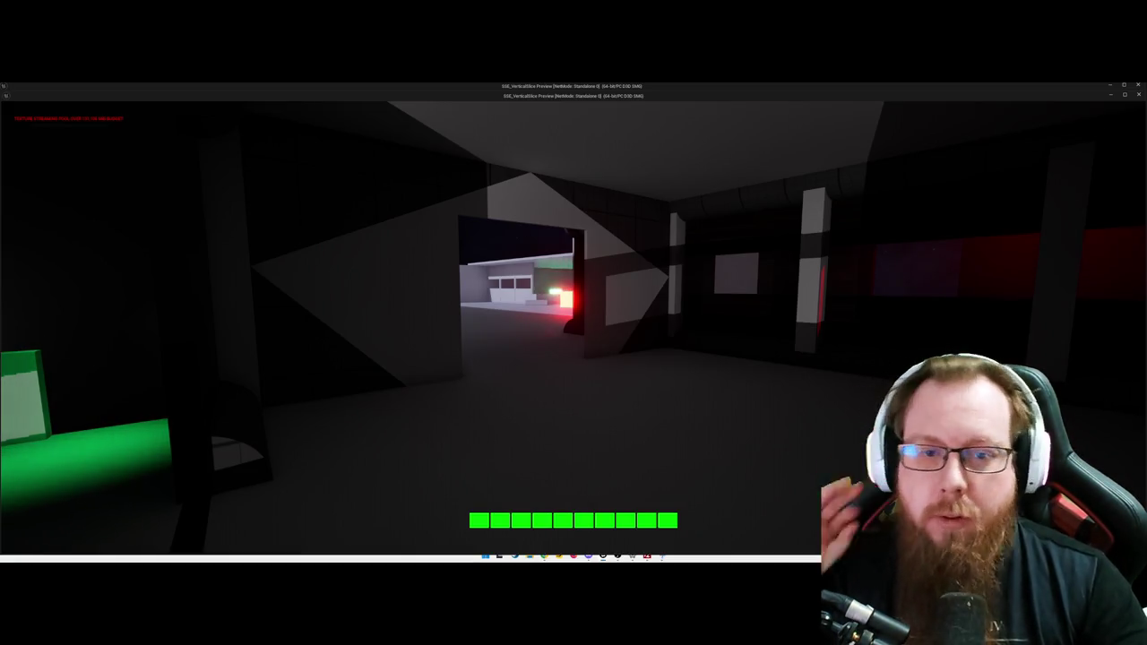
Step: Walk through the doorway to the glowing cube and back, then pause and quit the preview
{"action": "key", "text": "w"}
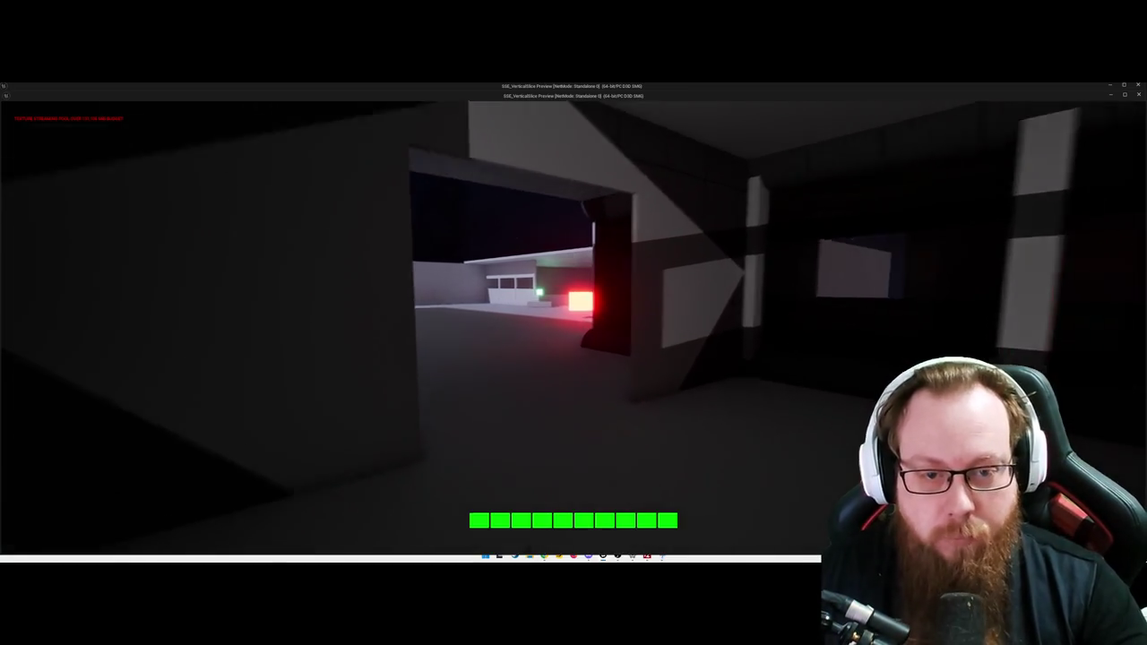
{"action": "key", "text": "w"}
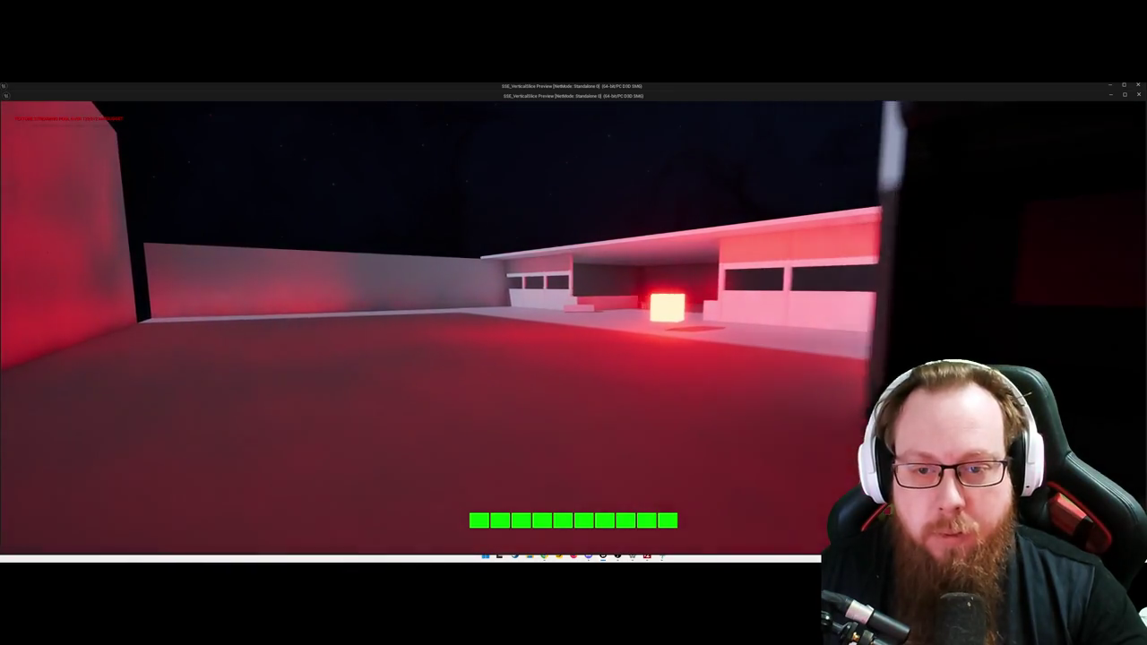
{"action": "key", "text": "w"}
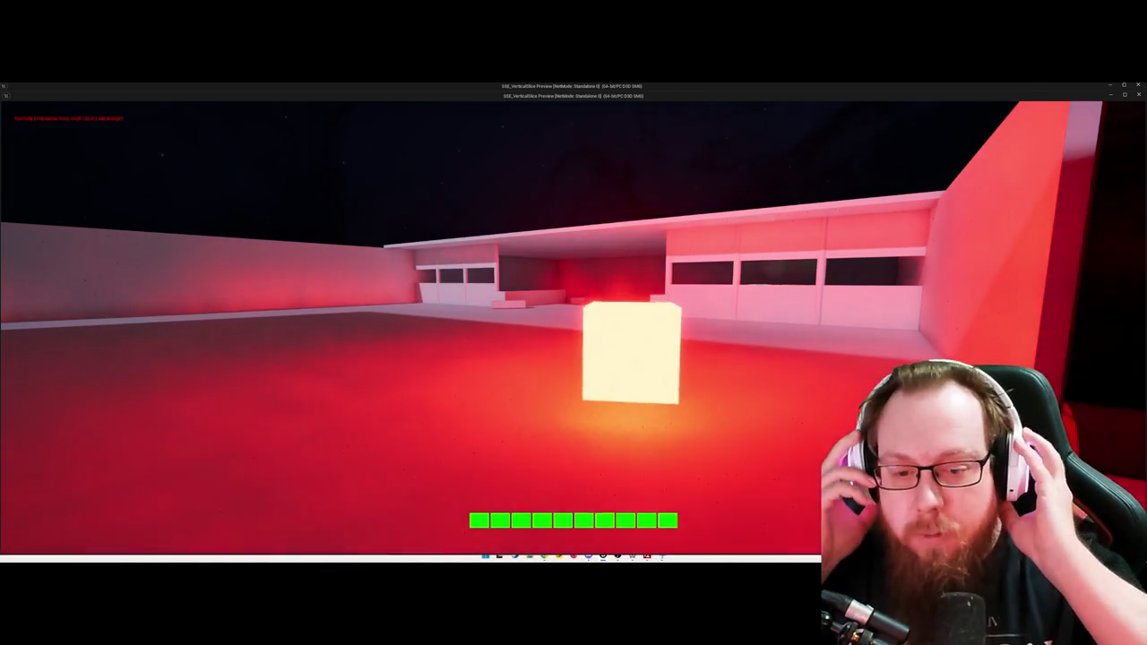
{"action": "key", "text": "w"}
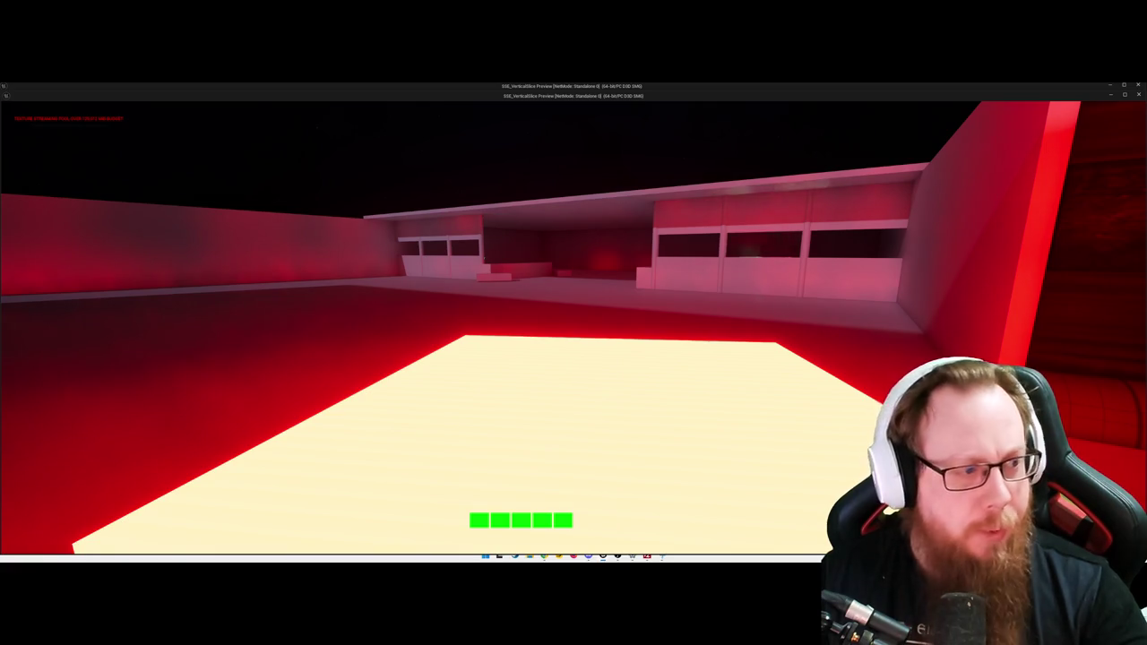
{"action": "key", "text": "s"}
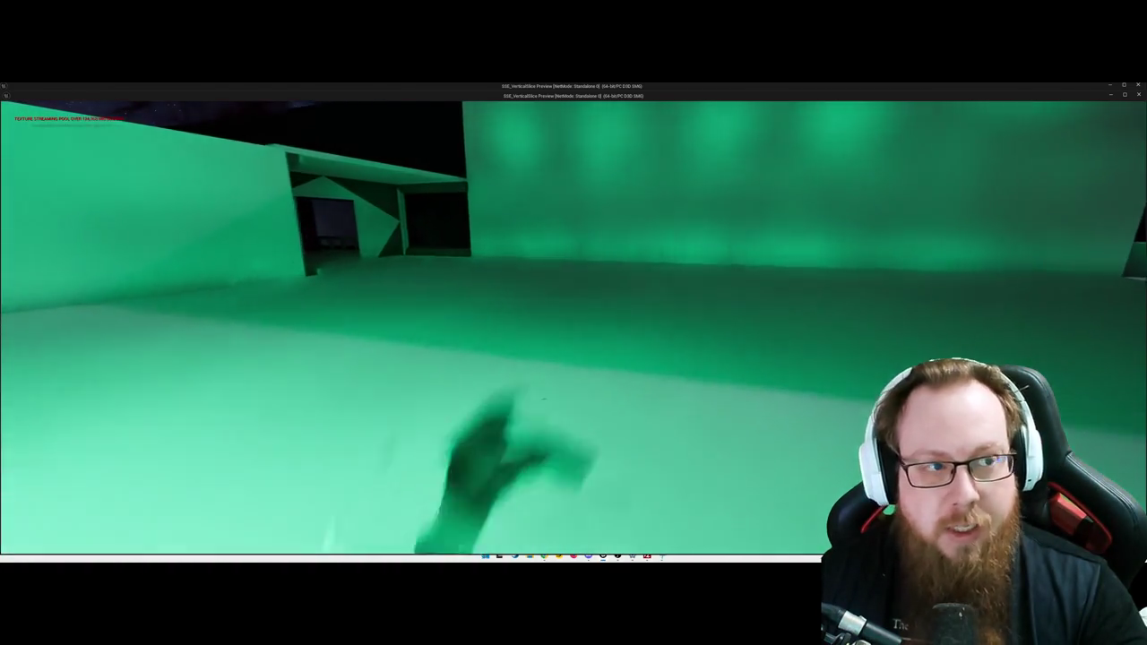
{"action": "key", "text": "Escape"}
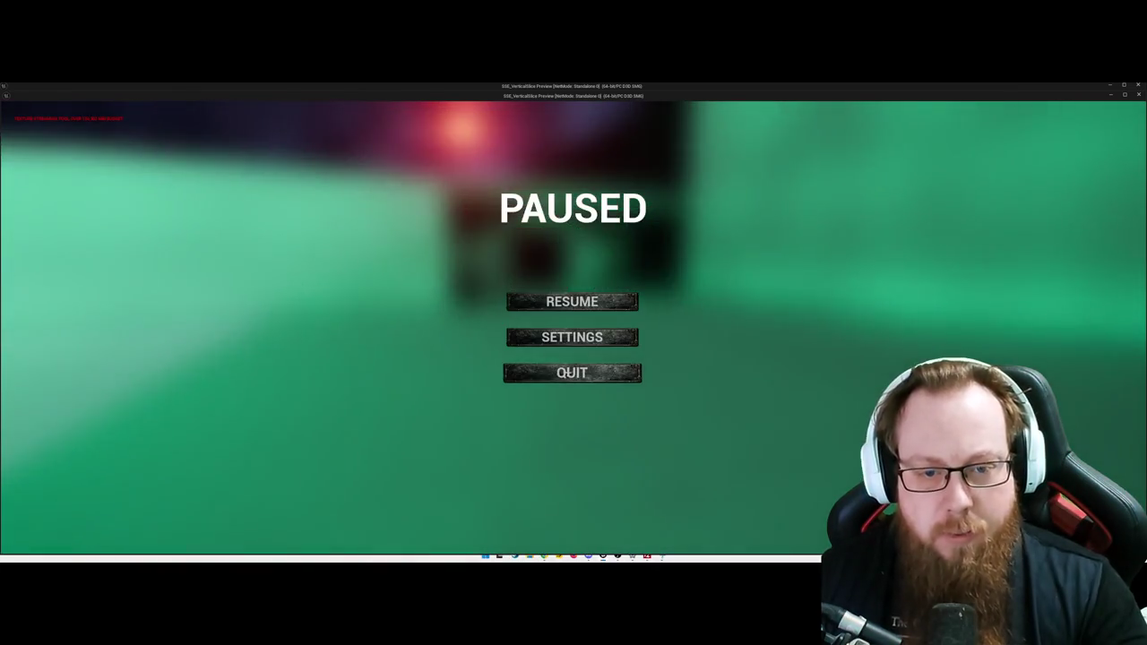
{"action": "left_click", "coordinate": [516, 372]}
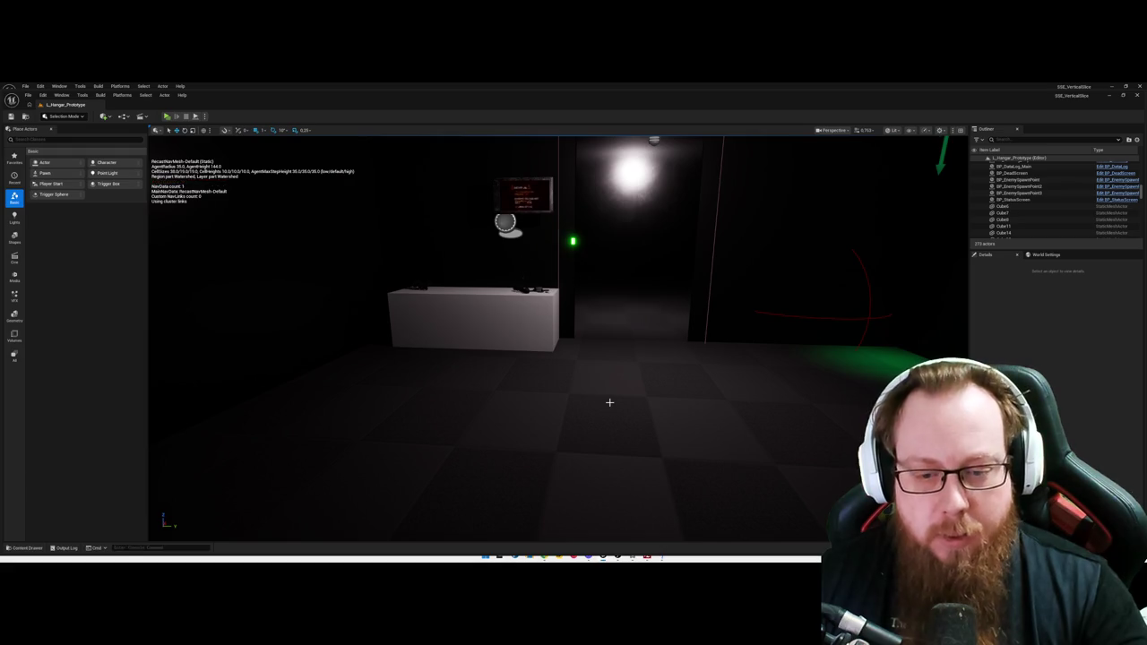
Step: Open the Content Drawer at Content > LevelPrototyping > UI with Ctrl+Space
{"action": "key", "text": "ctrl+space"}
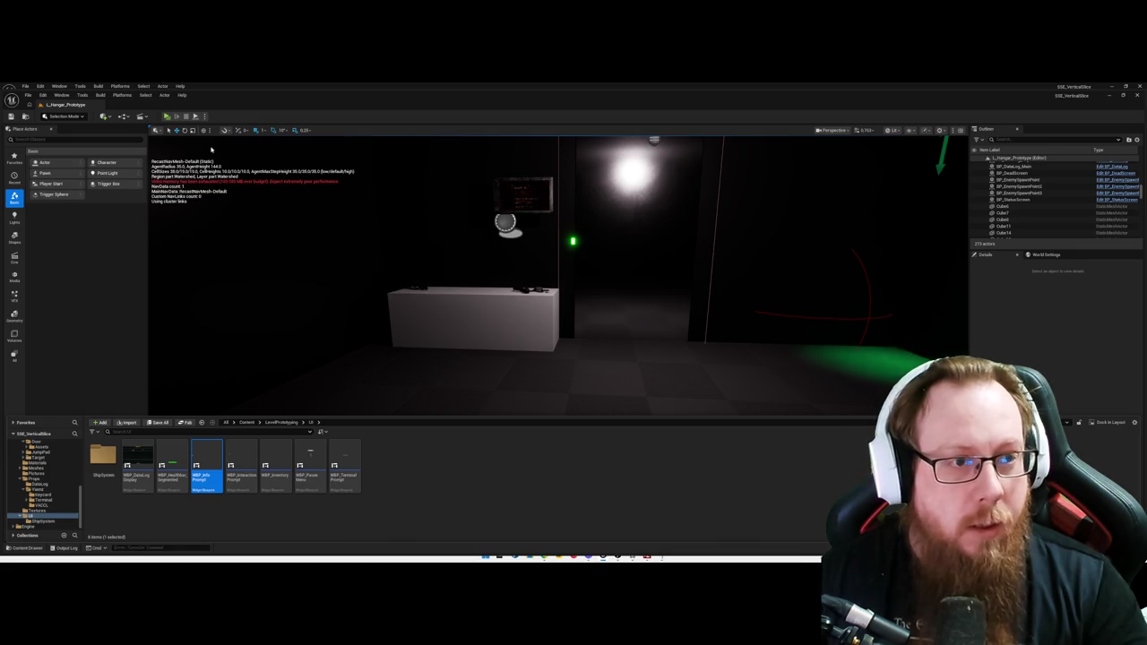
Step: Close the Content Drawer and switch to the BP_FirstPersonCharacter Event Graph
{"action": "left_click", "coordinate": [514, 145]}
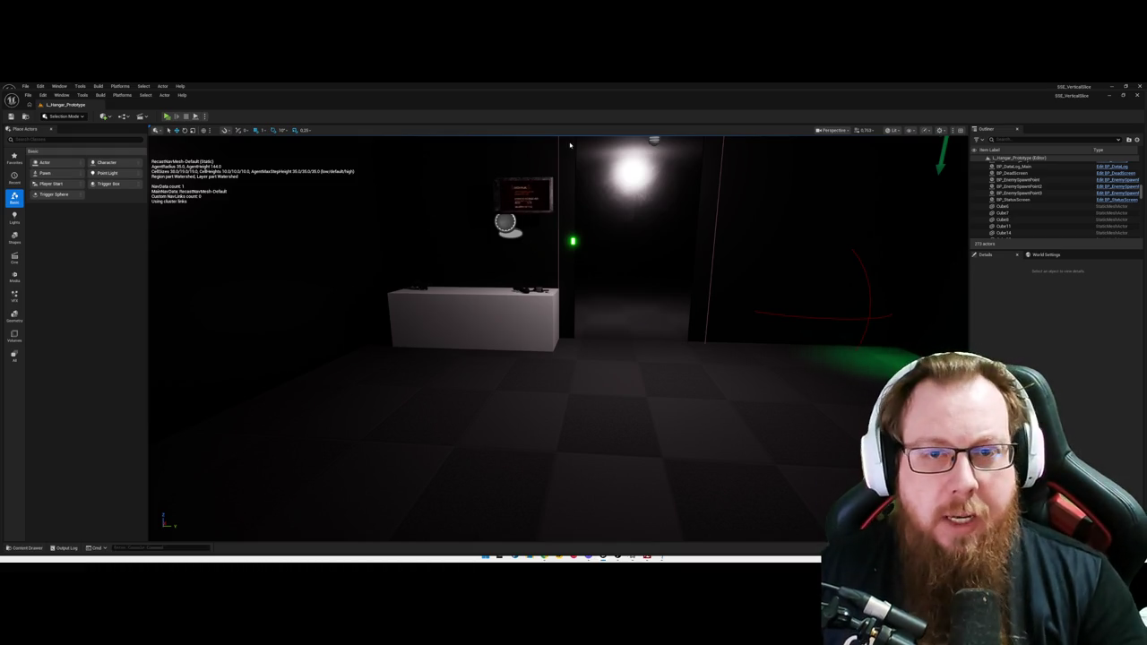
{"action": "key", "text": "alt+Tab"}
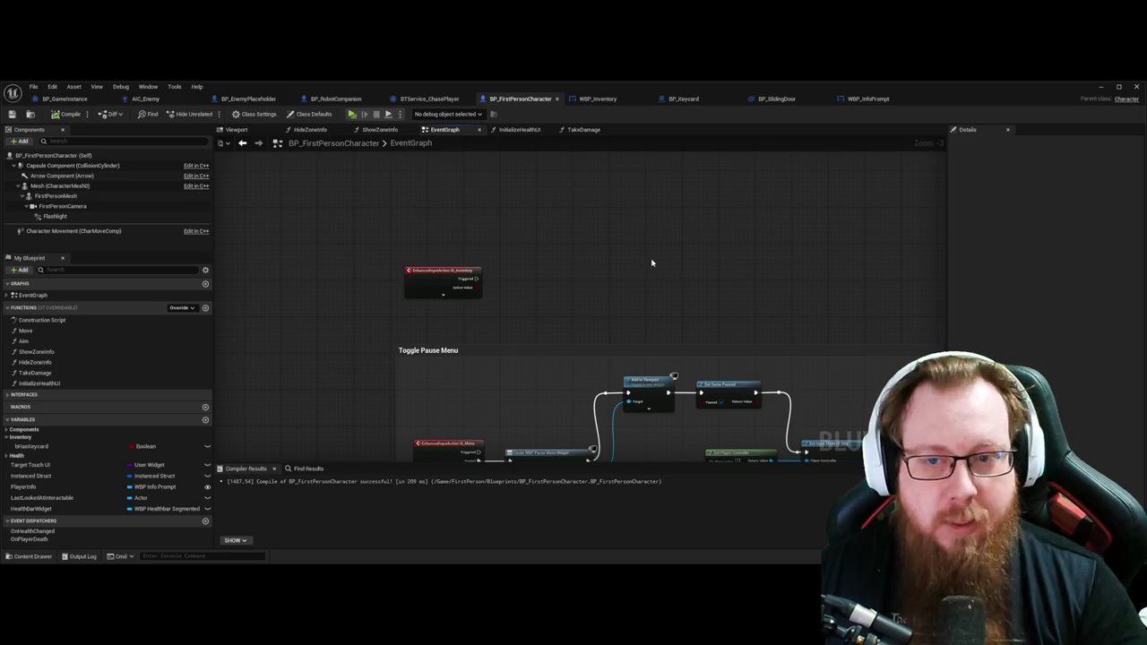
Step: Review the Toggle Pause Menu nodes, then minimize the Blueprint and frame the Technical Log tablet
{"action": "left_click_drag", "start_coordinate": [738, 277], "coordinate": [424, 209]}
{"action": "mouse_move", "coordinate": [358, 179]}
{"action": "left_mouse_down"}
{"action": "mouse_move", "coordinate": [658, 271]}
{"action": "mouse_move", "coordinate": [617, 284]}
{"action": "left_mouse_up"}
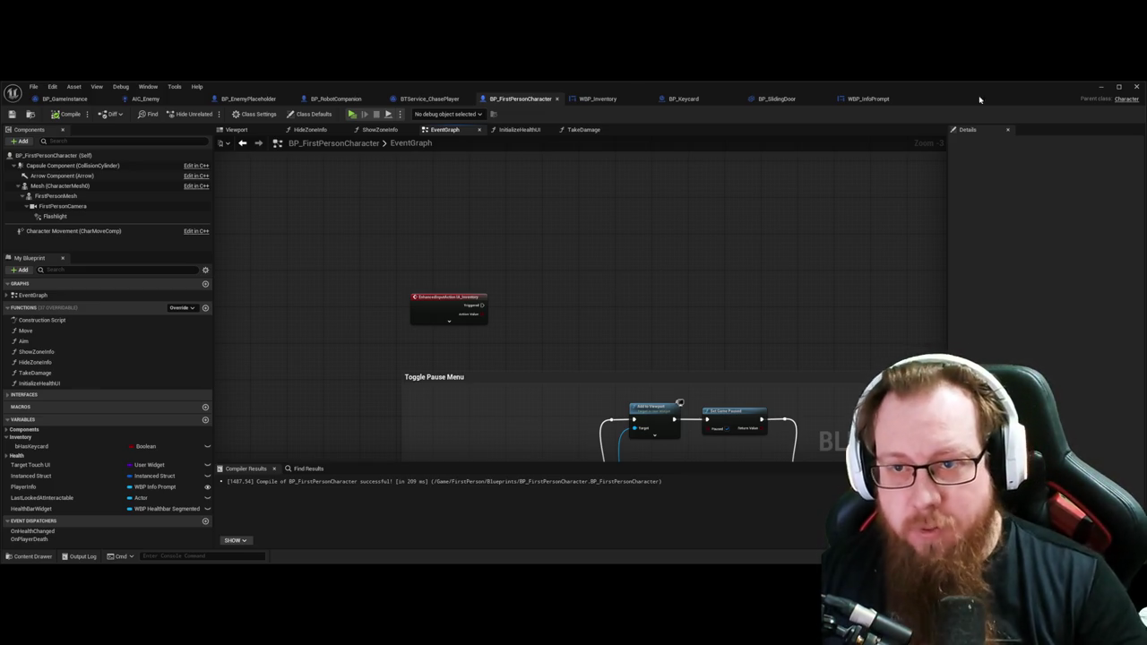
{"action": "left_click", "coordinate": [1101, 87]}
{"action": "mouse_move", "coordinate": [555, 341]}
{"action": "left_mouse_down"}
{"action": "mouse_move", "coordinate": [537, 332]}
{"action": "mouse_move", "coordinate": [573, 331]}
{"action": "mouse_move", "coordinate": [556, 359]}
{"action": "mouse_move", "coordinate": [598, 316]}
{"action": "left_mouse_up"}
{"action": "left_click", "coordinate": [574, 430]}
{"action": "key", "text": "f"}
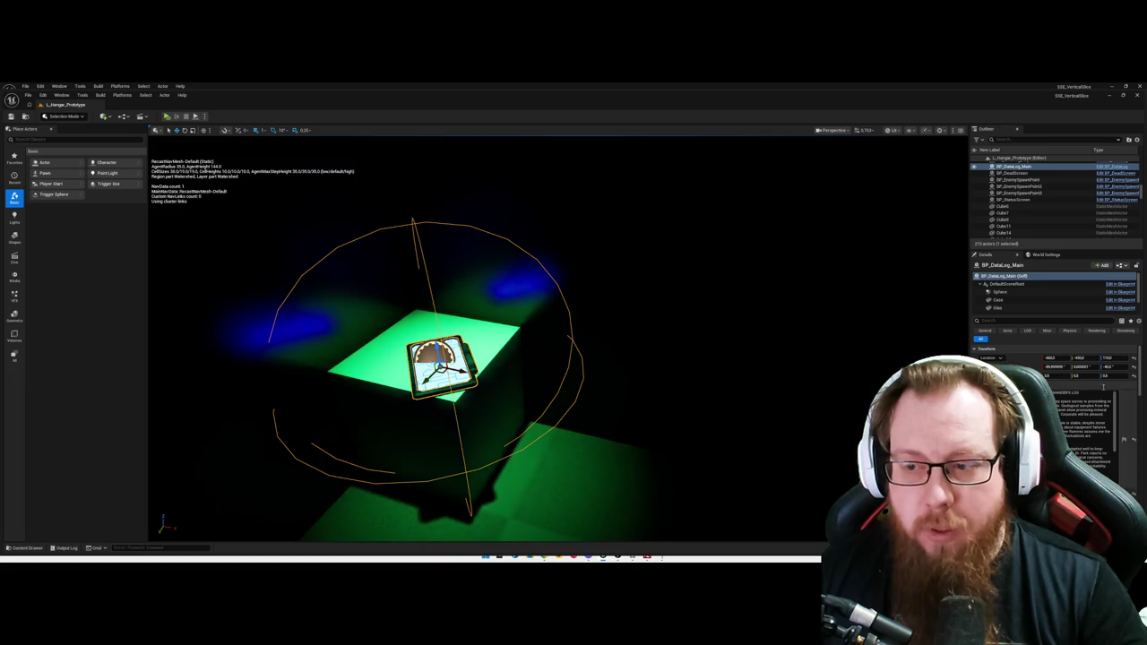
{"action": "mouse_move", "coordinate": [617, 402]}
{"action": "left_mouse_down"}
{"action": "mouse_move", "coordinate": [595, 395]}
{"action": "mouse_move", "coordinate": [632, 396]}
{"action": "mouse_move", "coordinate": [569, 415]}
{"action": "left_mouse_up"}
{"action": "left_click", "coordinate": [594, 395]}
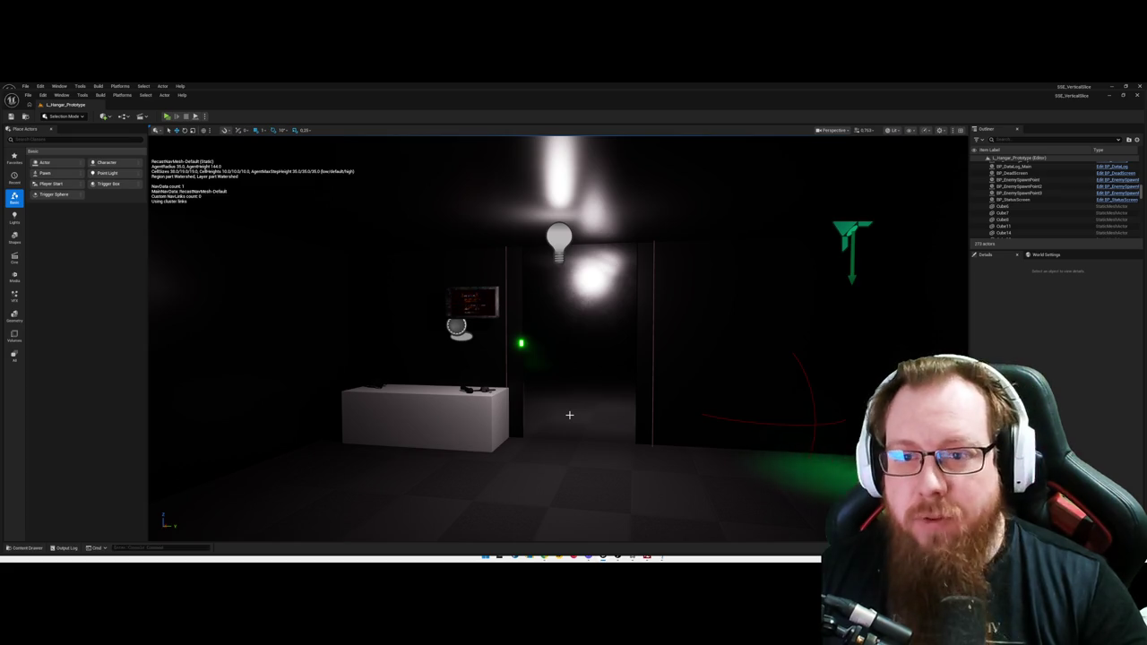
{"action": "mouse_move", "coordinate": [583, 403]}
{"action": "left_mouse_down"}
{"action": "mouse_move", "coordinate": [545, 403]}
{"action": "mouse_move", "coordinate": [558, 403]}
{"action": "left_mouse_up"}
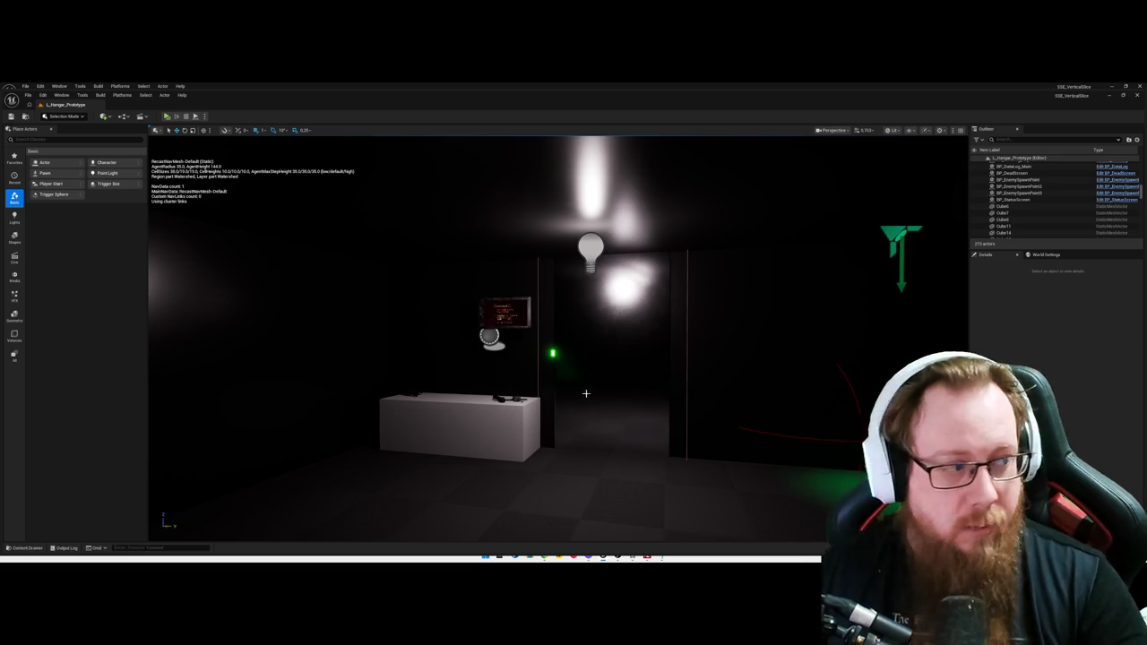
{"action": "mouse_move", "coordinate": [586, 393]}
{"action": "left_mouse_down"}
{"action": "mouse_move", "coordinate": [502, 354]}
{"action": "mouse_move", "coordinate": [500, 414]}
{"action": "mouse_move", "coordinate": [538, 405]}
{"action": "left_mouse_up"}
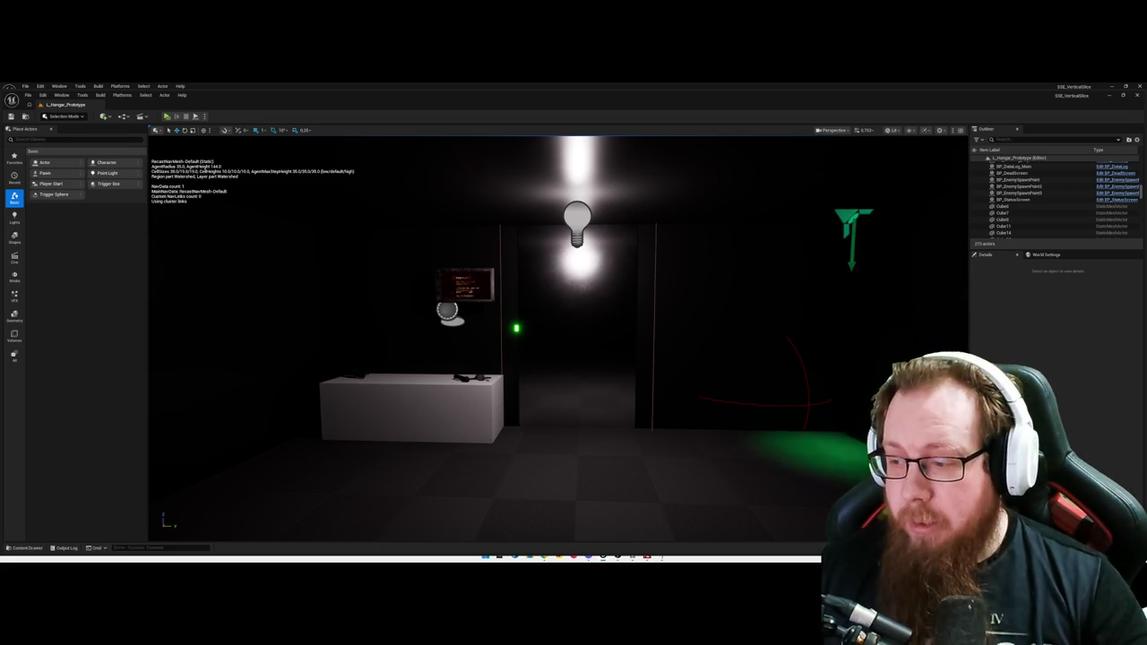
{"action": "key", "text": "p"}
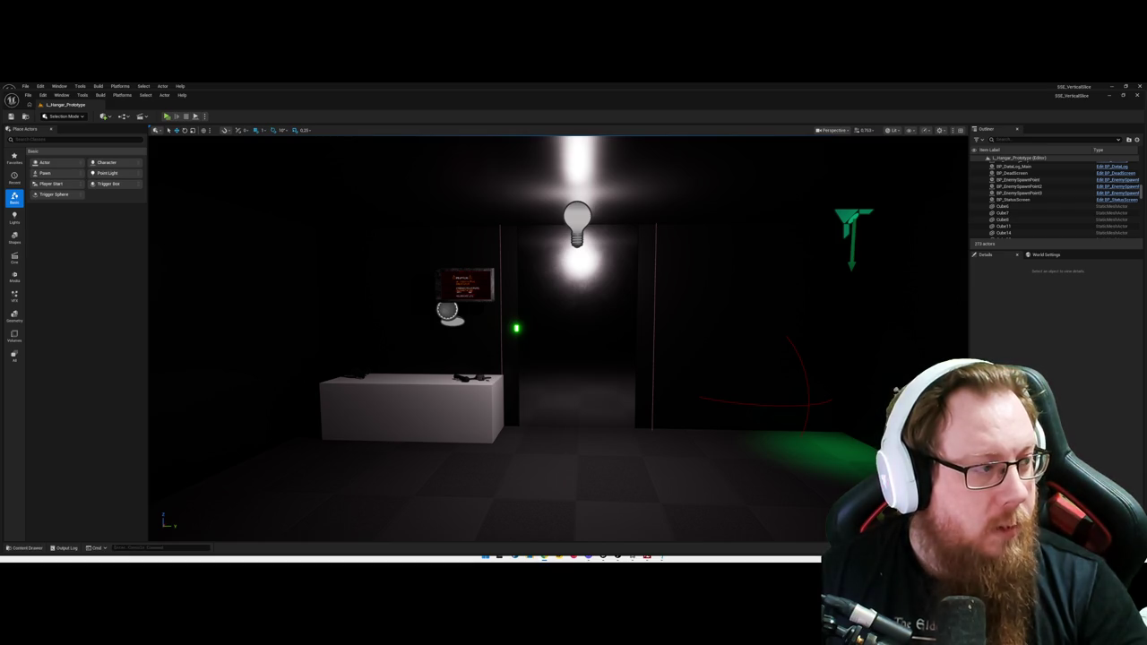
{"action": "key", "text": "p"}
{"action": "key", "text": "w"}
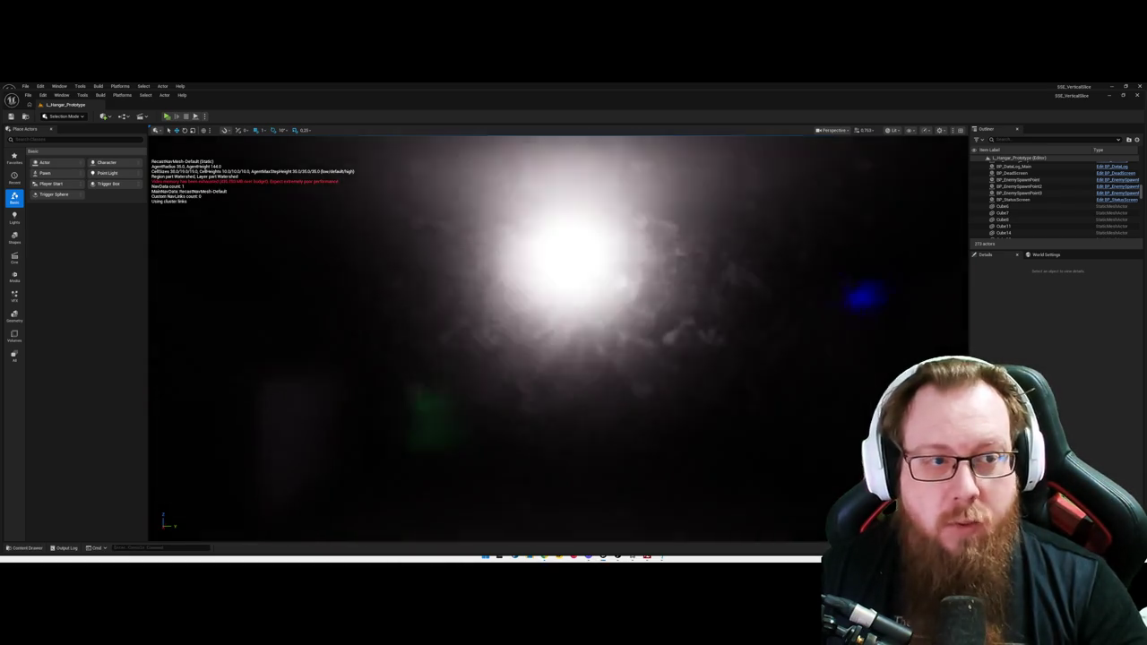
Step: Fly the viewport past the tilted crate to view the green-floored room
{"action": "key", "text": "w"}
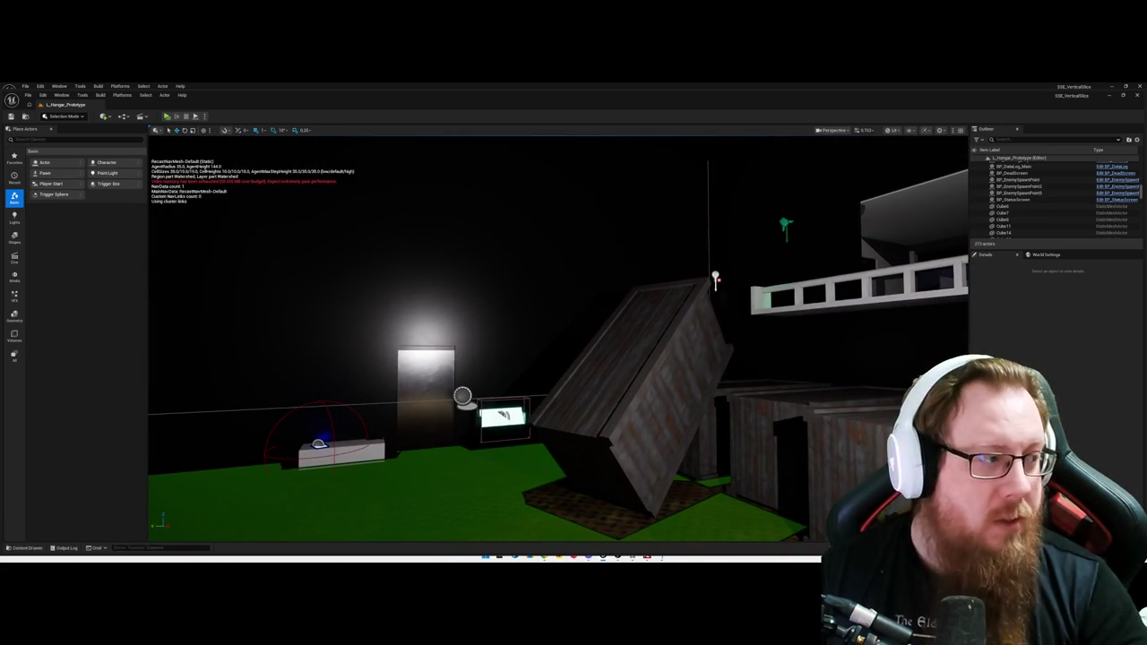
{"action": "key", "text": "e"}
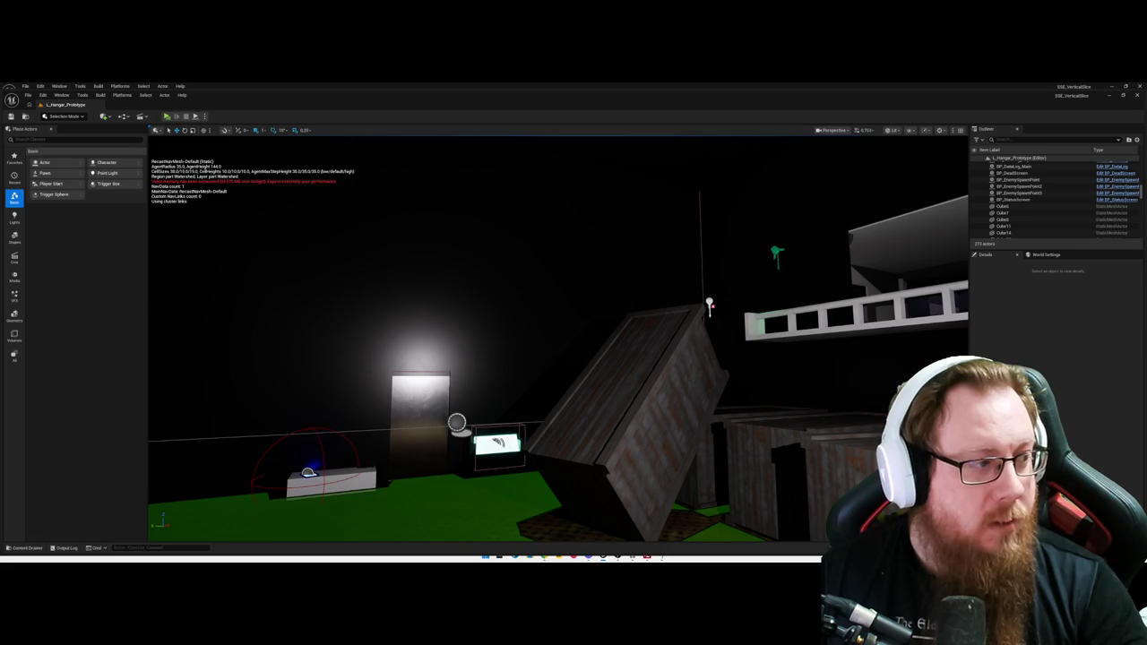
{"action": "key", "text": "w"}
{"action": "left_click_drag", "start_coordinate": [649, 400], "coordinate": [610, 434]}
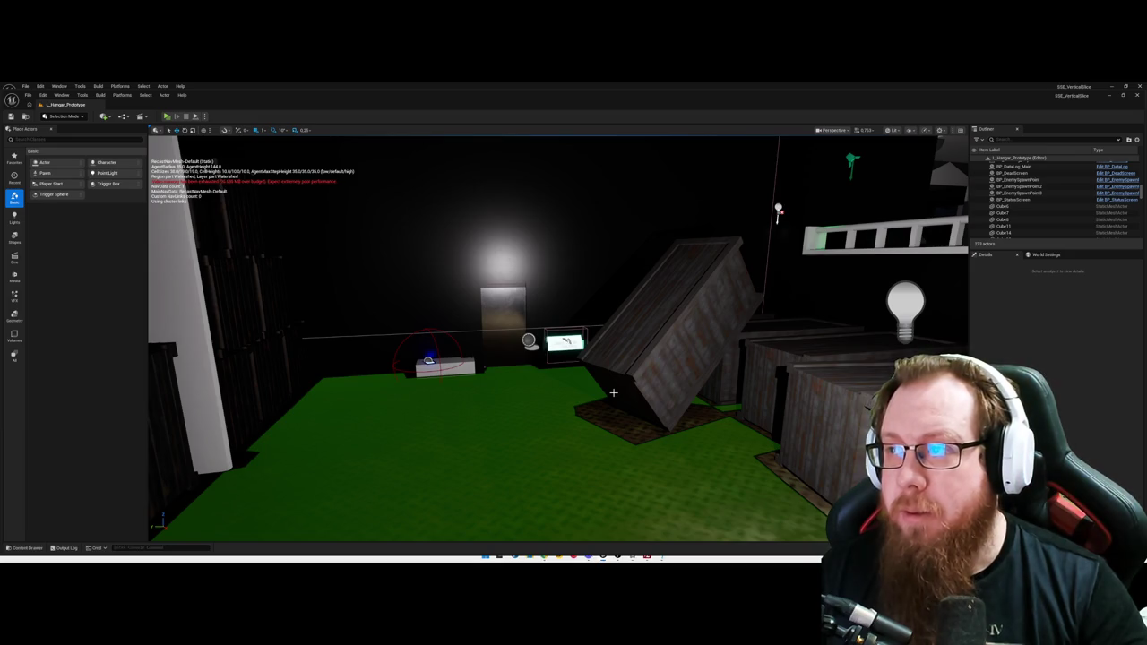
Step: Open WBP_Inventory from the Content Drawer and select its Scroll Box
{"action": "key", "text": "ctrl+space"}
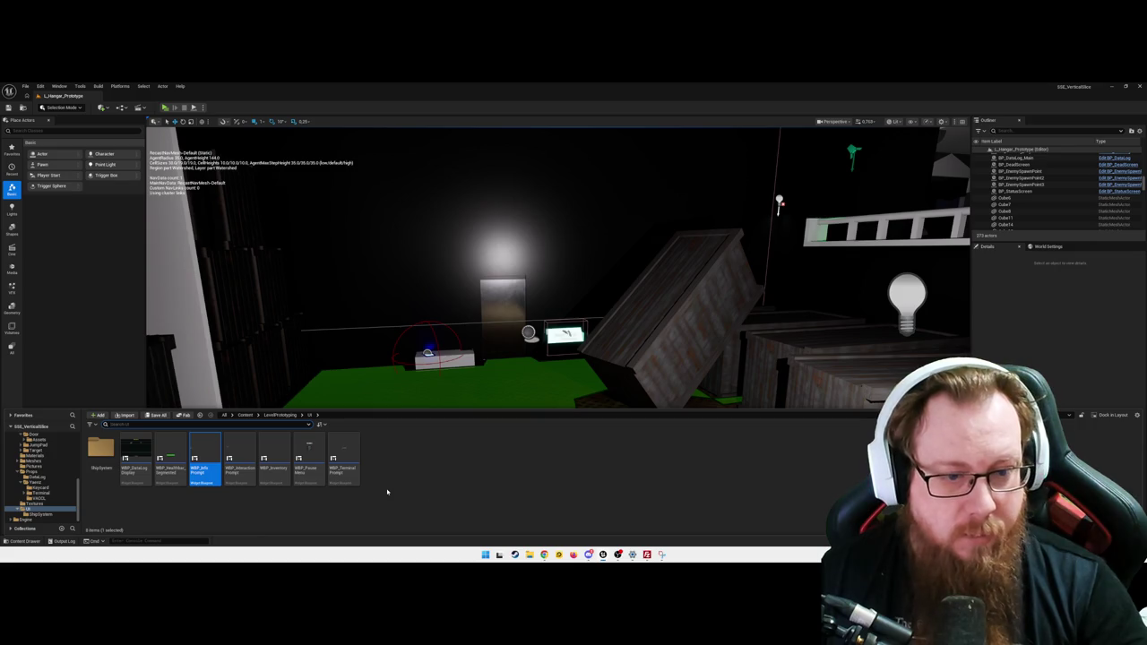
{"action": "double_click", "coordinate": [271, 461]}
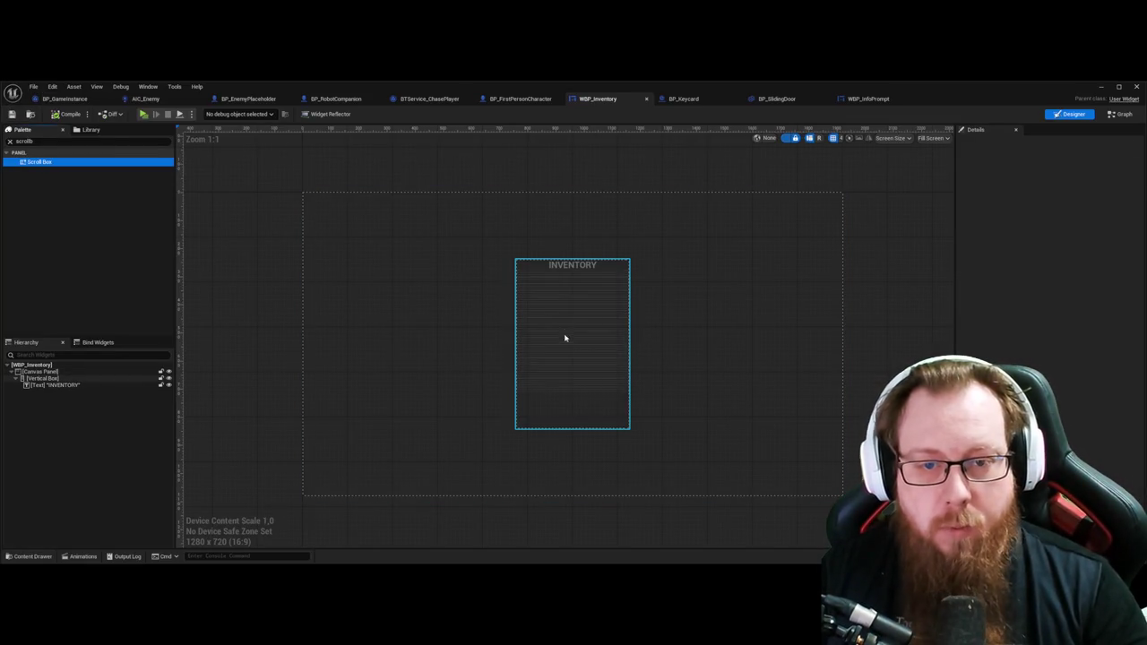
{"action": "left_click", "coordinate": [566, 335]}
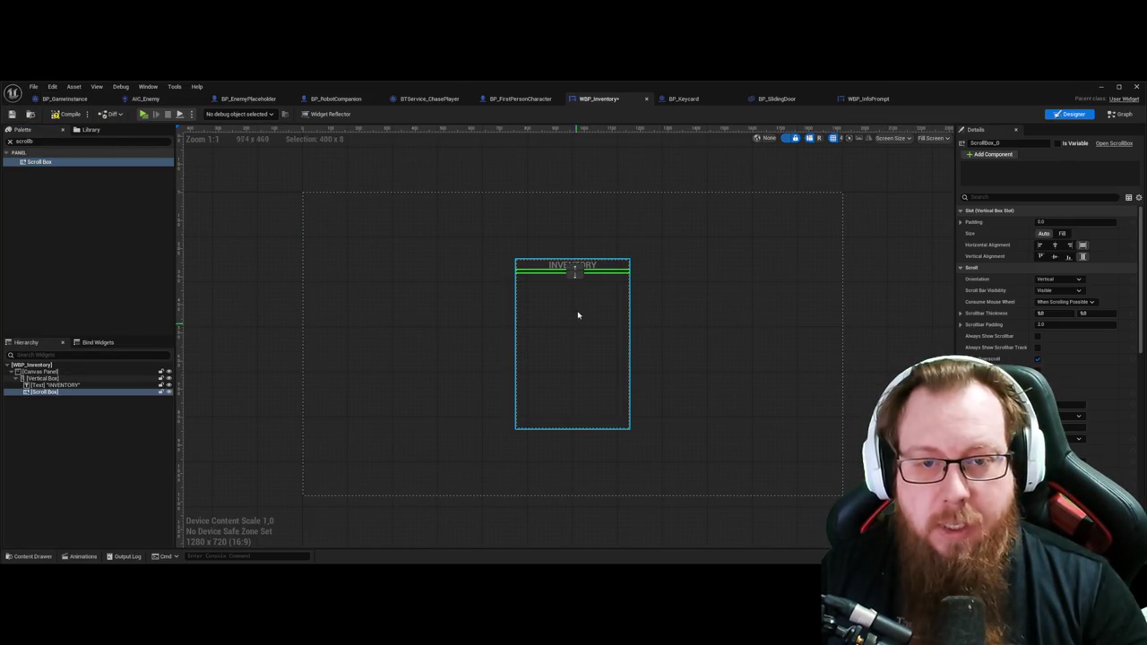
Step: Rename the scroll box to SB_InventoryList, deselect it, and shrink the widget editor
{"action": "left_click", "coordinate": [1029, 145]}
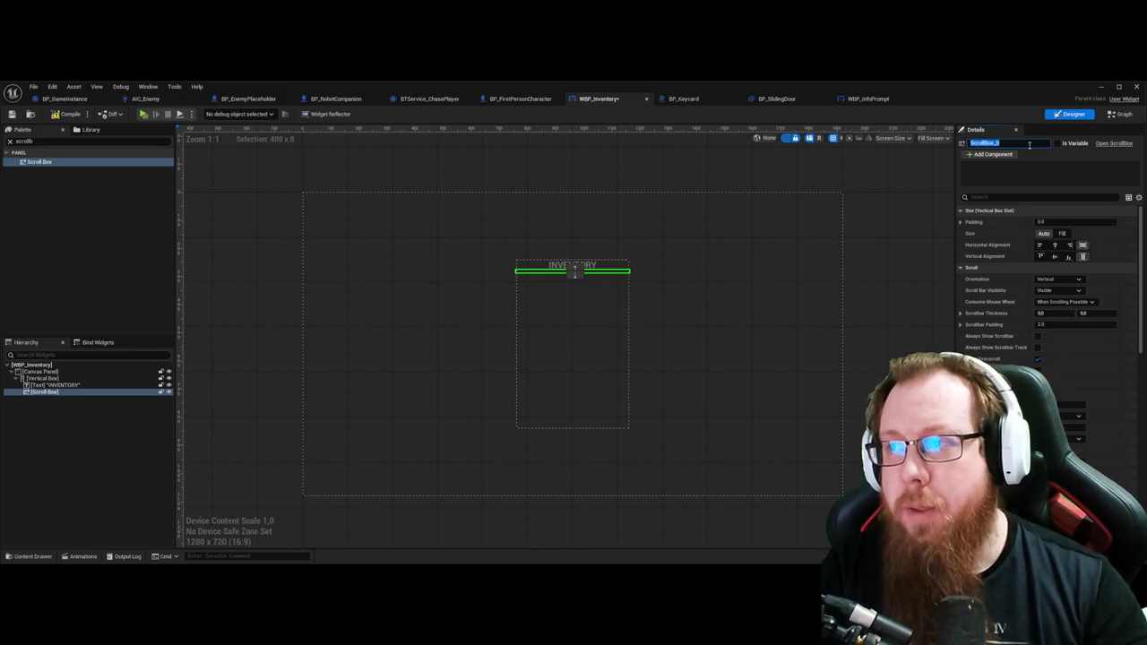
{"action": "type", "text": "SB_InventoryList"}
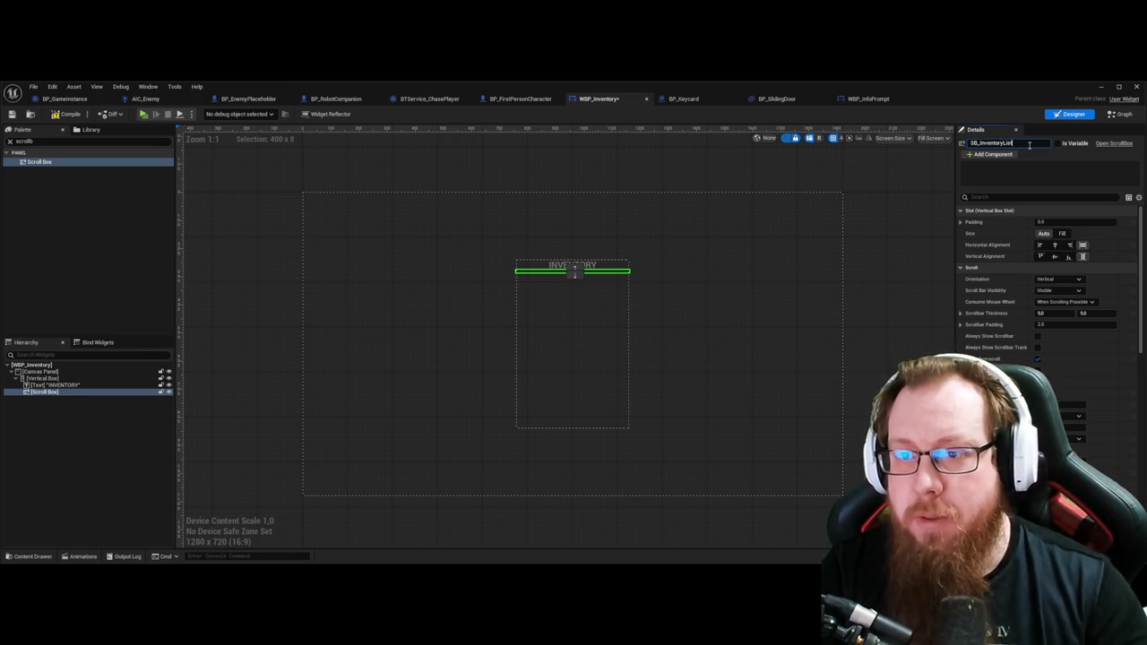
{"action": "key", "text": "Return"}
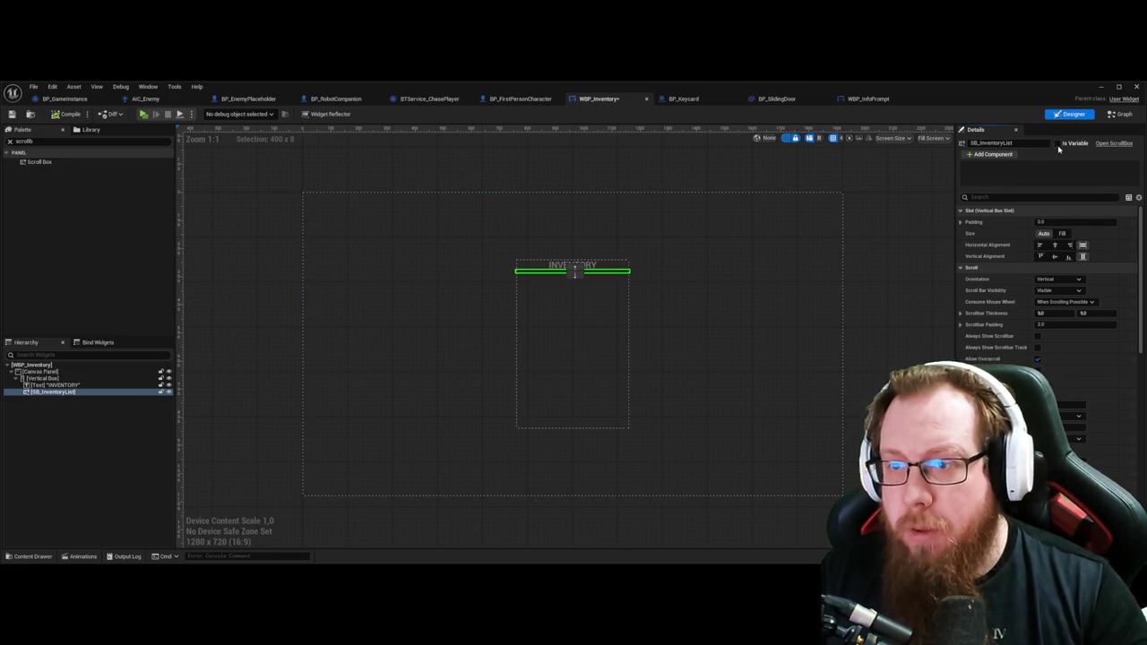
{"action": "left_click", "coordinate": [244, 316]}
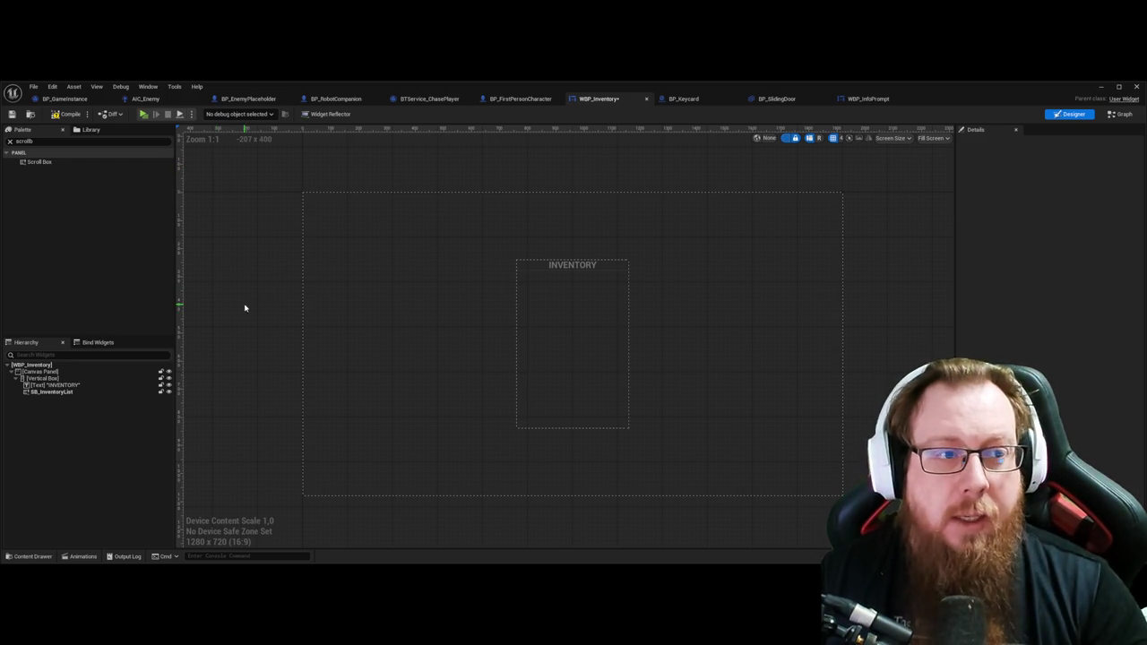
{"action": "key", "text": "super+Down"}
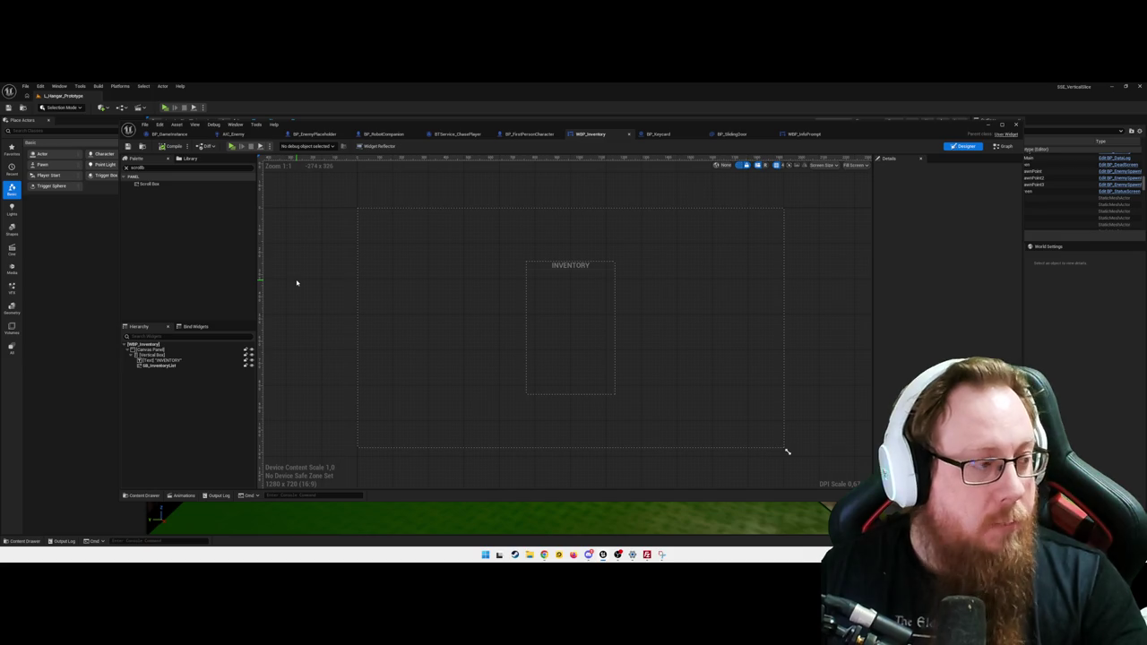
Step: Restore the WBP_Inventory widget editor to full screen
{"action": "key", "text": "super+Up"}
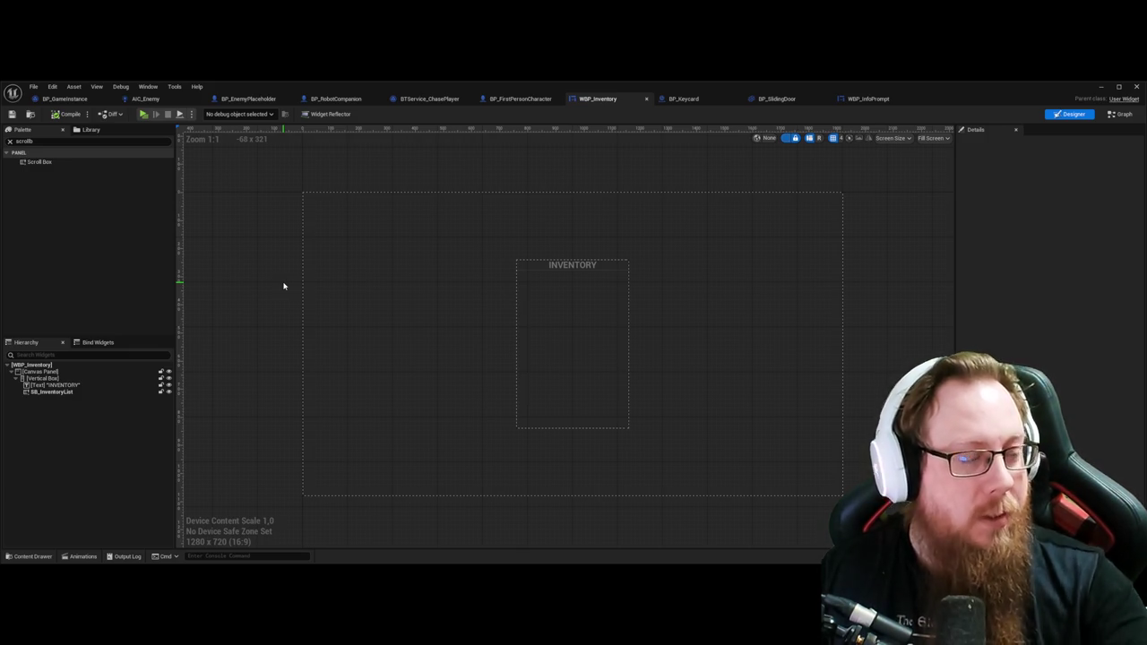
{"action": "left_click", "coordinate": [569, 346]}
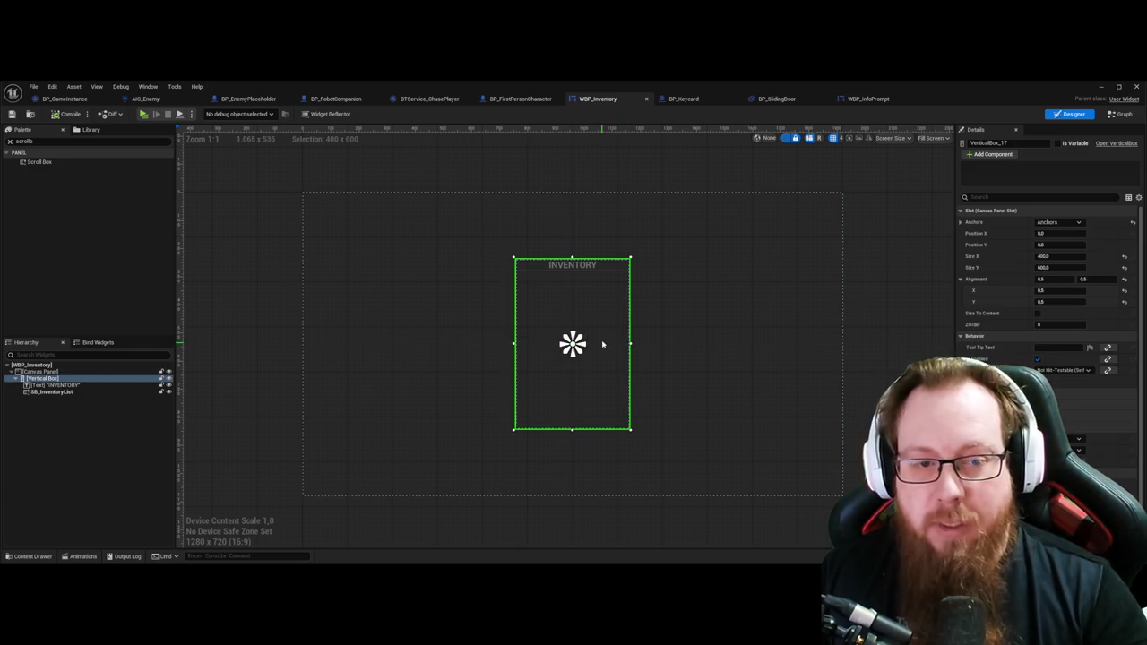
{"action": "left_click", "coordinate": [51, 392]}
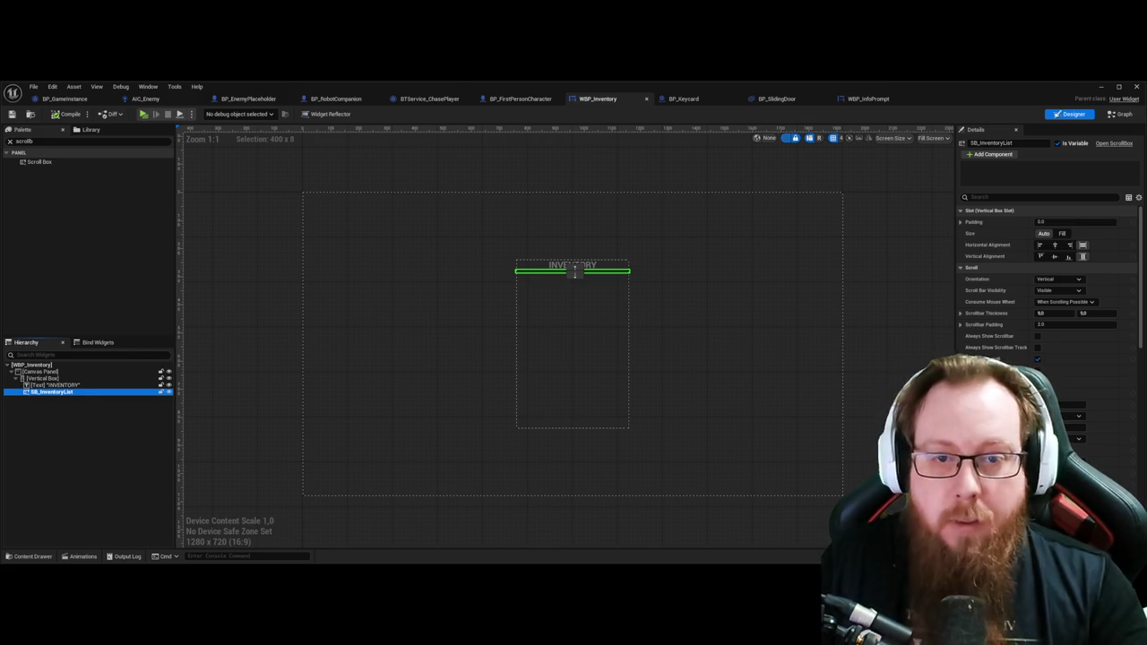
Step: Deselect the scroll box, save WBP_Inventory with Ctrl+S, and open the UI folder's Content Drawer
{"action": "left_click", "coordinate": [909, 356]}
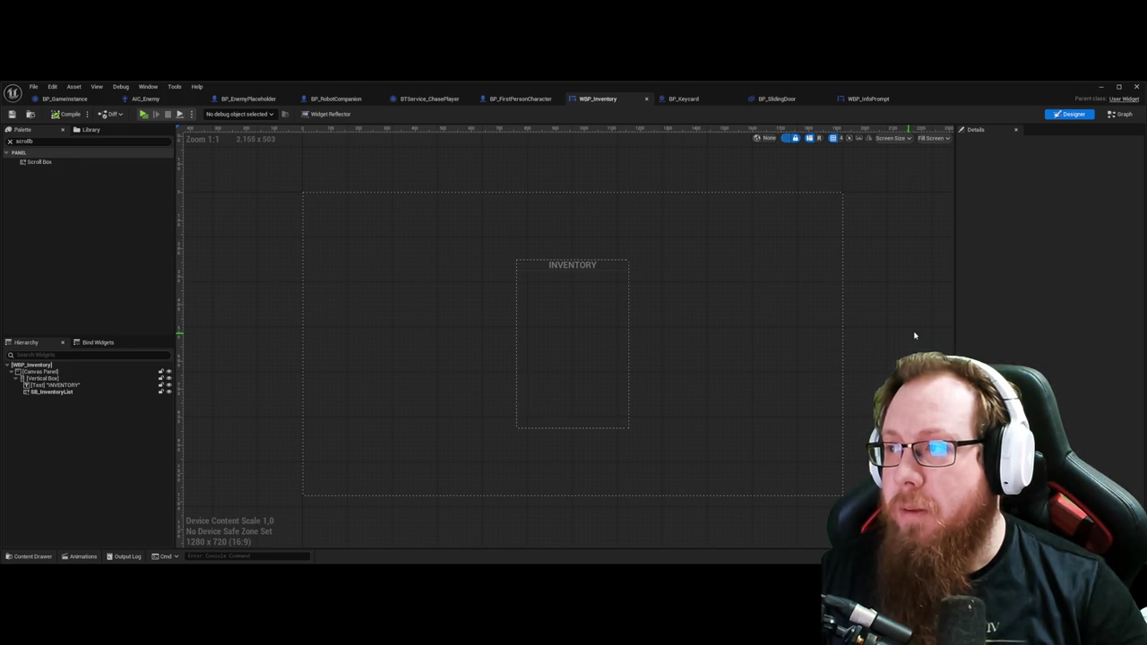
{"action": "left_click", "coordinate": [968, 323]}
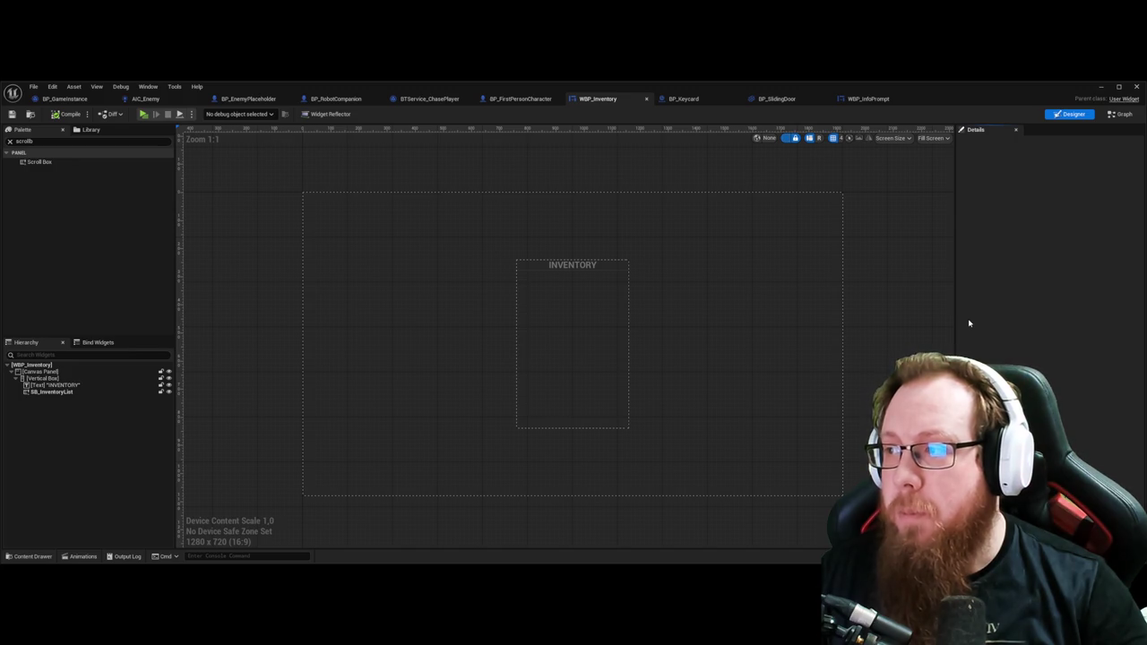
{"action": "key", "text": "ctrl+s"}
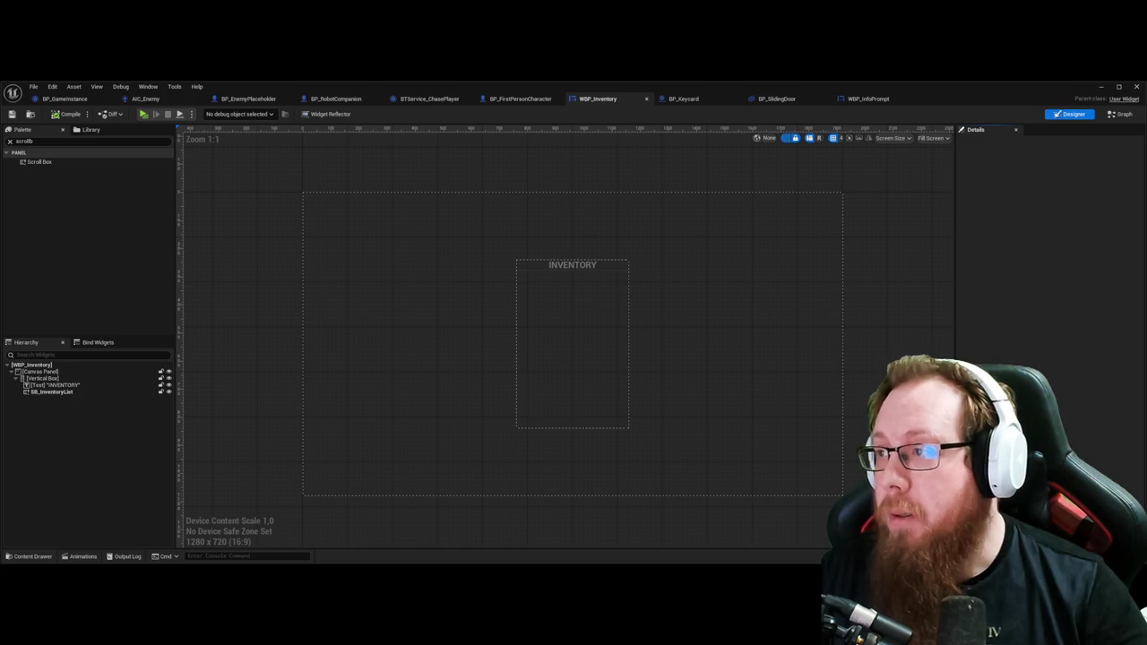
{"action": "key", "text": "ctrl+space"}
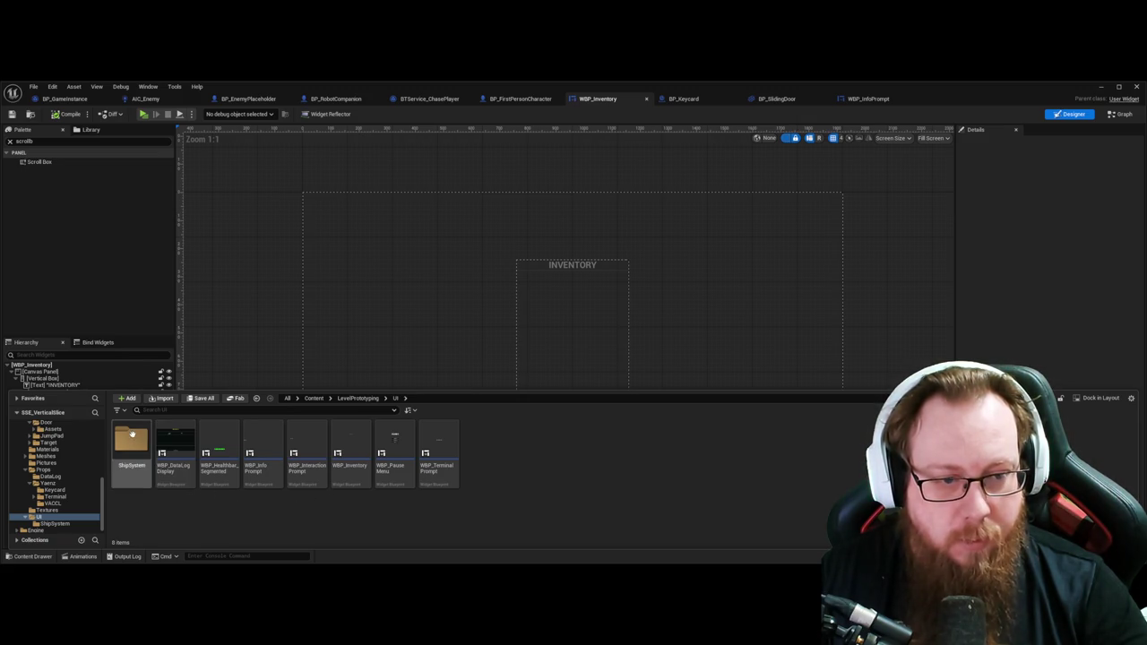
Step: Create a new folder named Inventory in the UI folder
{"action": "double_click", "coordinate": [131, 442]}
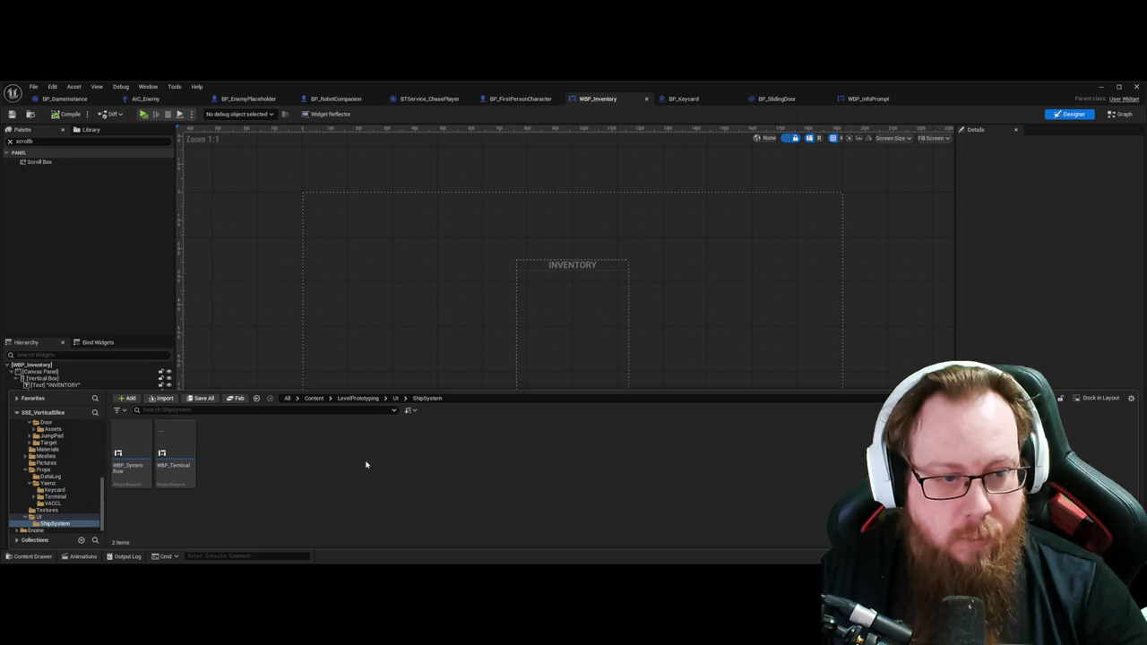
{"action": "key", "text": "alt+Left"}
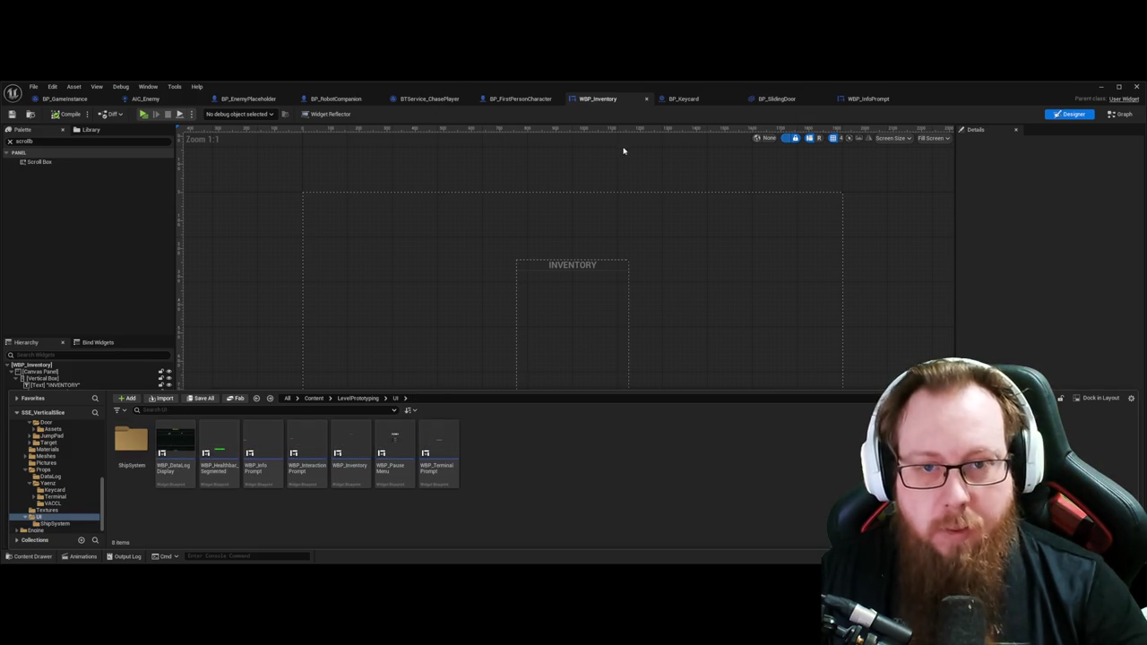
{"action": "key", "text": "ctrl+shift+n"}
{"action": "type", "text": "Inventory"}
{"action": "key", "text": "Return"}
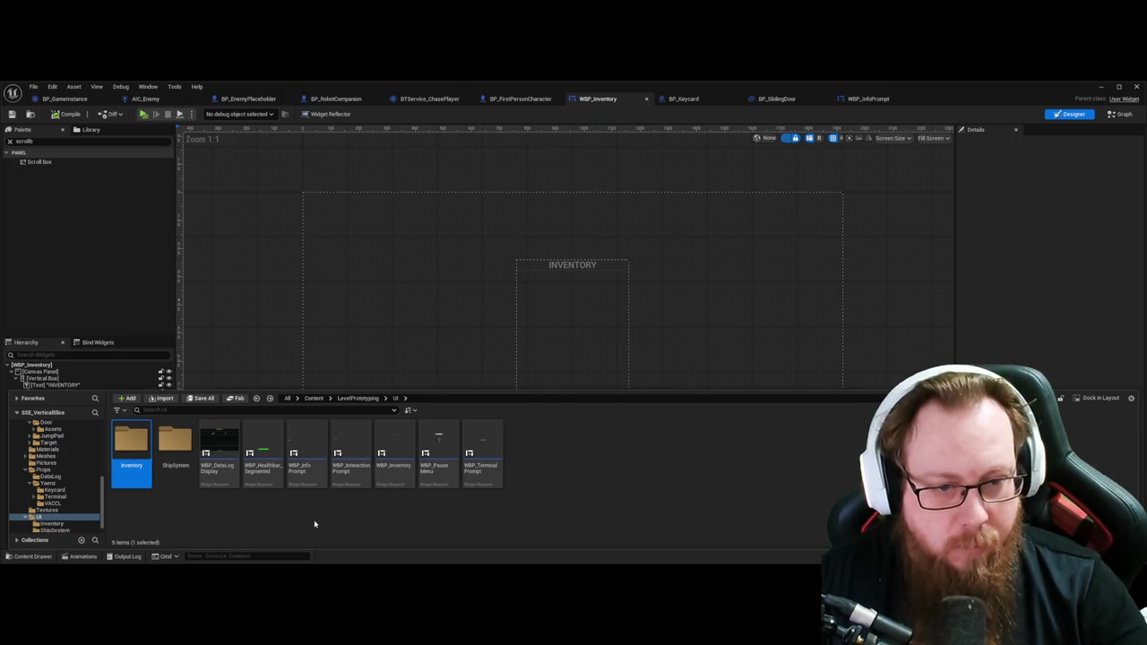
{"action": "left_click", "coordinate": [330, 516]}
Step: Close the WBP_Inventory editor tab and reopen the Content Drawer to WBP_Inventory
{"action": "left_click_drag", "start_coordinate": [395, 453], "coordinate": [122, 437]}
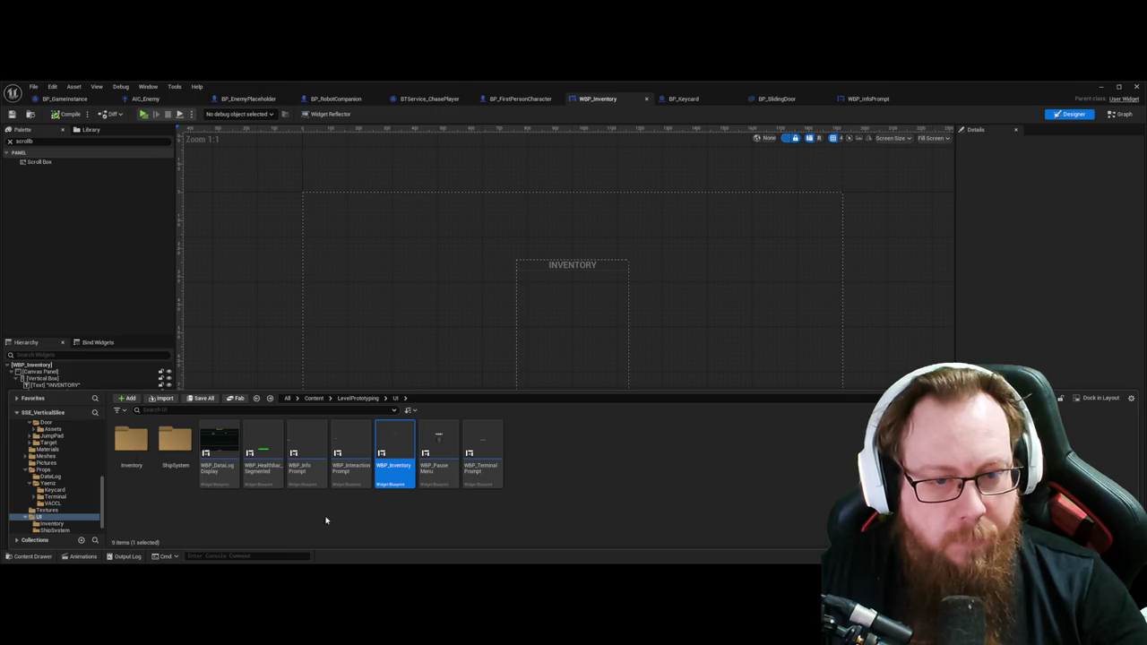
{"action": "middle_click", "coordinate": [610, 101]}
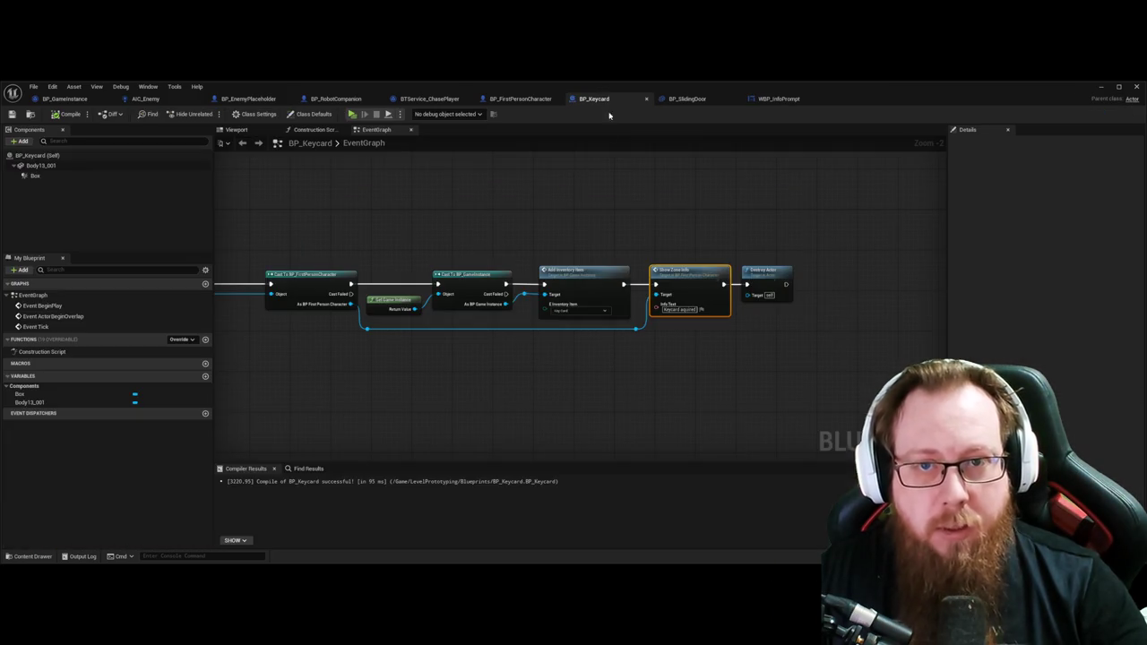
{"action": "key", "text": "ctrl+space"}
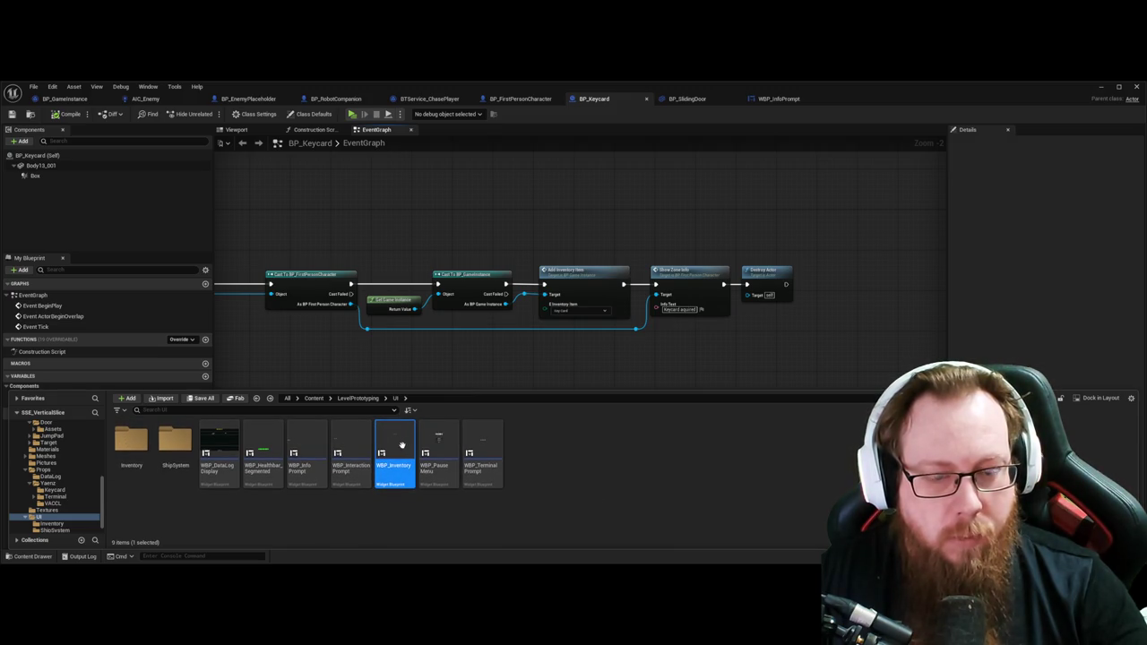
{"action": "right_click", "coordinate": [401, 445]}
{"action": "mouse_move", "coordinate": [467, 281]}
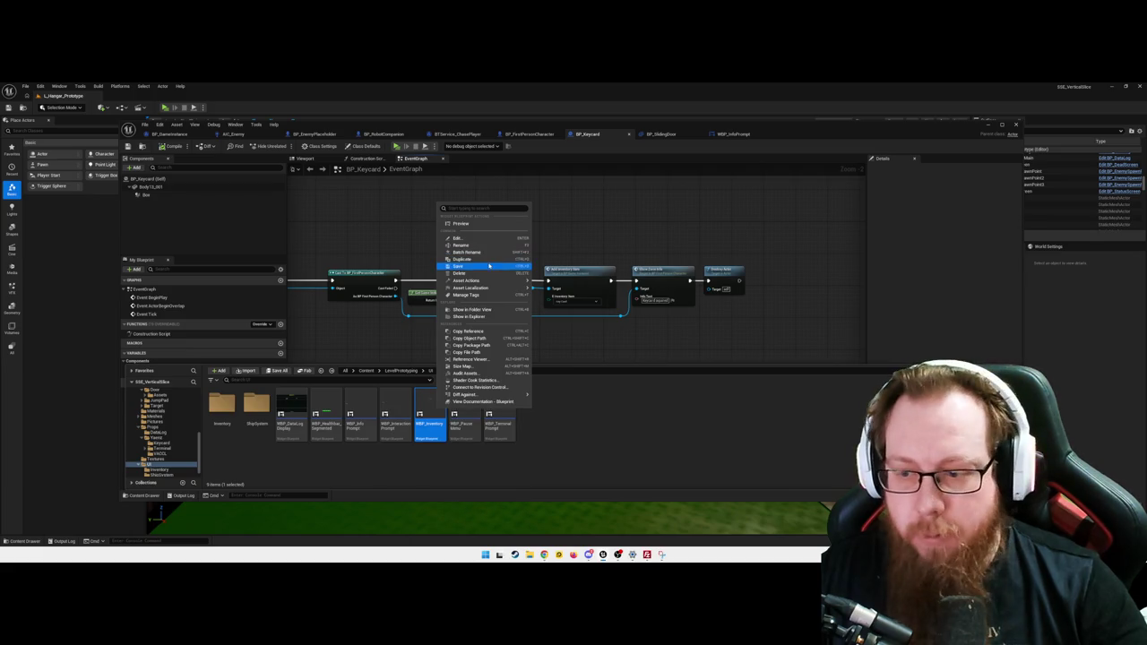
{"action": "left_click", "coordinate": [763, 421]}
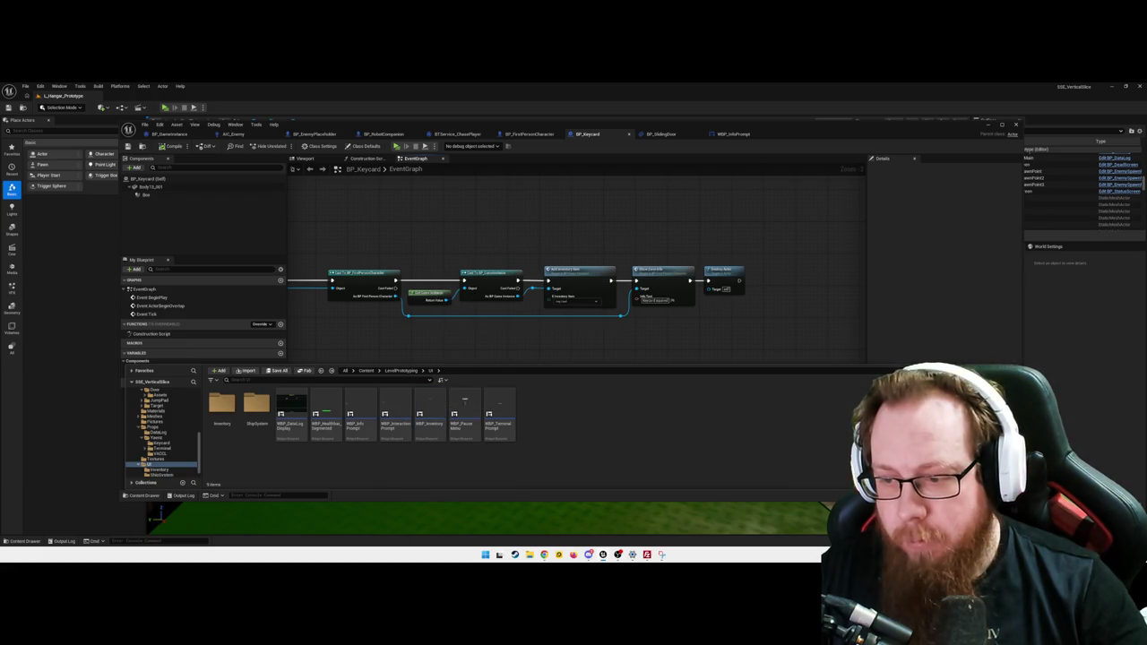
{"action": "key", "text": "ctrl+space"}
{"action": "key", "text": "ctrl+space"}
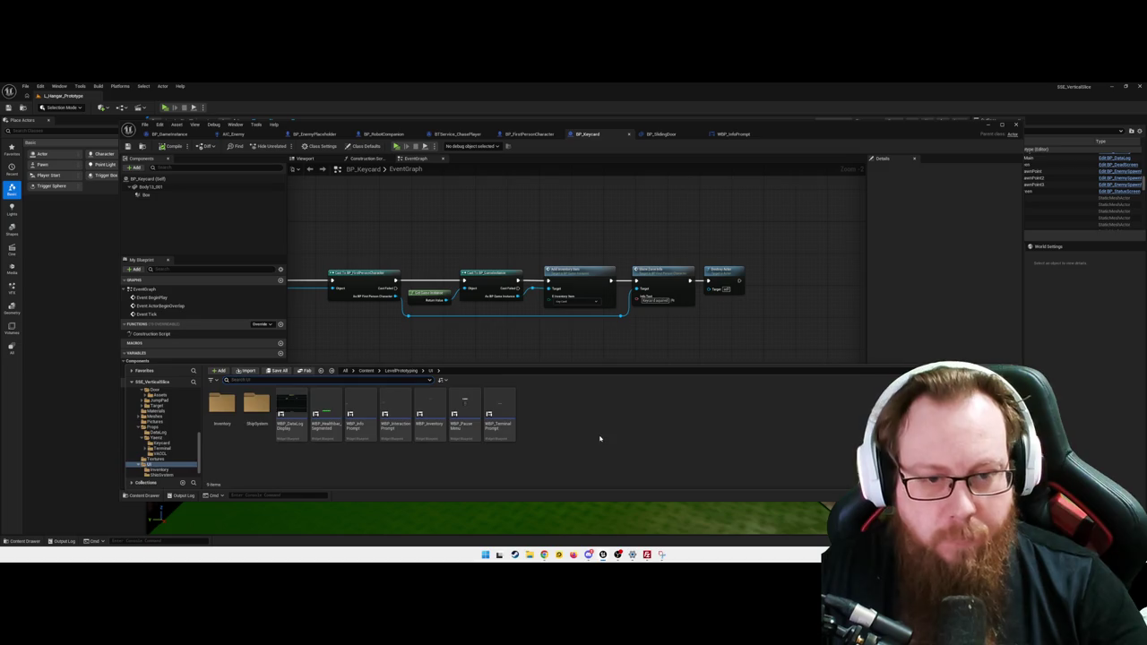
Step: Move WBP_Inventory into the Inventory folder, check it there, and select Add Inventory Item
{"action": "left_click_drag", "start_coordinate": [427, 406], "coordinate": [223, 411]}
{"action": "double_click", "coordinate": [223, 410]}
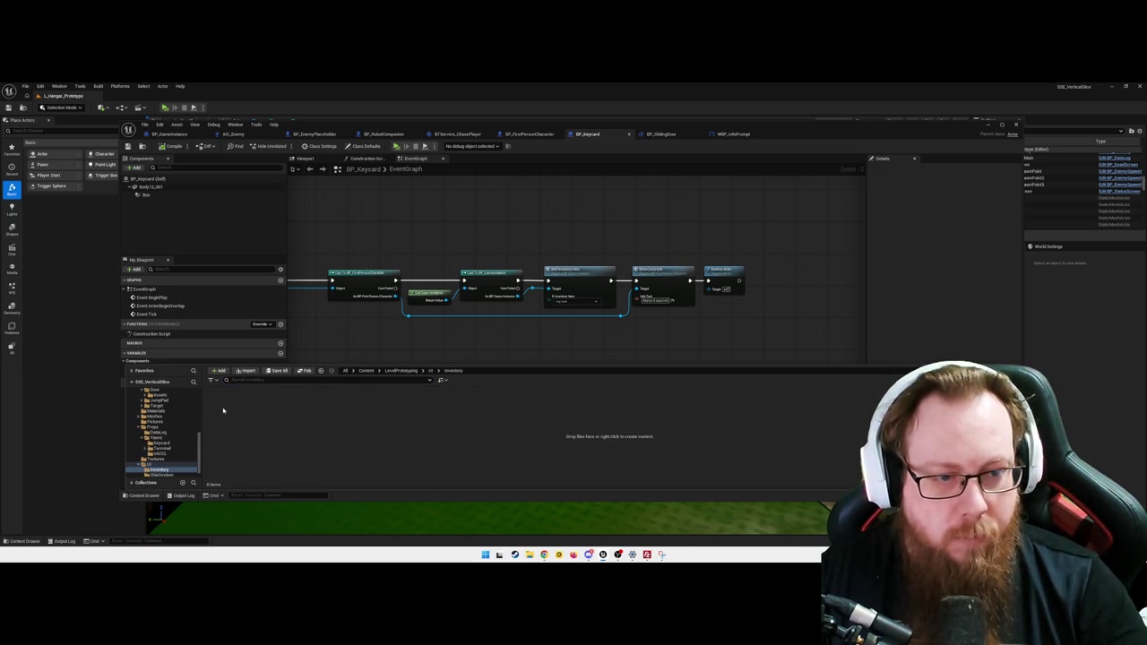
{"action": "key", "text": "alt+Left"}
{"action": "left_click", "coordinate": [430, 413]}
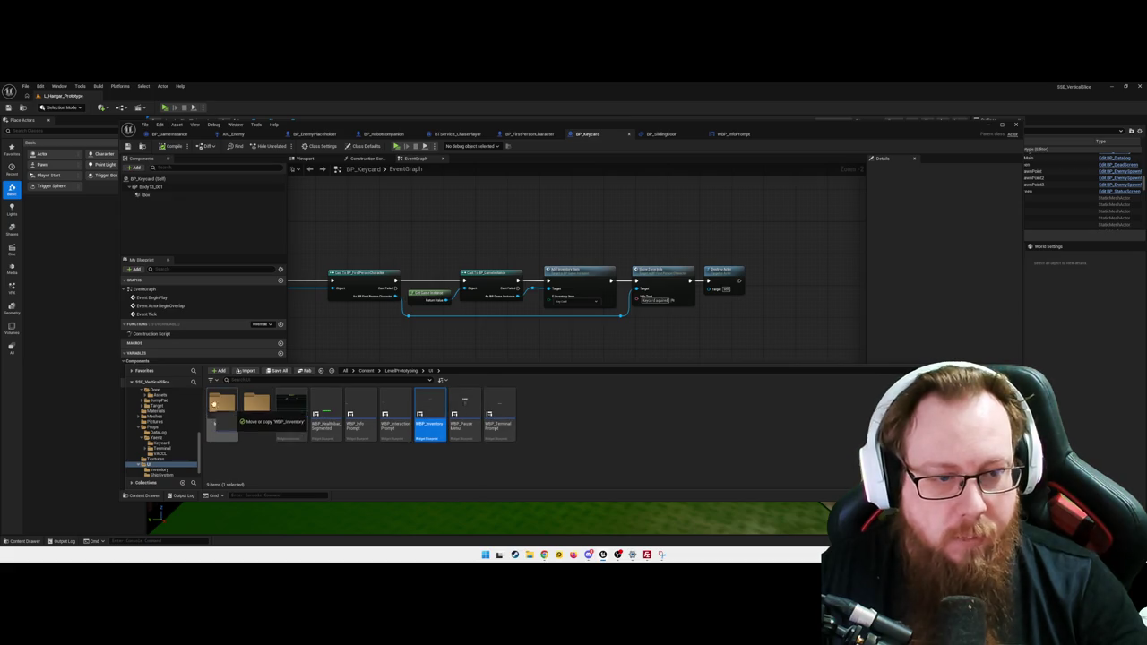
{"action": "left_click_drag", "start_coordinate": [229, 405], "coordinate": [262, 423]}
{"action": "left_click", "coordinate": [263, 423]}
{"action": "double_click", "coordinate": [224, 408]}
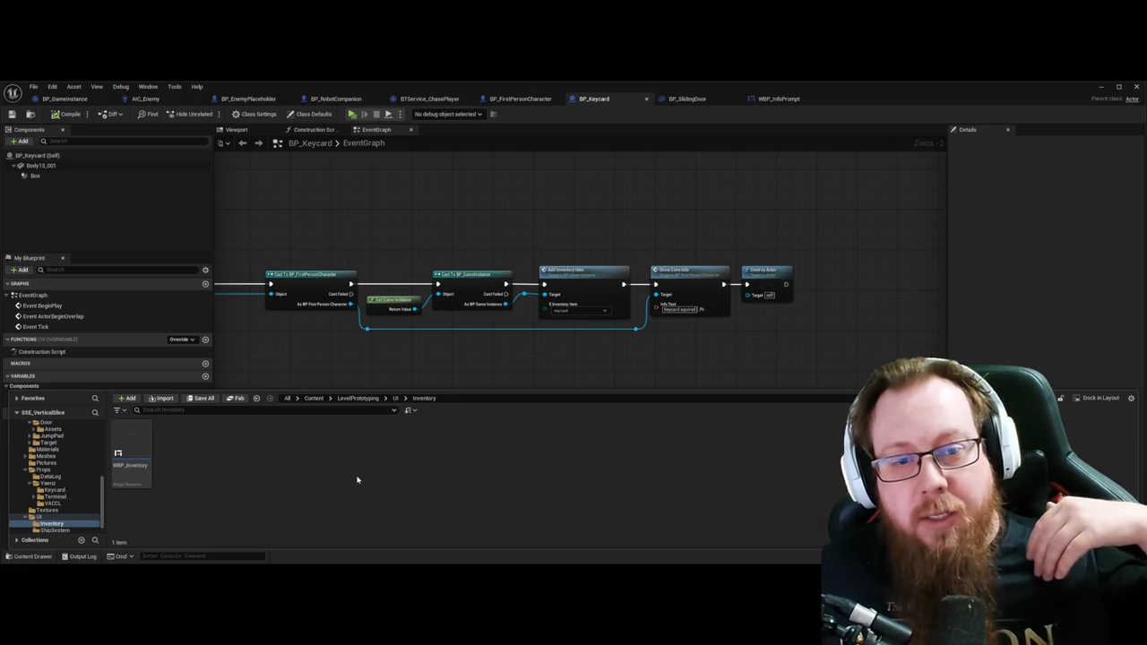
{"action": "left_click", "coordinate": [547, 295]}
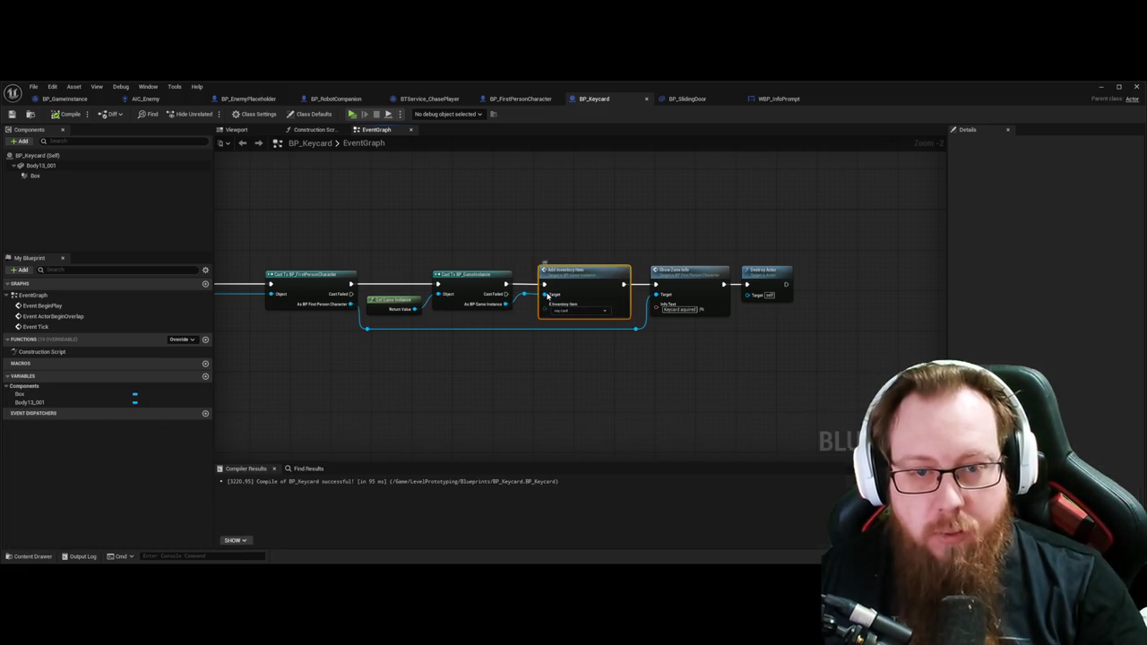
Step: Pan the BP_Keycard event graph, then open the Content Drawer on UI/Inventory
{"action": "left_click", "coordinate": [624, 362]}
{"action": "mouse_move", "coordinate": [472, 378]}
{"action": "left_mouse_down"}
{"action": "mouse_move", "coordinate": [579, 379]}
{"action": "mouse_move", "coordinate": [527, 358]}
{"action": "mouse_move", "coordinate": [573, 353]}
{"action": "left_mouse_up"}
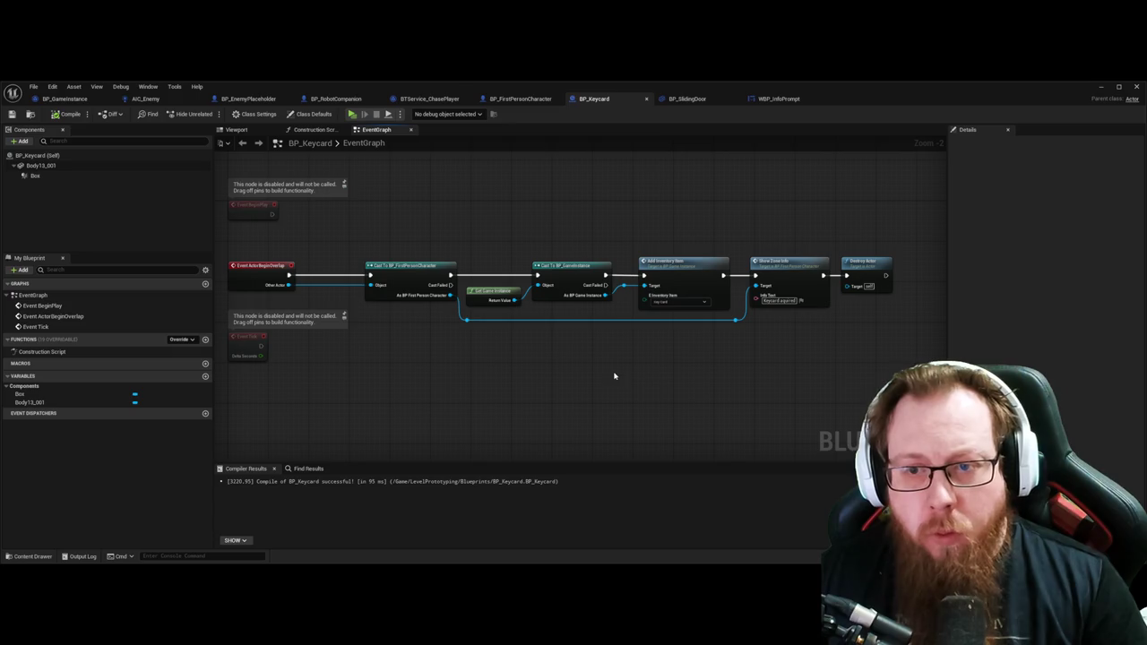
{"action": "mouse_move", "coordinate": [692, 389]}
{"action": "left_mouse_down"}
{"action": "mouse_move", "coordinate": [609, 382]}
{"action": "mouse_move", "coordinate": [753, 376]}
{"action": "mouse_move", "coordinate": [596, 380]}
{"action": "left_mouse_up"}
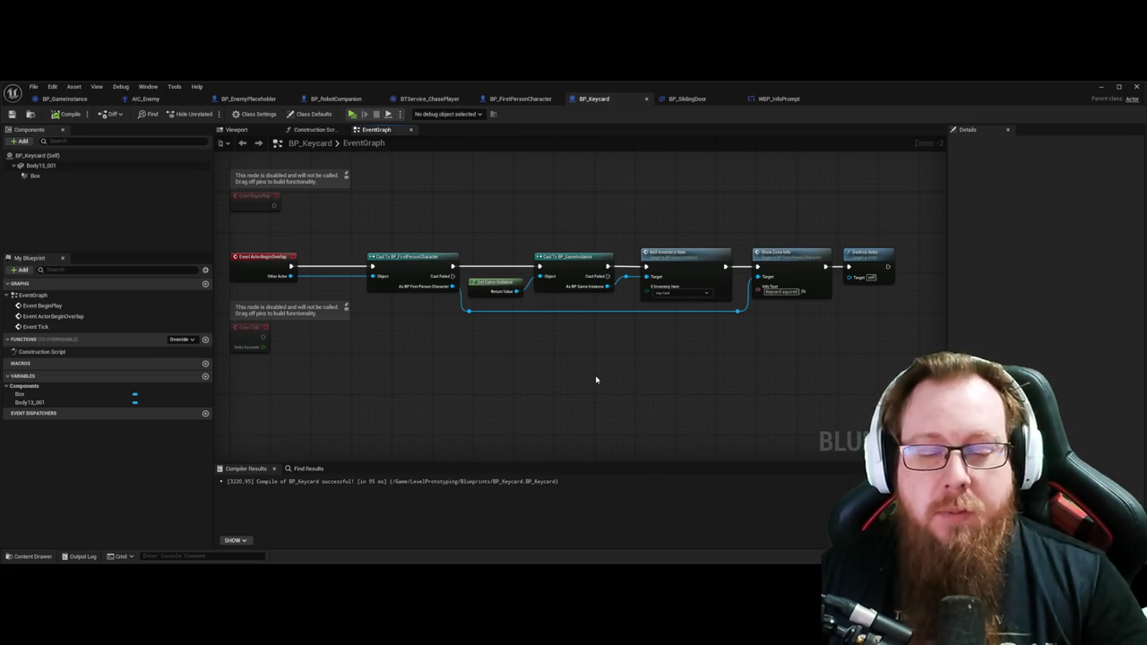
{"action": "mouse_move", "coordinate": [587, 385]}
{"action": "left_mouse_down"}
{"action": "mouse_move", "coordinate": [615, 374]}
{"action": "mouse_move", "coordinate": [571, 380]}
{"action": "left_mouse_up"}
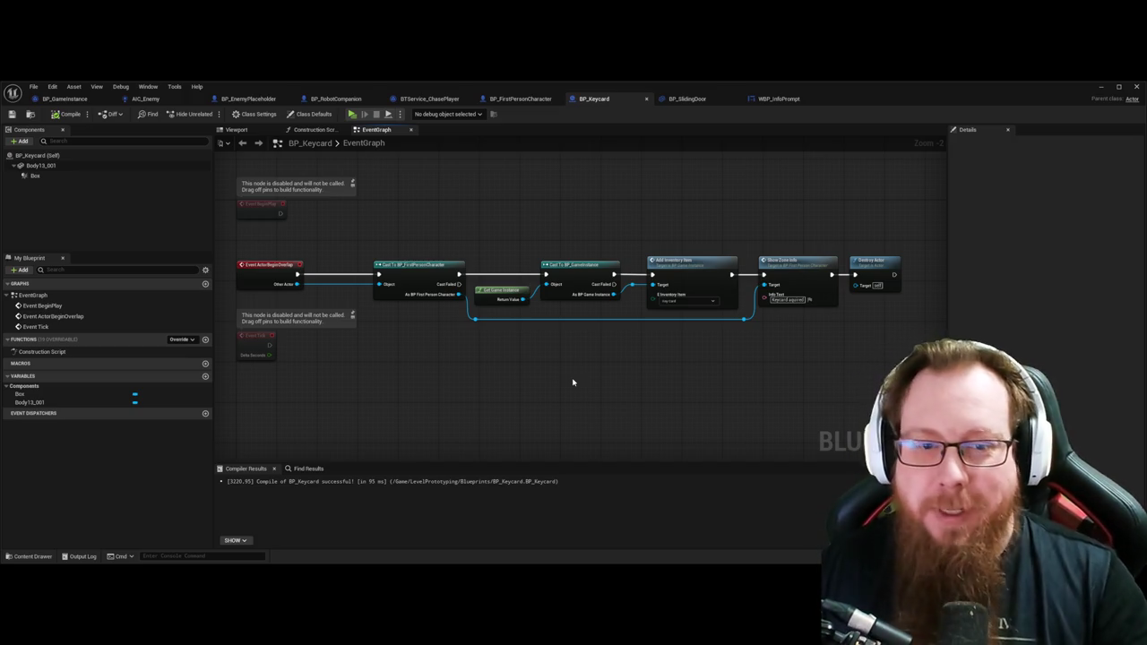
{"action": "key", "text": "ctrl+space"}
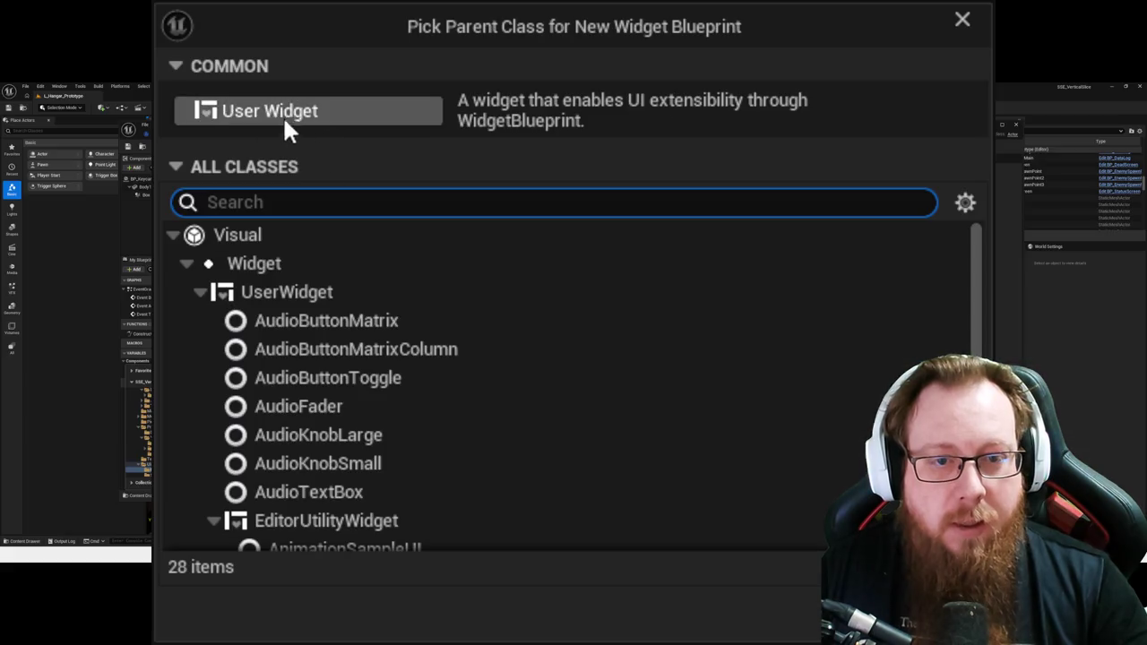
Step: Create a widget blueprint named WBP_InventoryRow in Inventory and open it for editing
{"action": "left_click", "coordinate": [284, 116]}
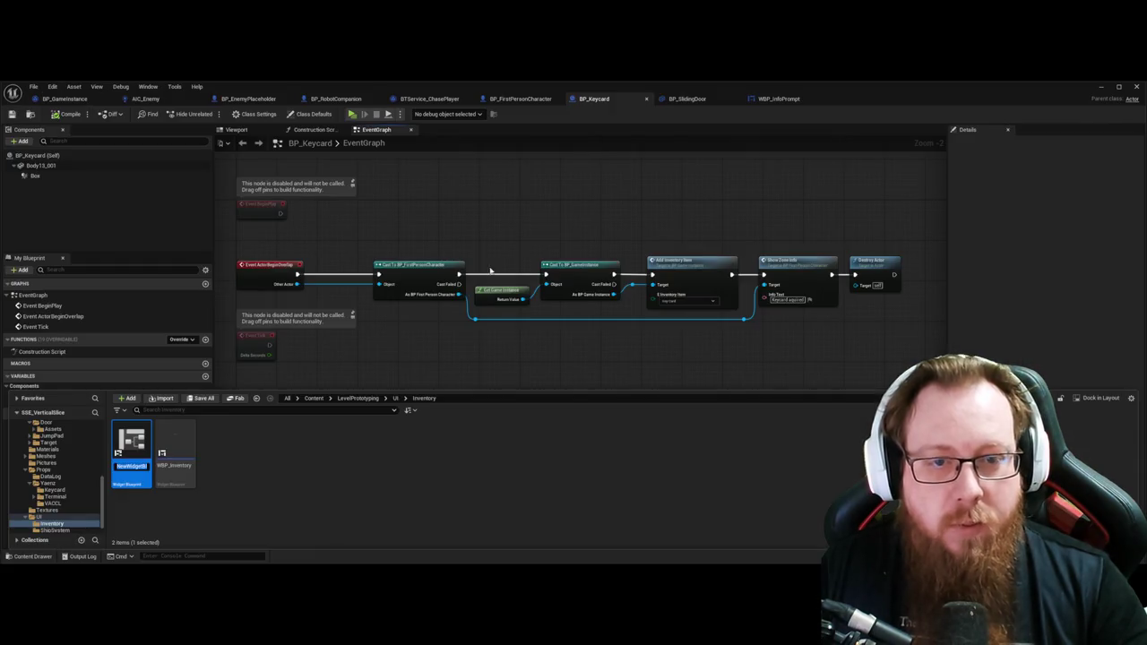
{"action": "type", "text": "WBP_"}
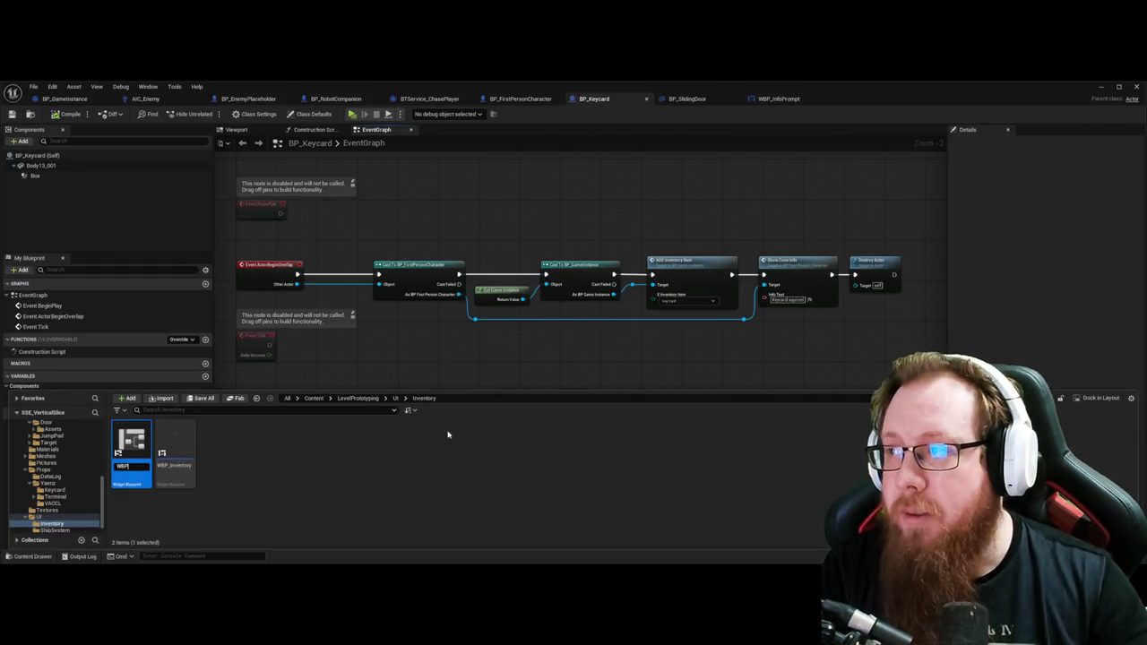
{"action": "type", "text": "InventoryRow"}
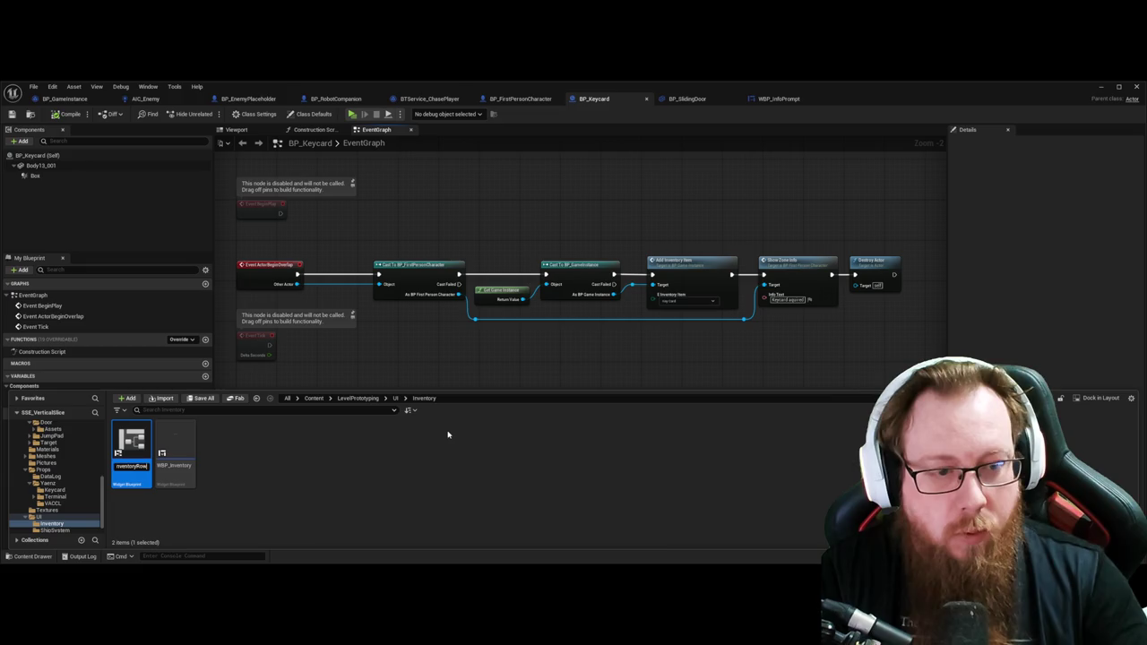
{"action": "key", "text": "Return"}
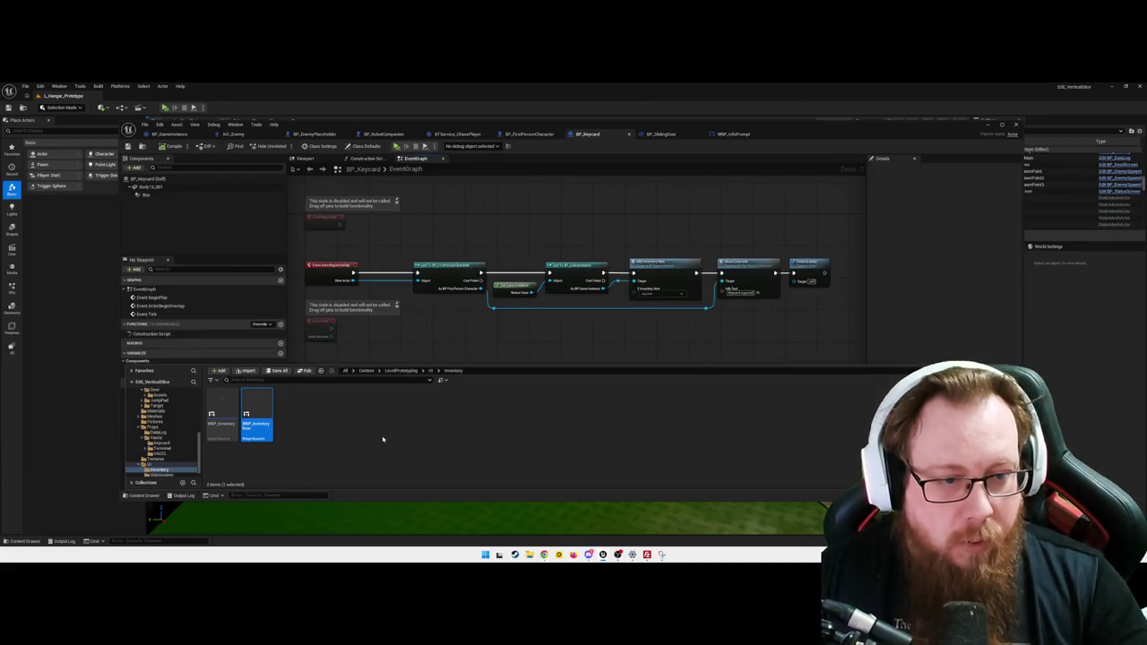
{"action": "double_click", "coordinate": [258, 408]}
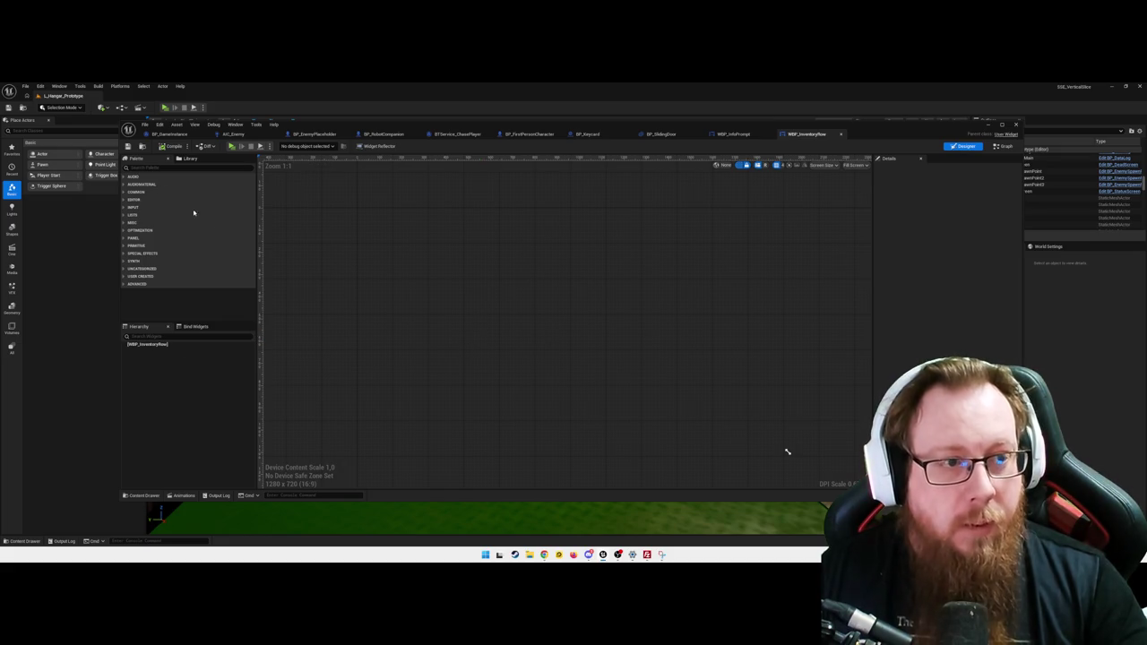
Step: Add a Size Box to the WBP_InventoryRow layout with a Height Override of 15.0
{"action": "left_click", "coordinate": [166, 168]}
{"action": "type", "text": "im"}
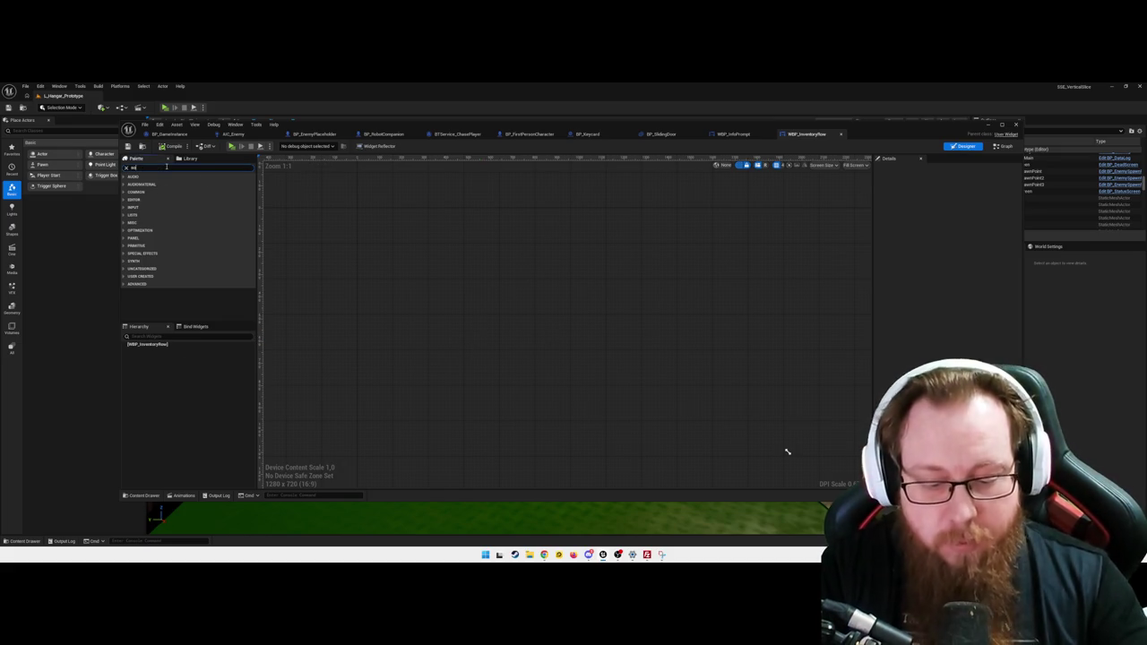
{"action": "type", "text": "ze"}
{"action": "mouse_move", "coordinate": [37, 162]}
{"action": "left_mouse_down"}
{"action": "mouse_move", "coordinate": [49, 176]}
{"action": "mouse_move", "coordinate": [539, 292]}
{"action": "left_mouse_up"}
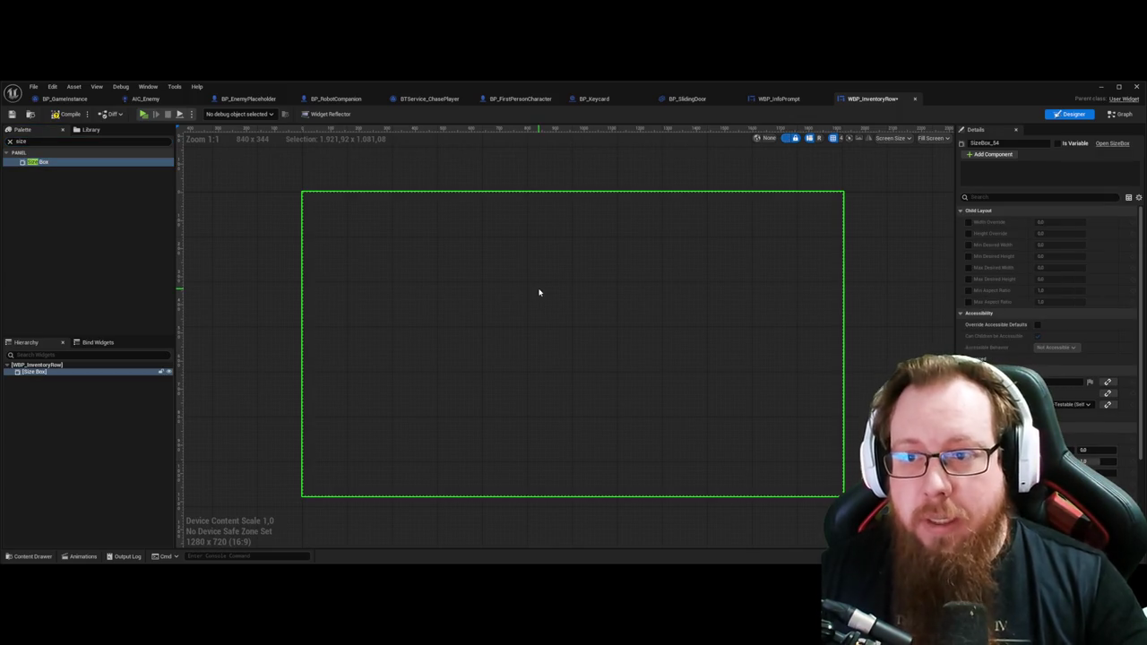
{"action": "left_click", "coordinate": [969, 233]}
{"action": "left_click", "coordinate": [1057, 233]}
{"action": "type", "text": "15"}
{"action": "key", "text": "Return"}
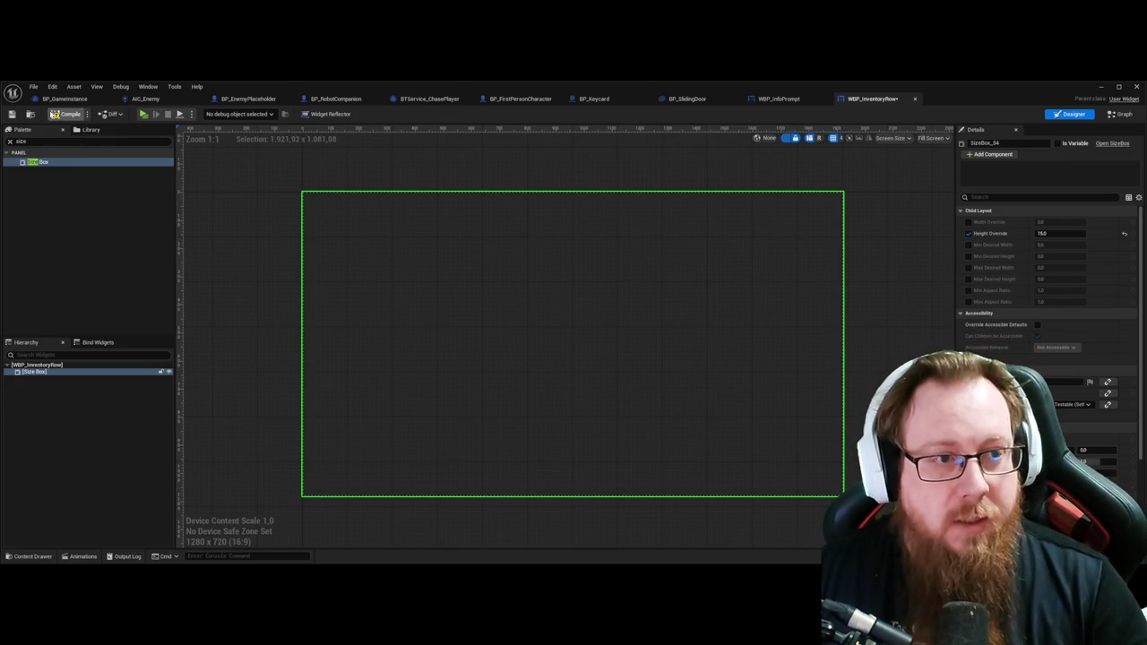
{"action": "left_click", "coordinate": [173, 216]}
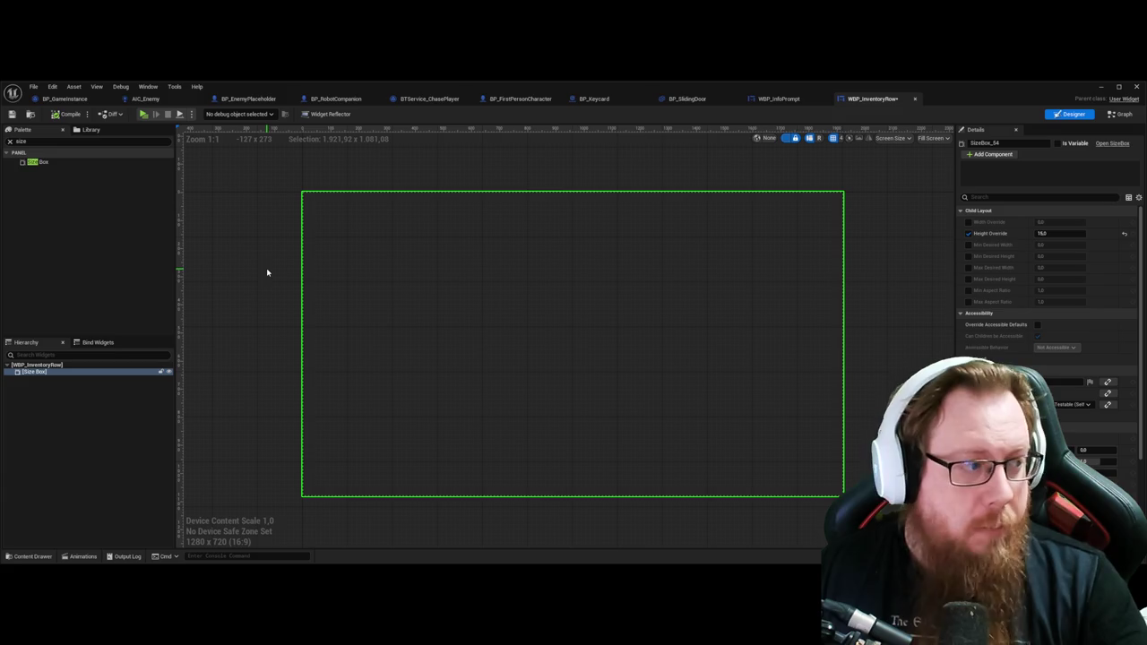
{"action": "left_click", "coordinate": [71, 143]}
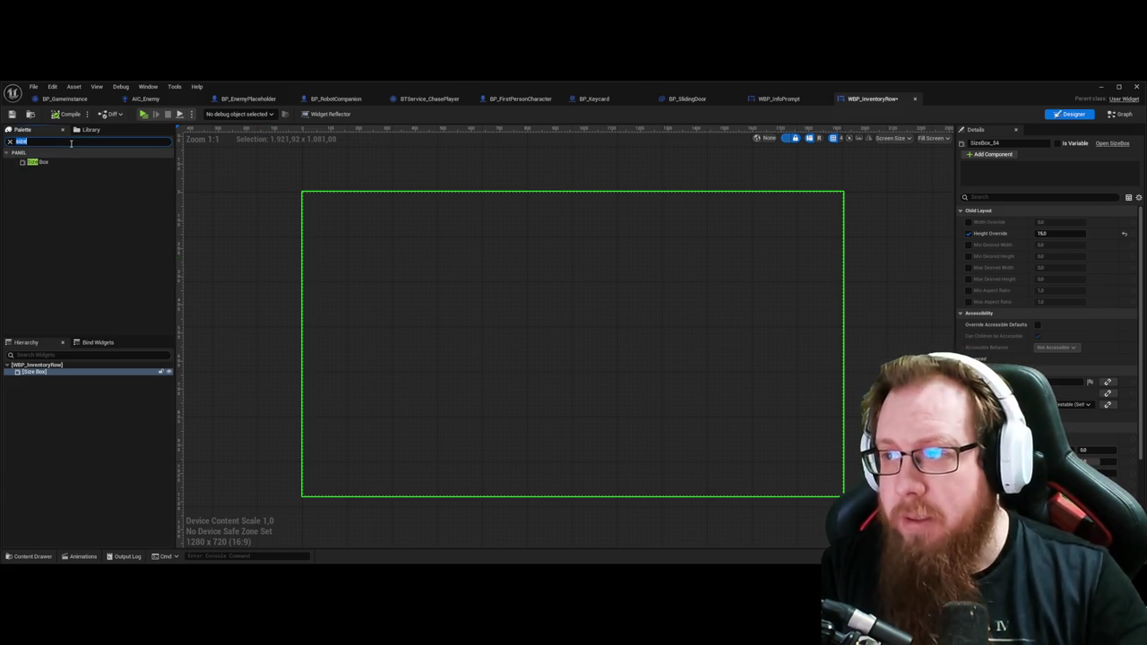
Step: Nest a Horizontal Box in the size box, with a Text block inside it
{"action": "type", "text": "horiz"}
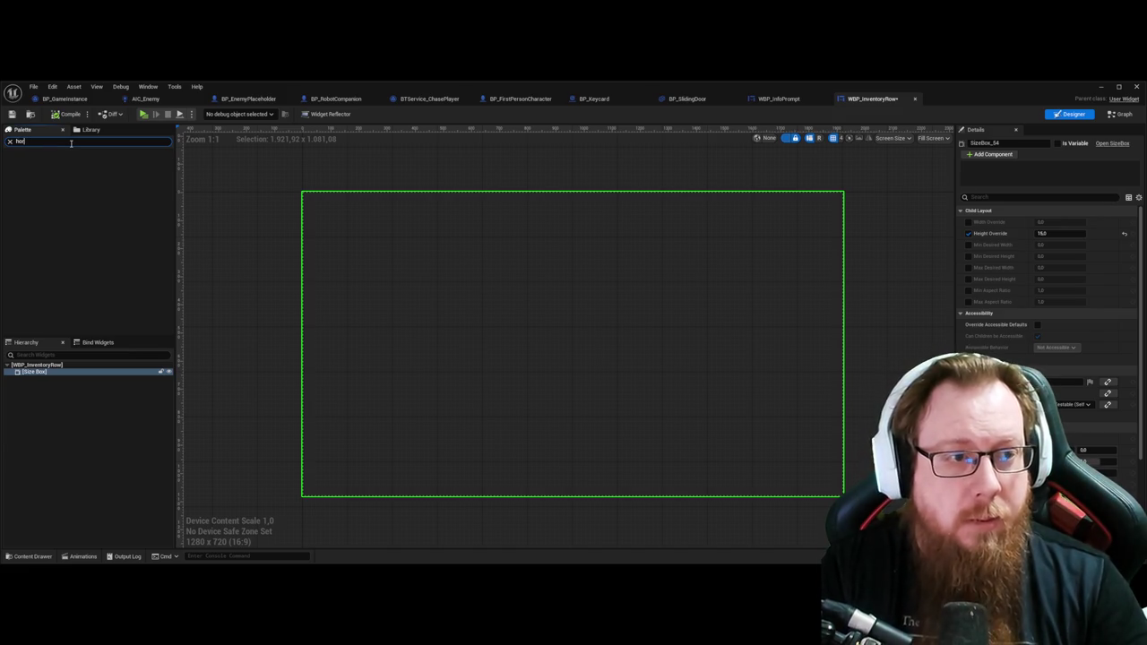
{"action": "left_click_drag", "start_coordinate": [41, 162], "coordinate": [479, 291]}
{"action": "left_click", "coordinate": [76, 379]}
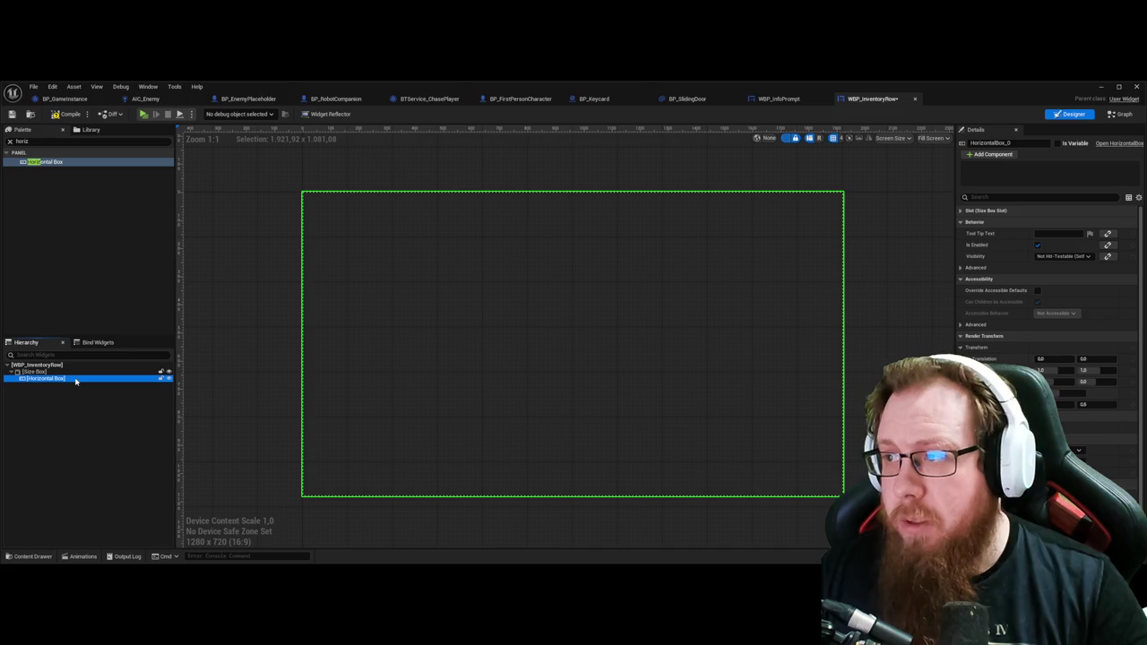
{"action": "left_click", "coordinate": [53, 151]}
{"action": "key", "text": "ctrl+a"}
{"action": "type", "text": "text"}
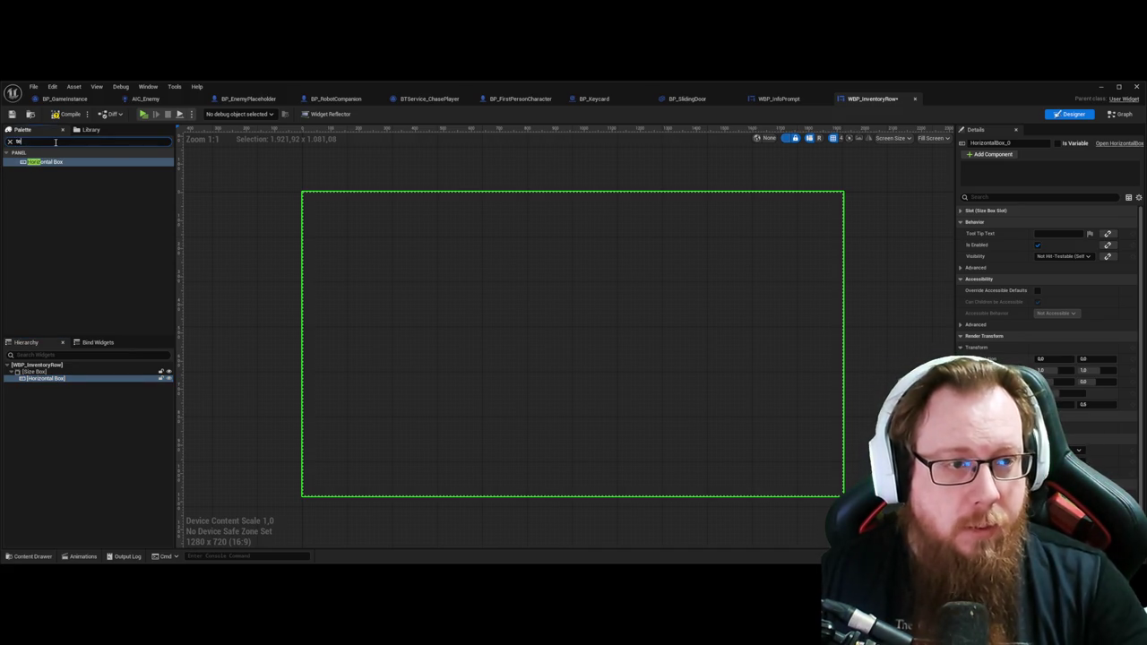
{"action": "left_click_drag", "start_coordinate": [34, 171], "coordinate": [57, 390]}
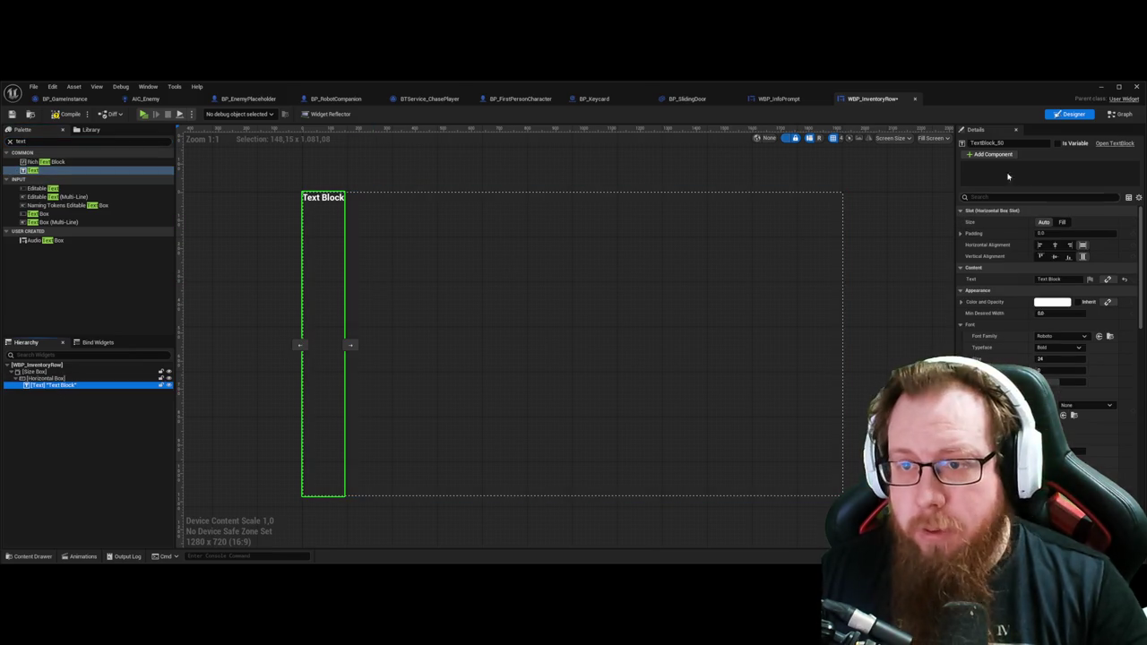
Step: Name the text block txt_ItemName, make it a variable with empty text, compile, and view the graph
{"action": "left_click", "coordinate": [1017, 144]}
{"action": "type", "text": "txt"}
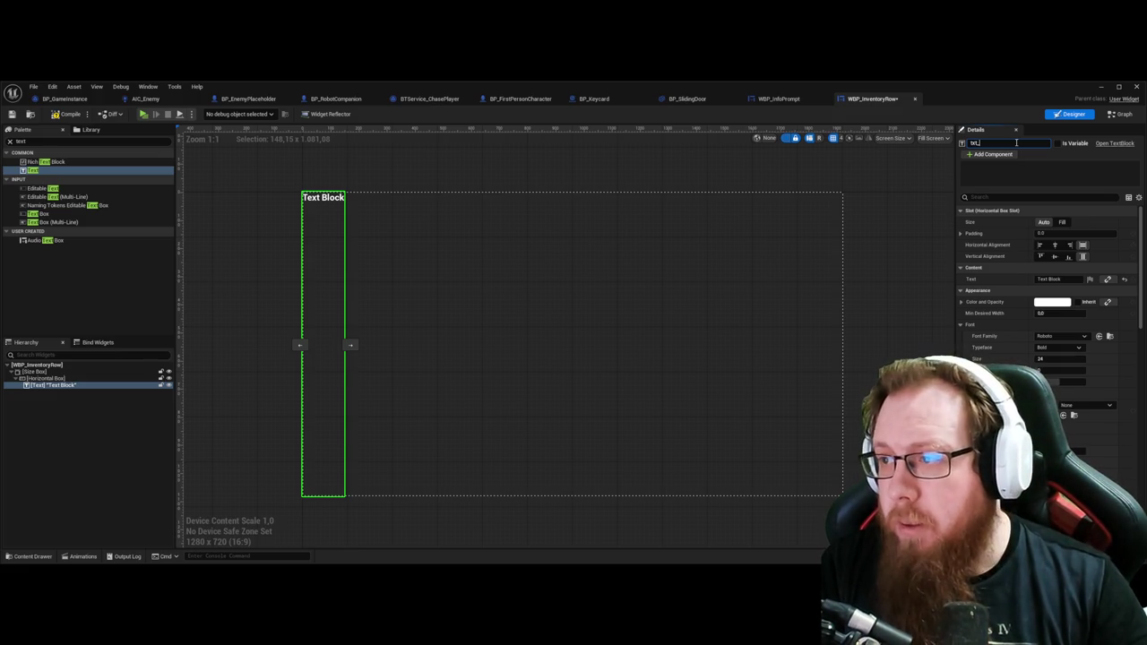
{"action": "type", "text": "_ItemName"}
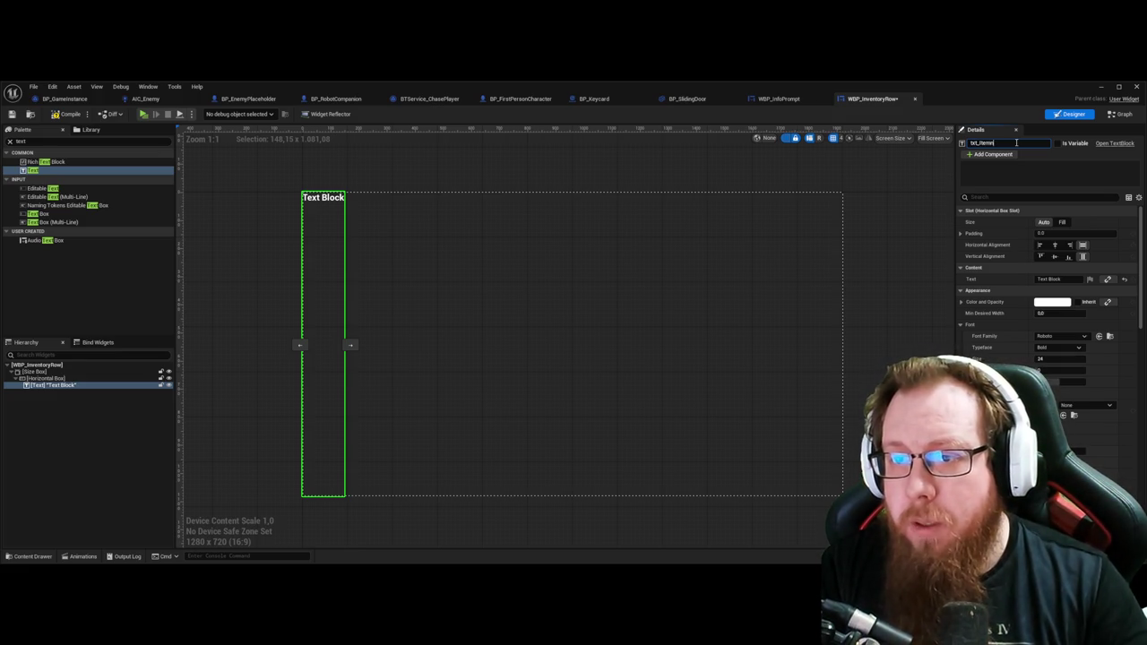
{"action": "key", "text": "Return"}
{"action": "left_click", "coordinate": [1016, 143]}
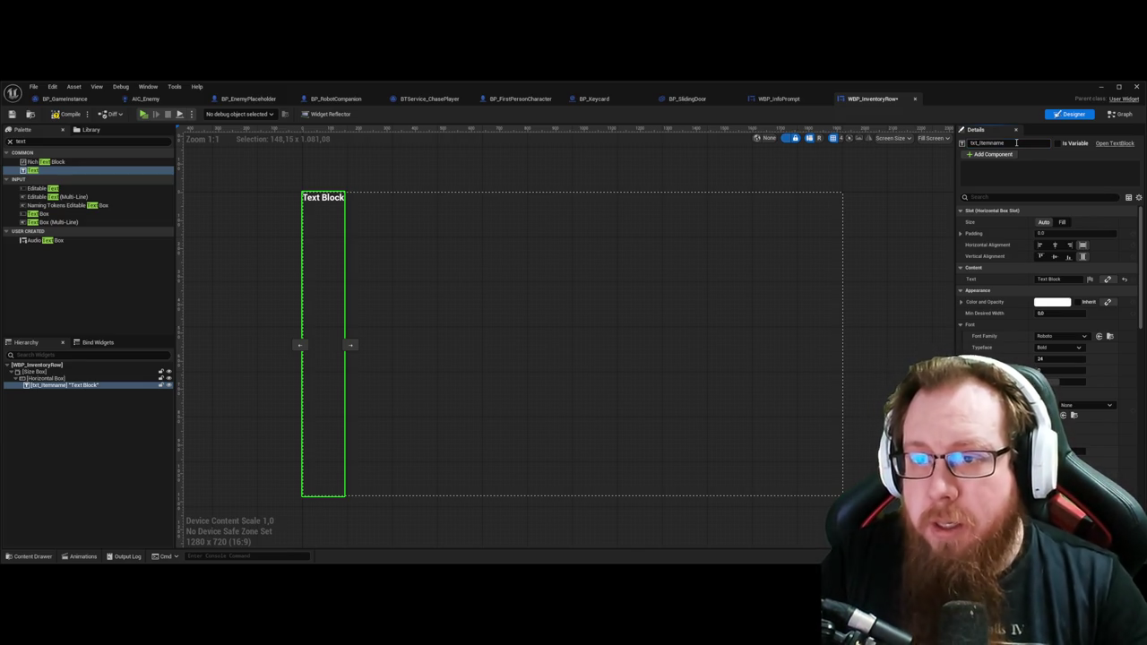
{"action": "key", "text": "ctrl+a"}
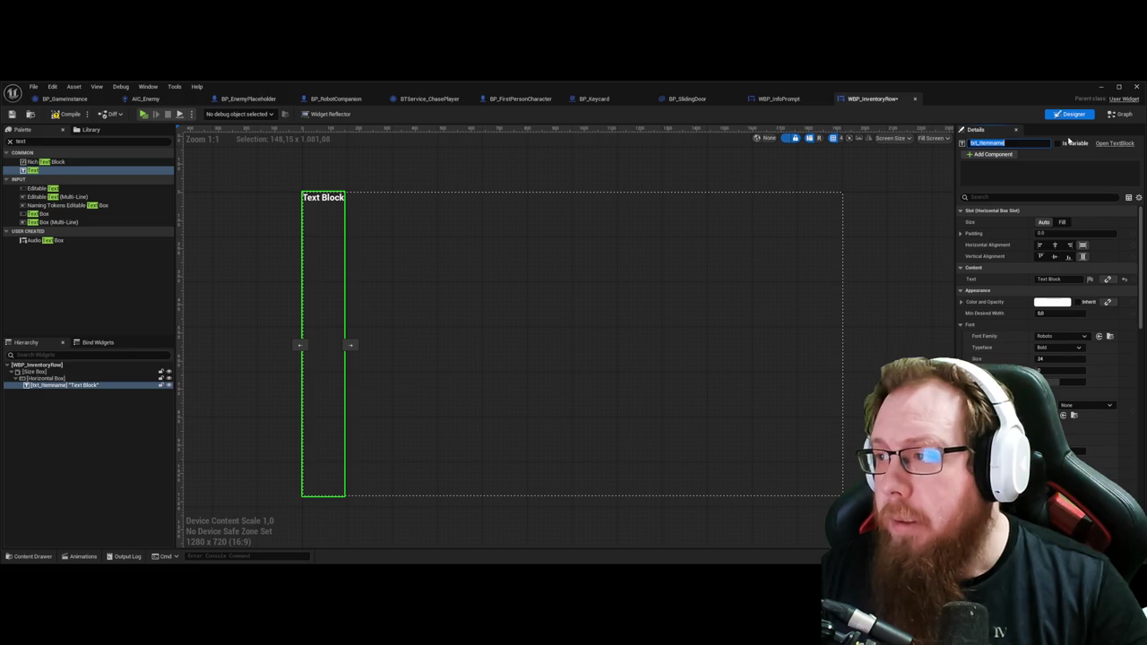
{"action": "left_click", "coordinate": [1063, 143]}
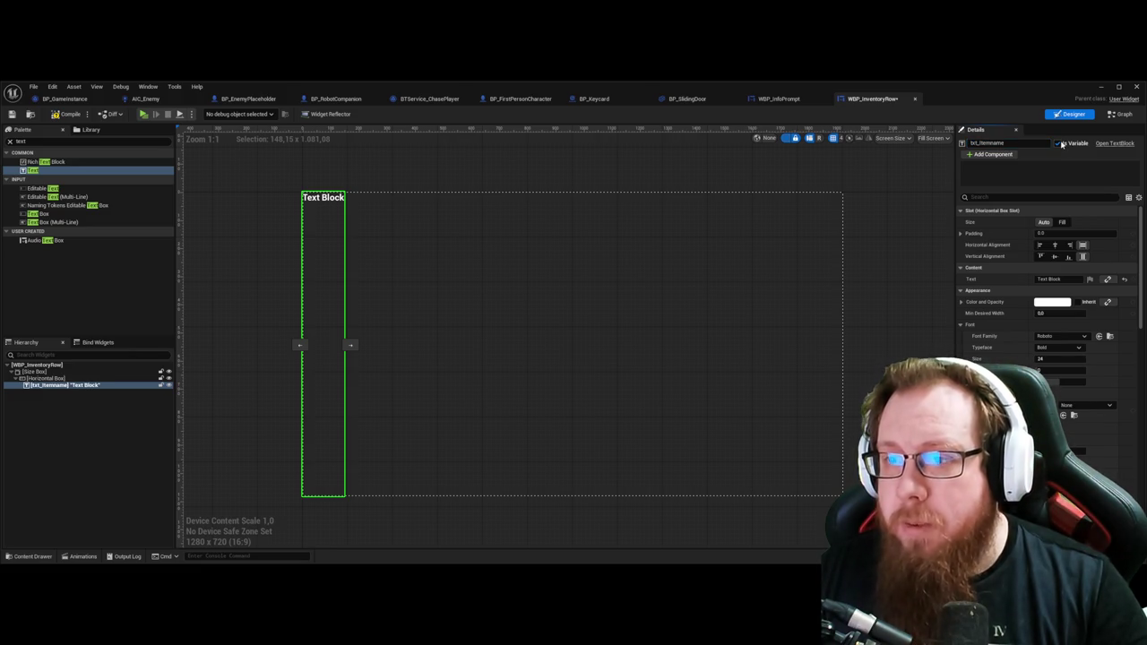
{"action": "left_click", "coordinate": [1050, 278]}
{"action": "key", "text": "BackSpace"}
{"action": "key", "text": "Return"}
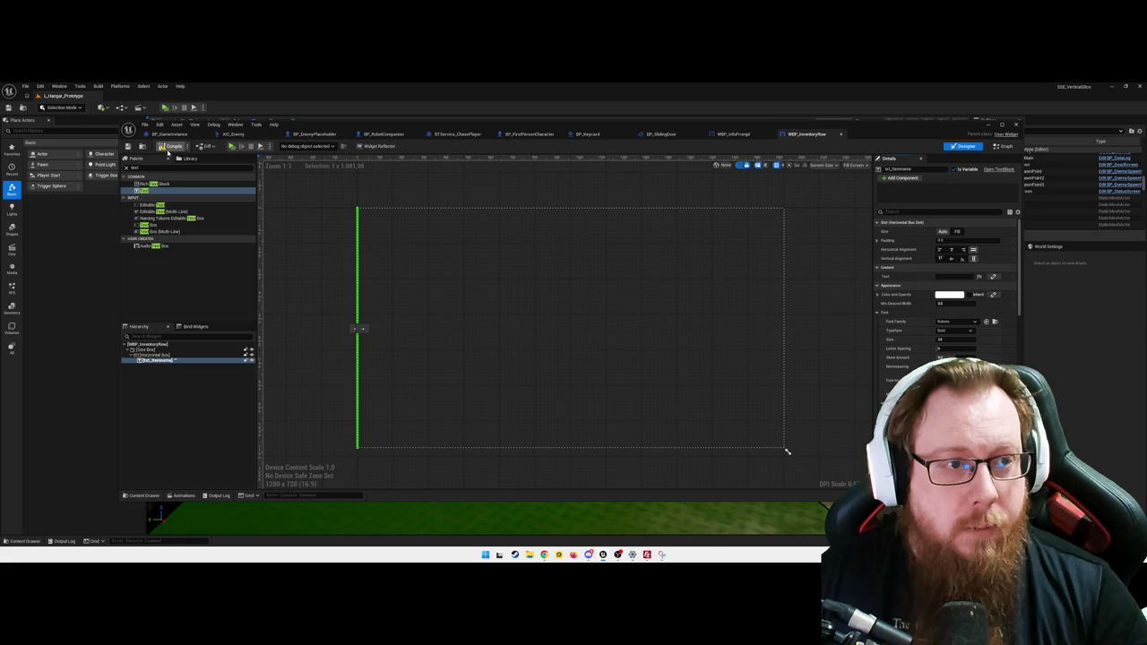
{"action": "left_click", "coordinate": [173, 149]}
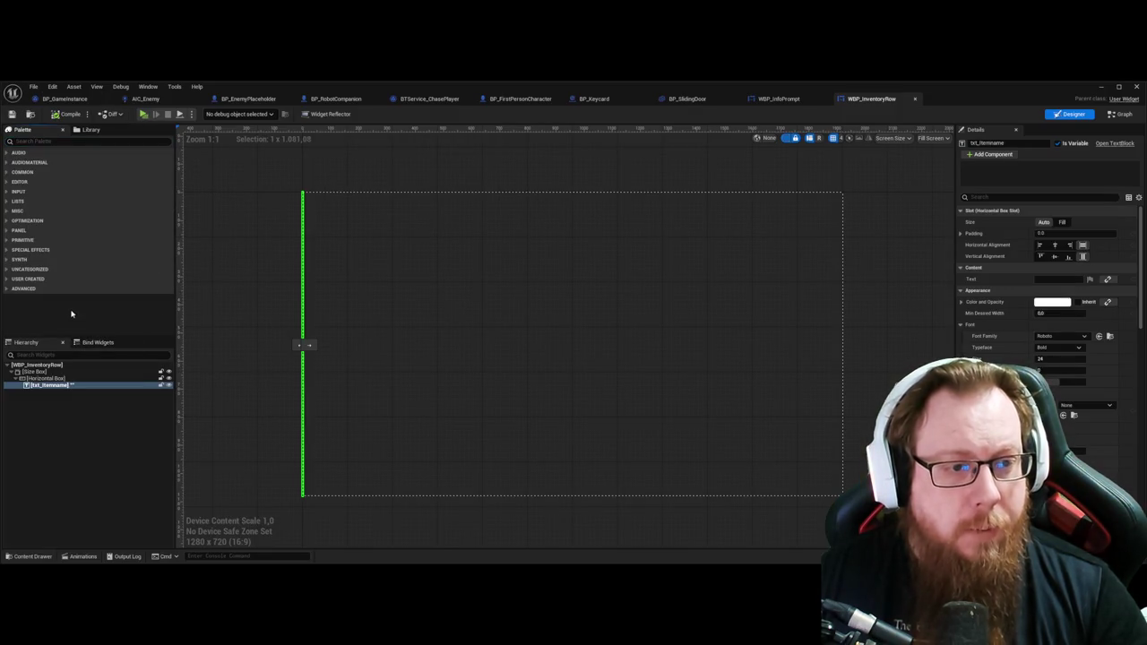
{"action": "left_click", "coordinate": [1120, 114]}
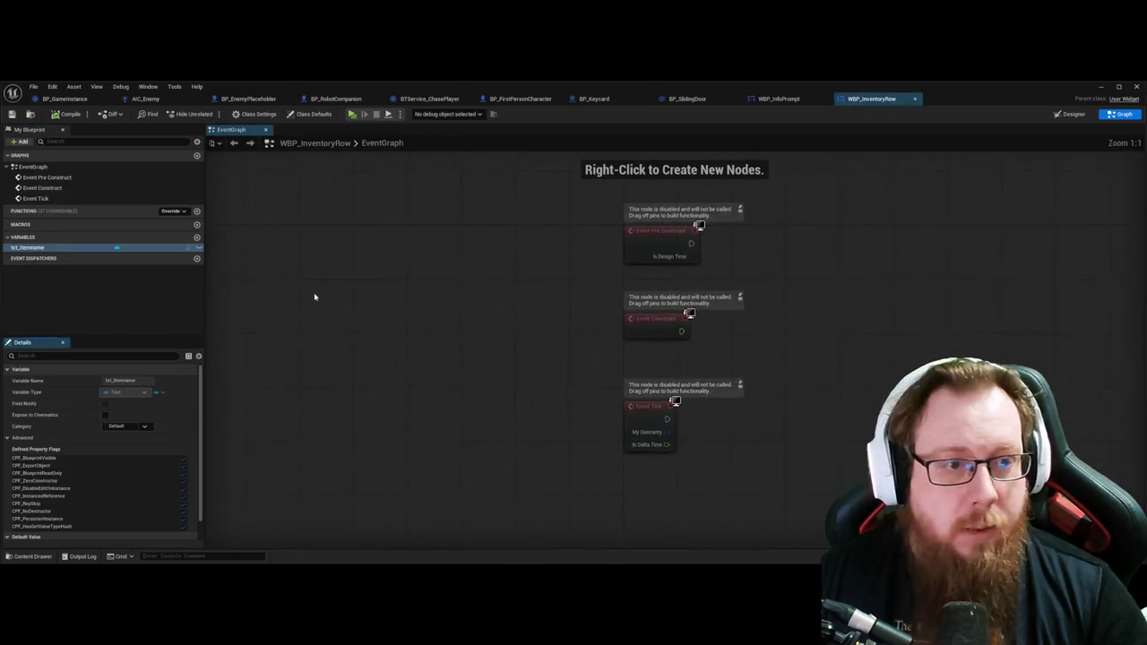
Step: Add a new function named InitRow to WBP_InventoryRow
{"action": "key", "text": "Home"}
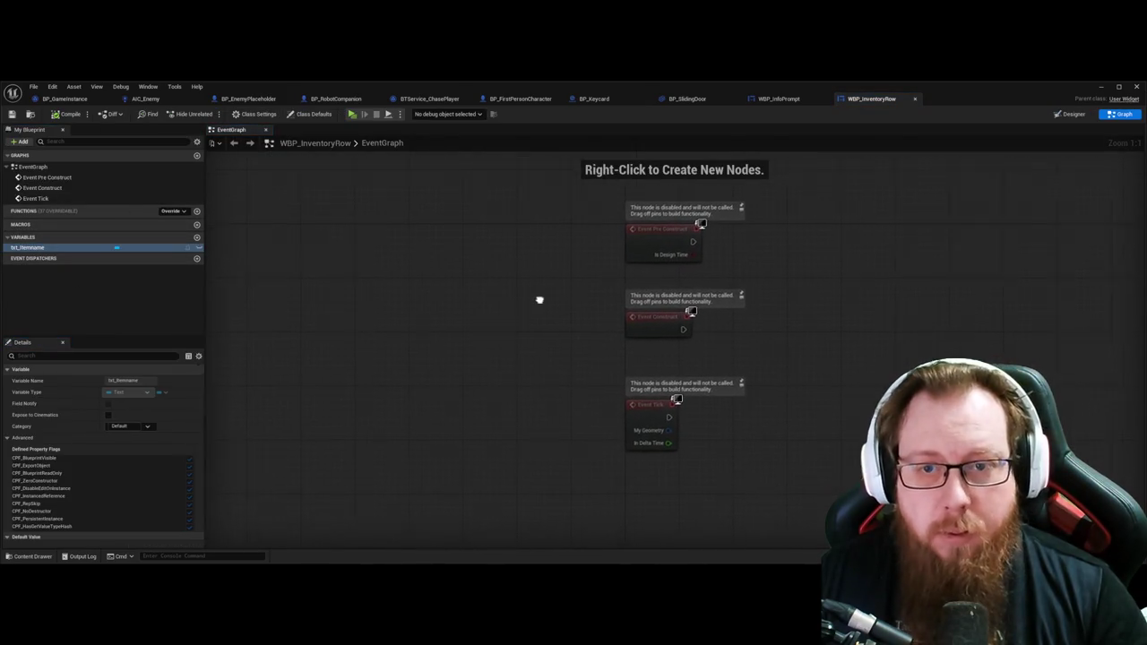
{"action": "left_click", "coordinate": [197, 210]}
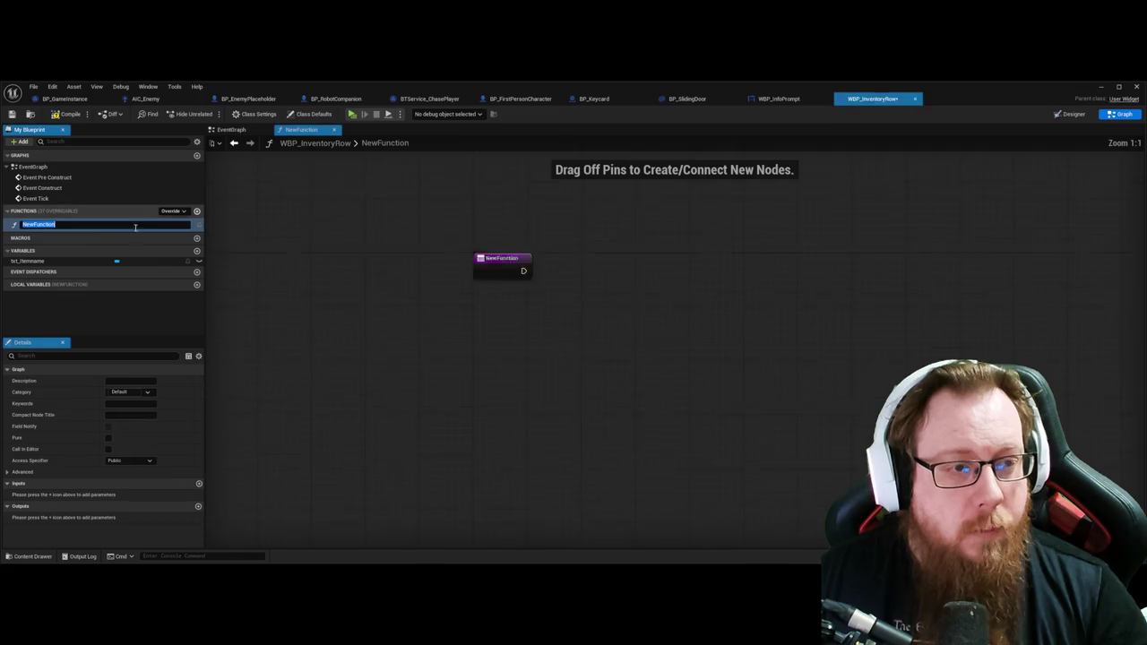
{"action": "type", "text": "Ini"}
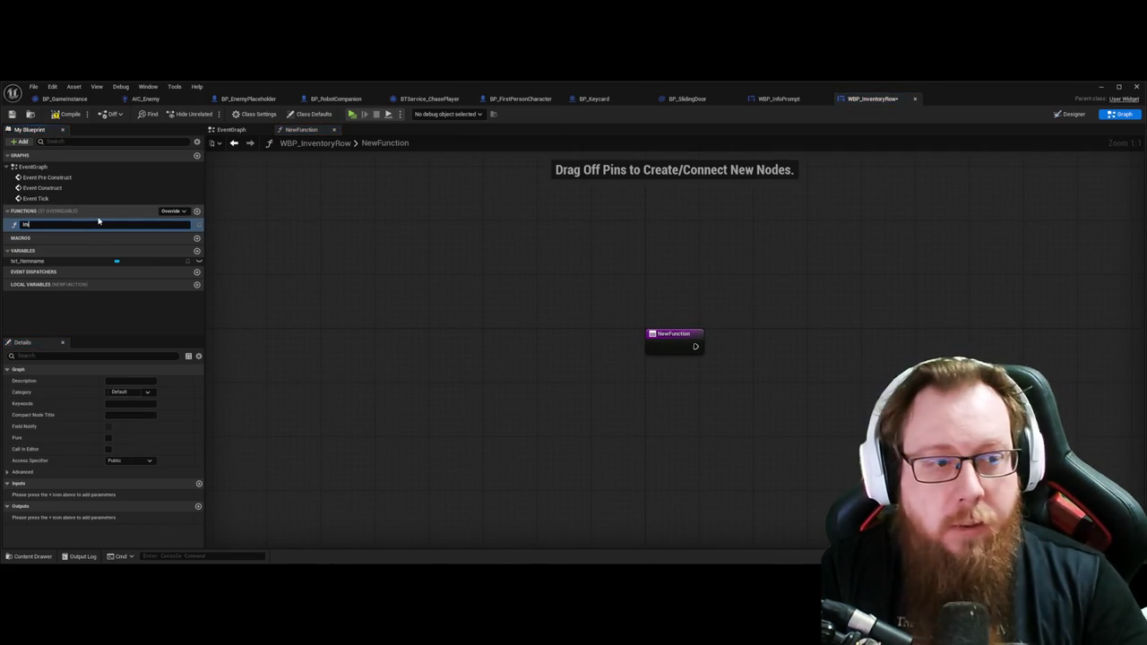
{"action": "type", "text": "tRow"}
{"action": "key", "text": "Return"}
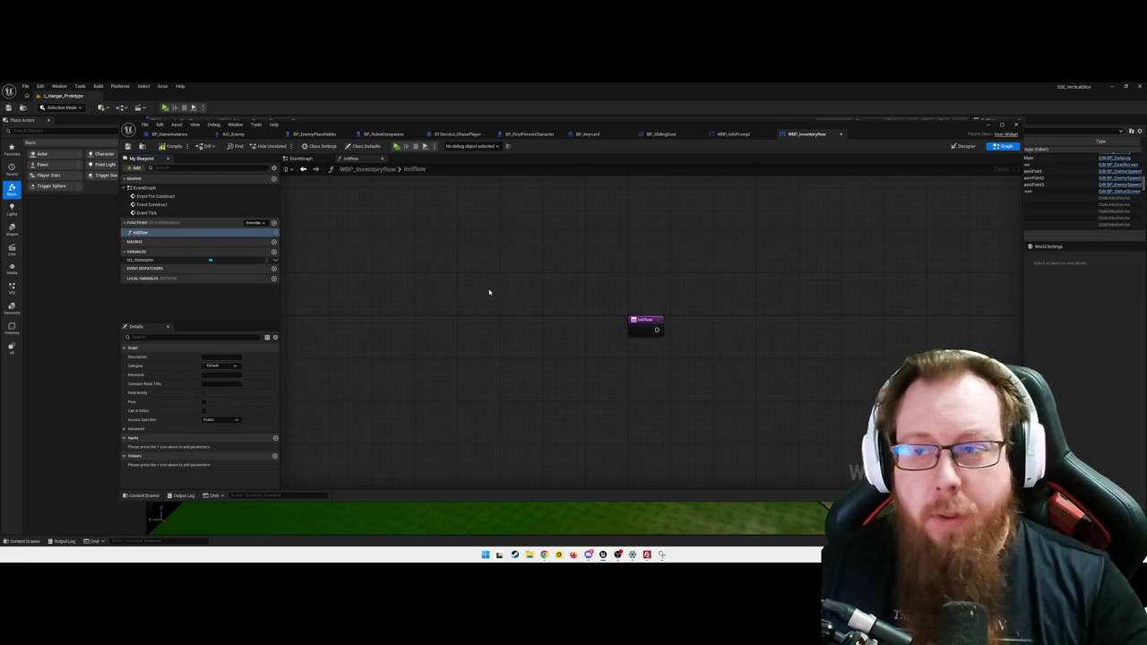
Step: Give InitRow an Item Name String input parameter
{"action": "key", "text": "Home"}
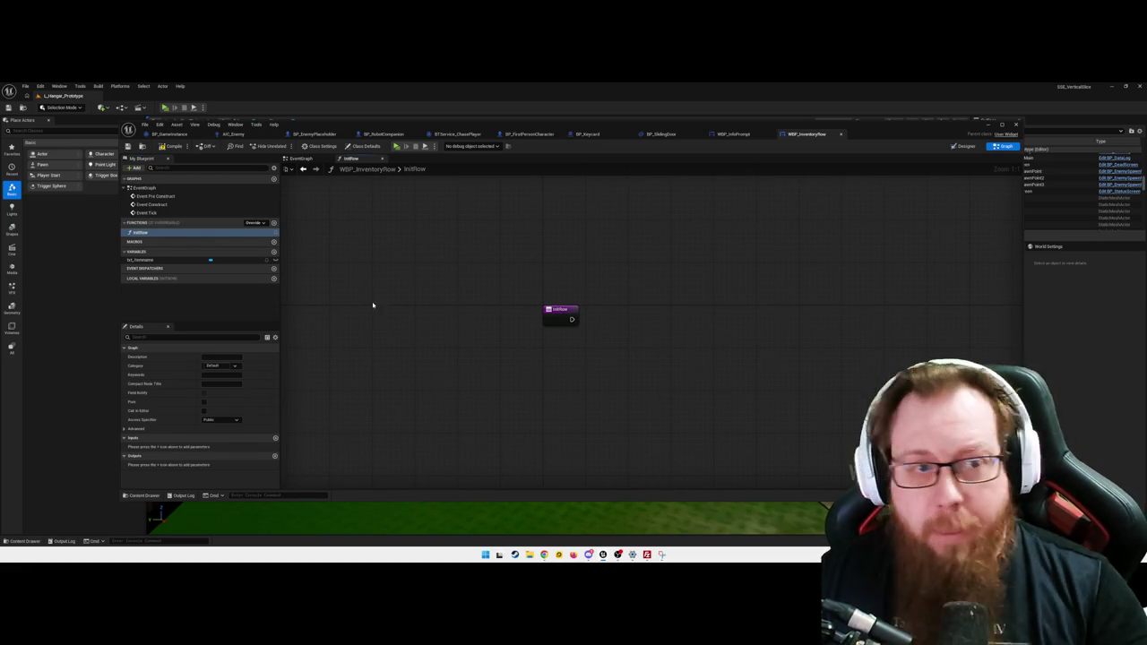
{"action": "left_click", "coordinate": [155, 234]}
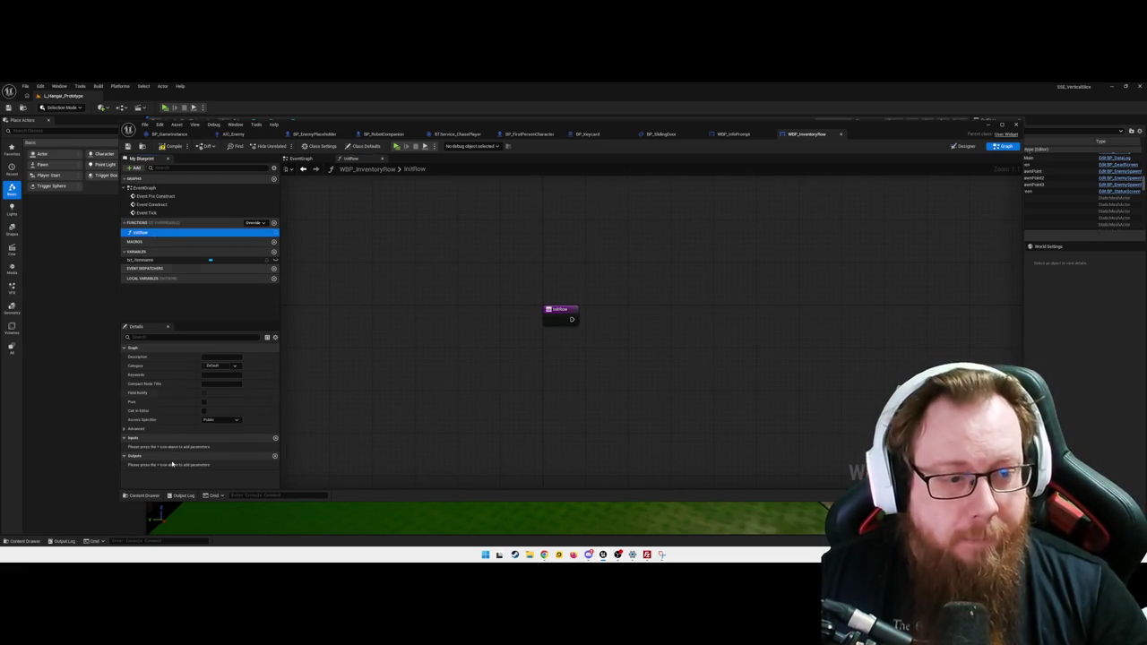
{"action": "left_click", "coordinate": [275, 439]}
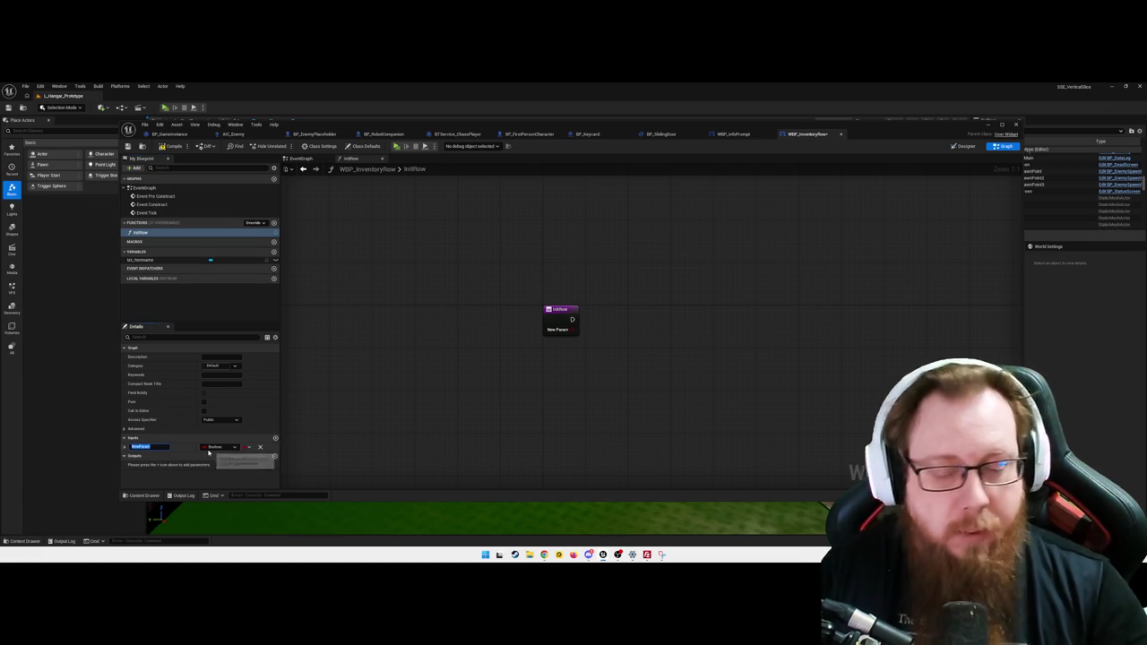
{"action": "key", "text": "BackSpace"}
{"action": "type", "text": "ItemName"}
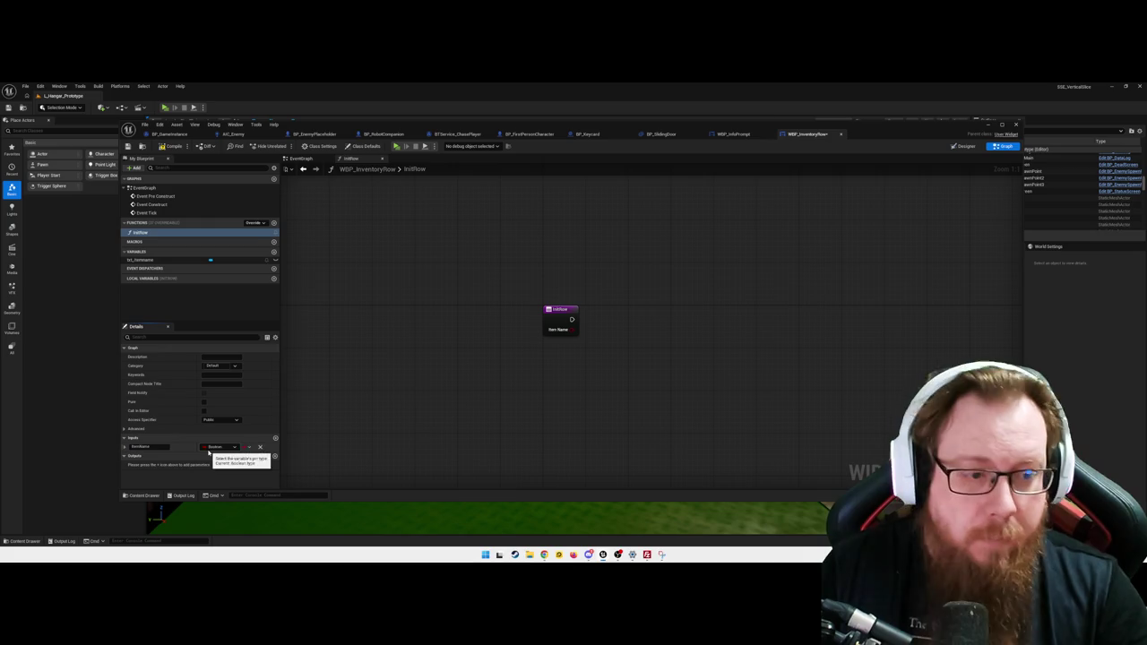
{"action": "left_click", "coordinate": [217, 446]}
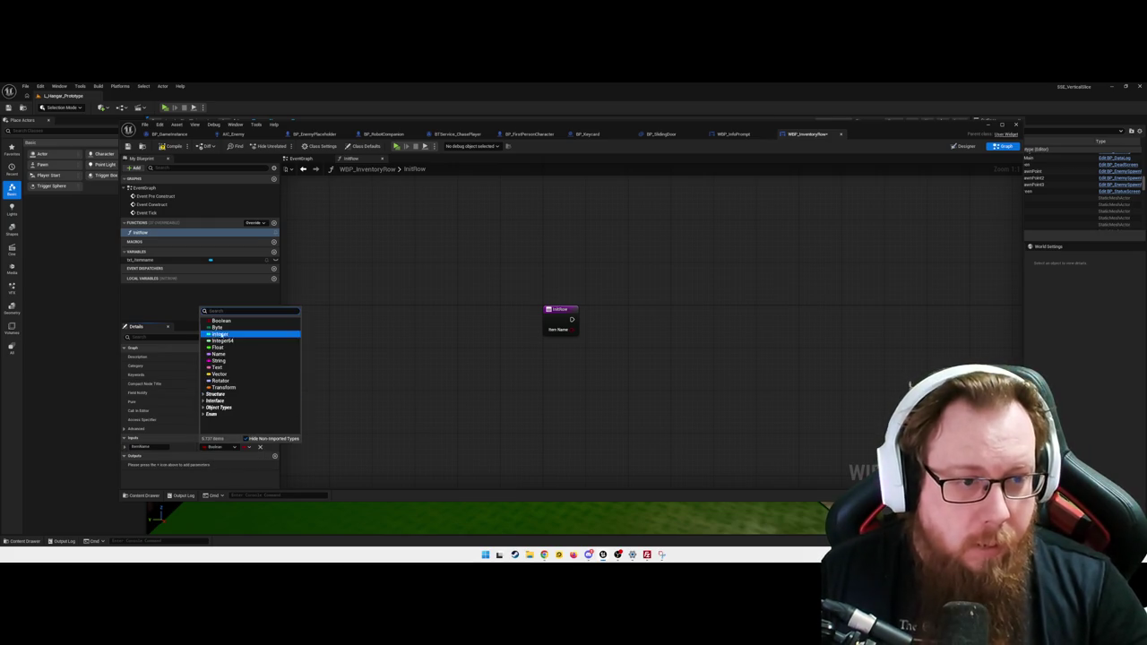
{"action": "left_click", "coordinate": [219, 366]}
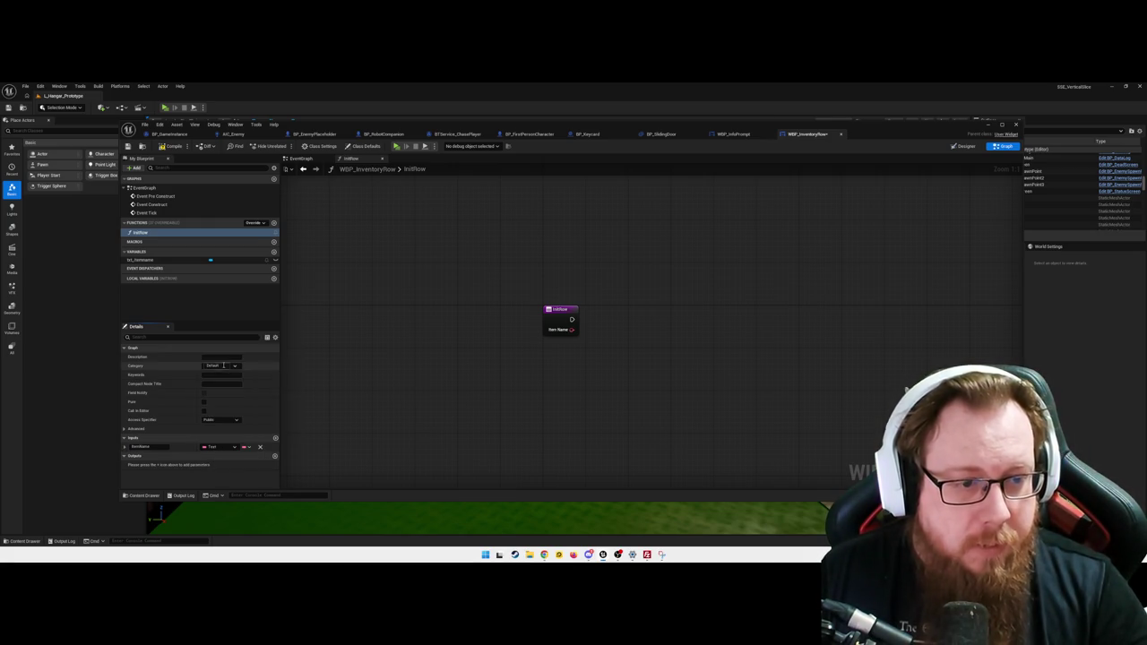
{"action": "left_click_drag", "start_coordinate": [517, 410], "coordinate": [458, 397]}
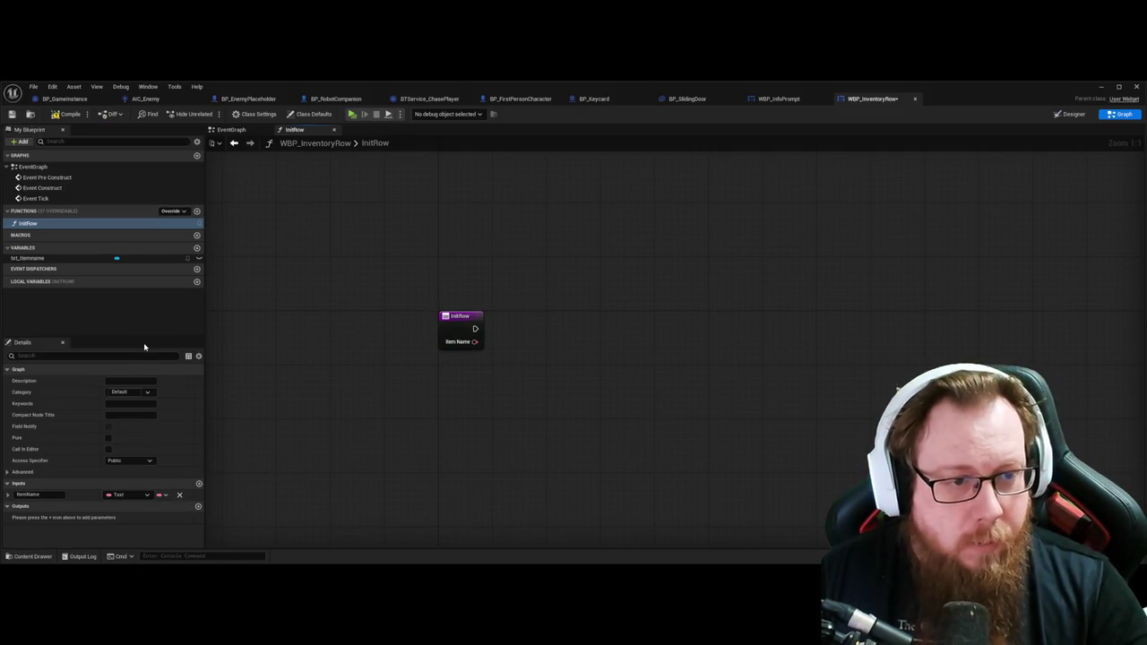
{"action": "left_click_drag", "start_coordinate": [445, 415], "coordinate": [380, 420]}
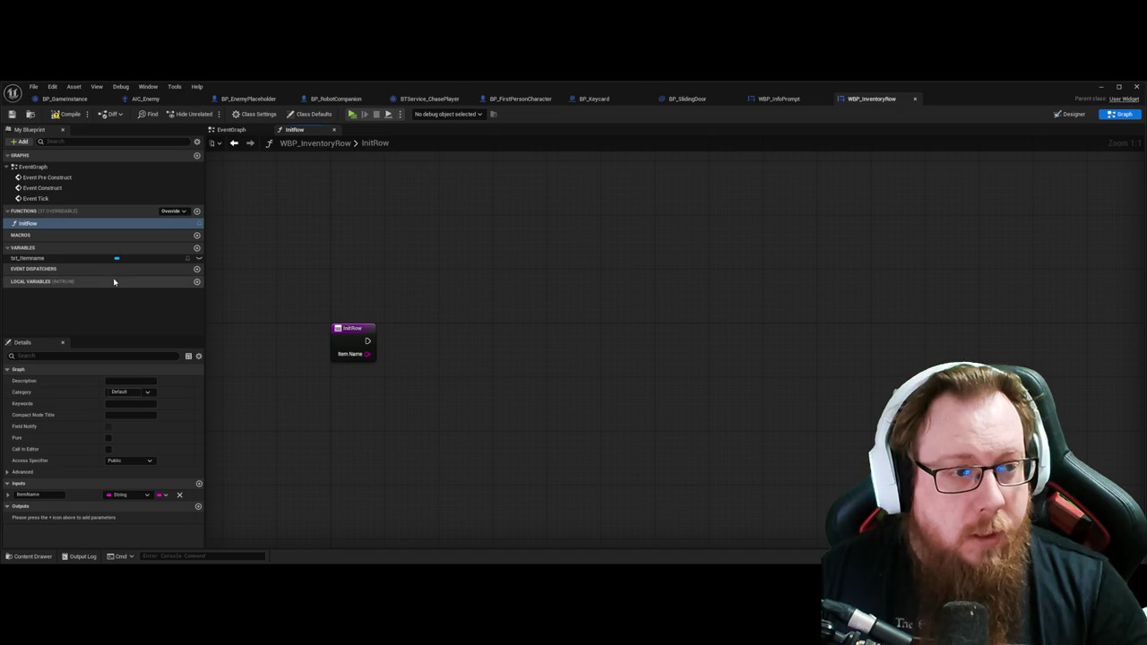
{"action": "left_click", "coordinate": [27, 258]}
Step: Wire Item Name through To Text (String) into Set Text on txt_ItemName, with execution connected
{"action": "mouse_move", "coordinate": [367, 400]}
{"action": "left_mouse_down"}
{"action": "mouse_move", "coordinate": [386, 418]}
{"action": "mouse_move", "coordinate": [322, 380]}
{"action": "mouse_move", "coordinate": [450, 367]}
{"action": "mouse_move", "coordinate": [517, 484]}
{"action": "left_mouse_up"}
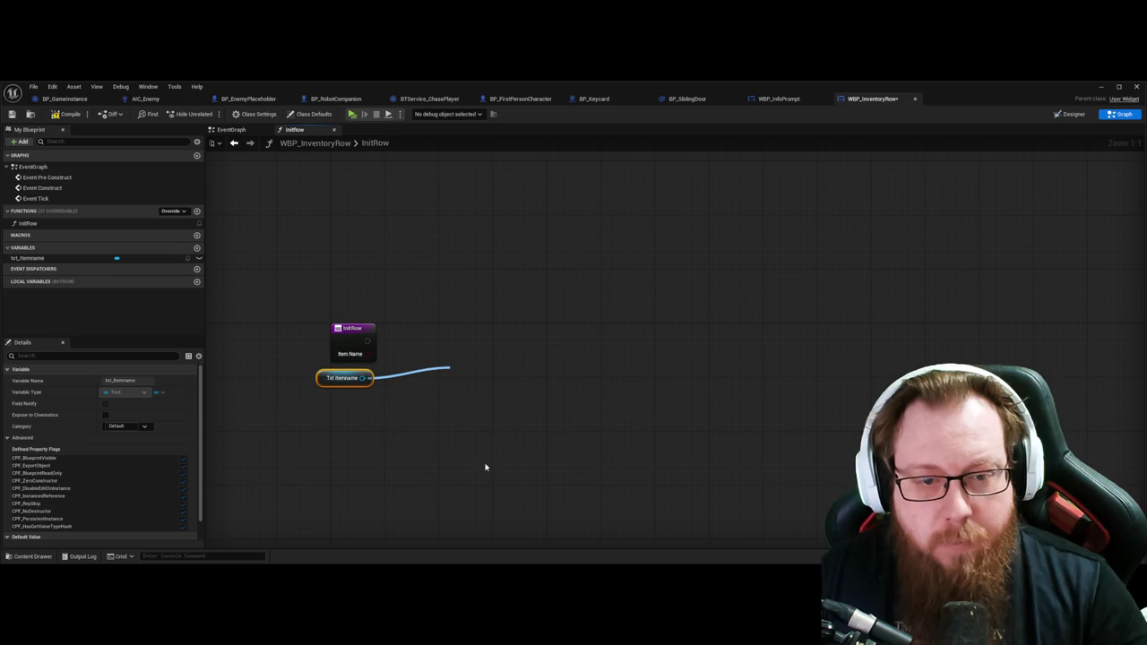
{"action": "left_click_drag", "start_coordinate": [482, 368], "coordinate": [470, 330]}
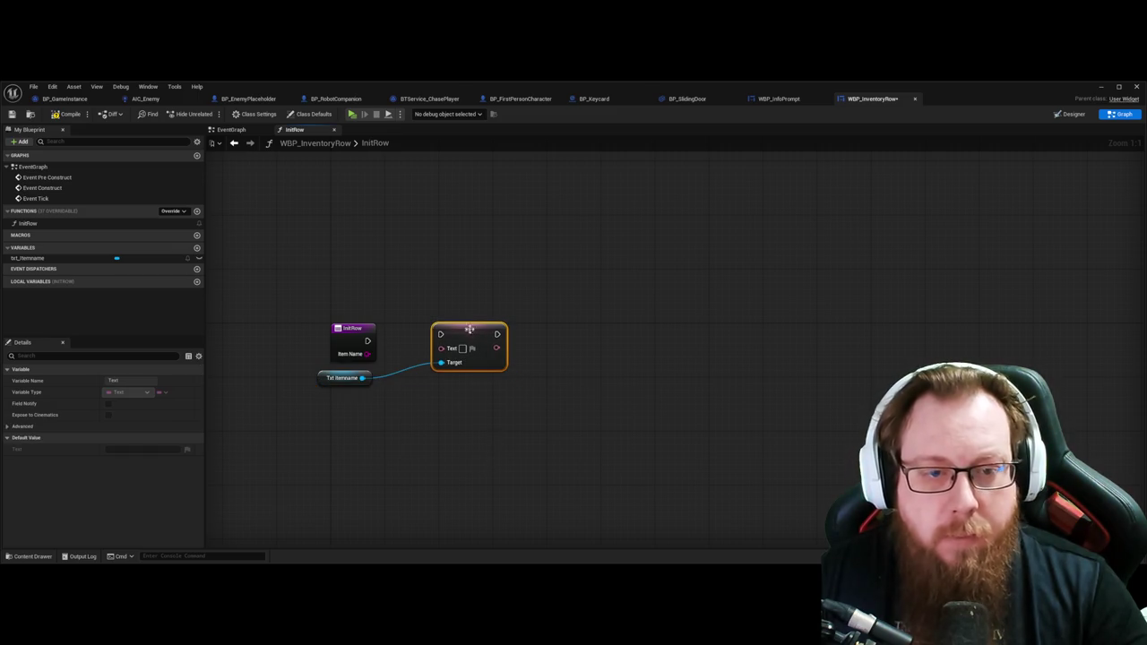
{"action": "left_click_drag", "start_coordinate": [367, 354], "coordinate": [597, 329]}
{"action": "mouse_move", "coordinate": [413, 328]}
{"action": "left_mouse_down"}
{"action": "mouse_move", "coordinate": [428, 347]}
{"action": "mouse_move", "coordinate": [549, 334]}
{"action": "left_mouse_up"}
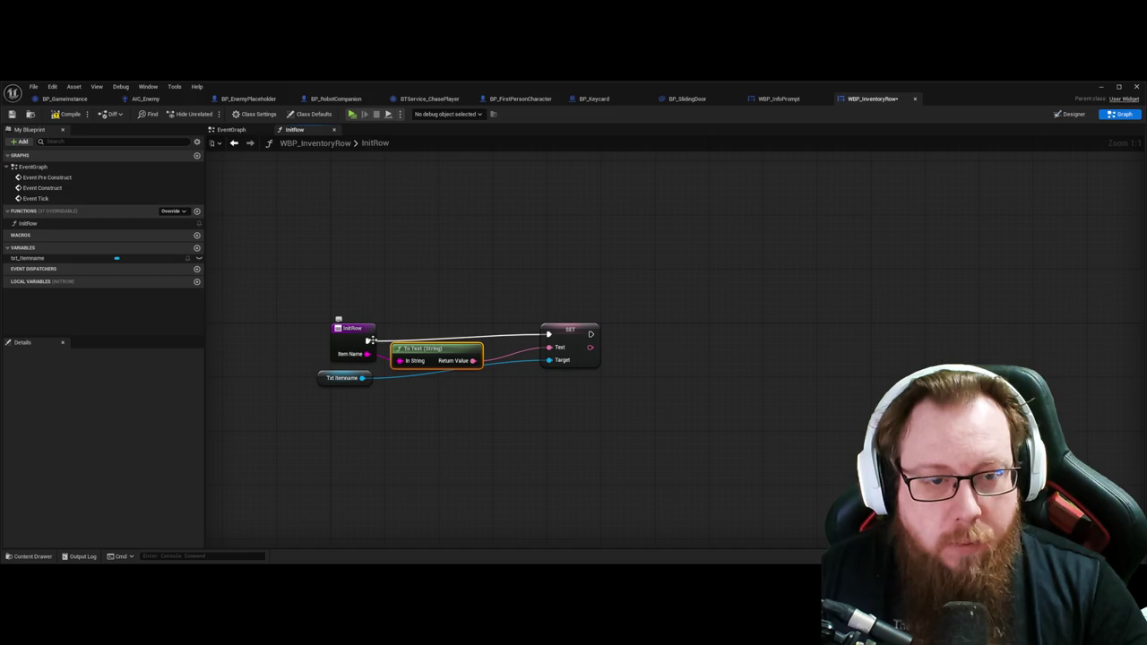
{"action": "left_click", "coordinate": [358, 332]}
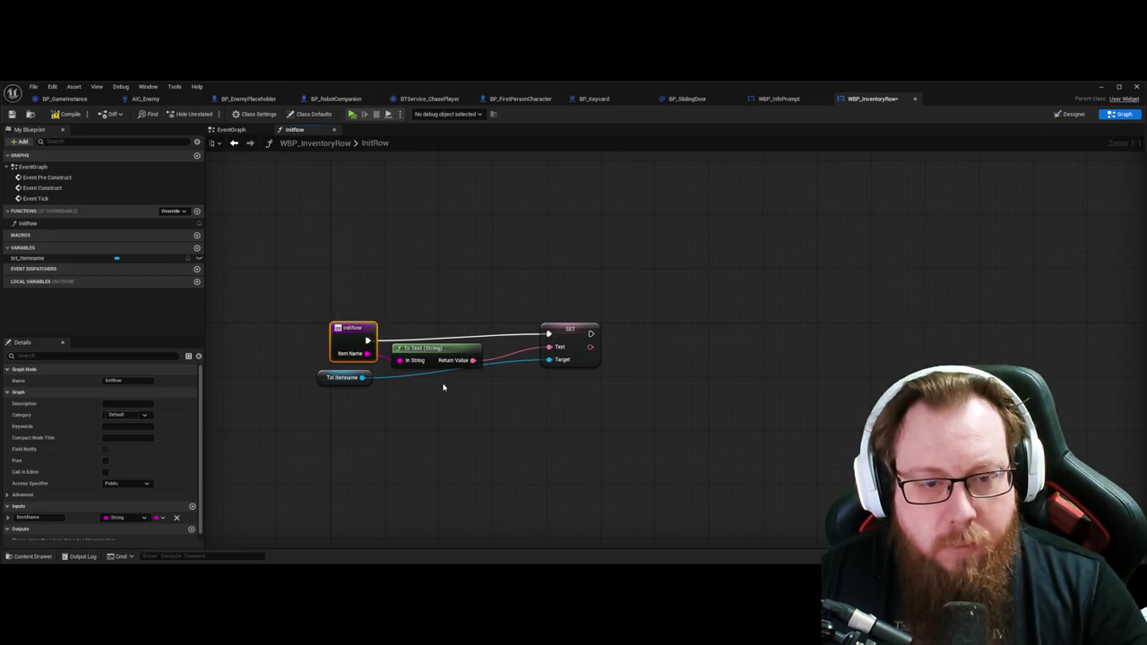
{"action": "key", "text": "q"}
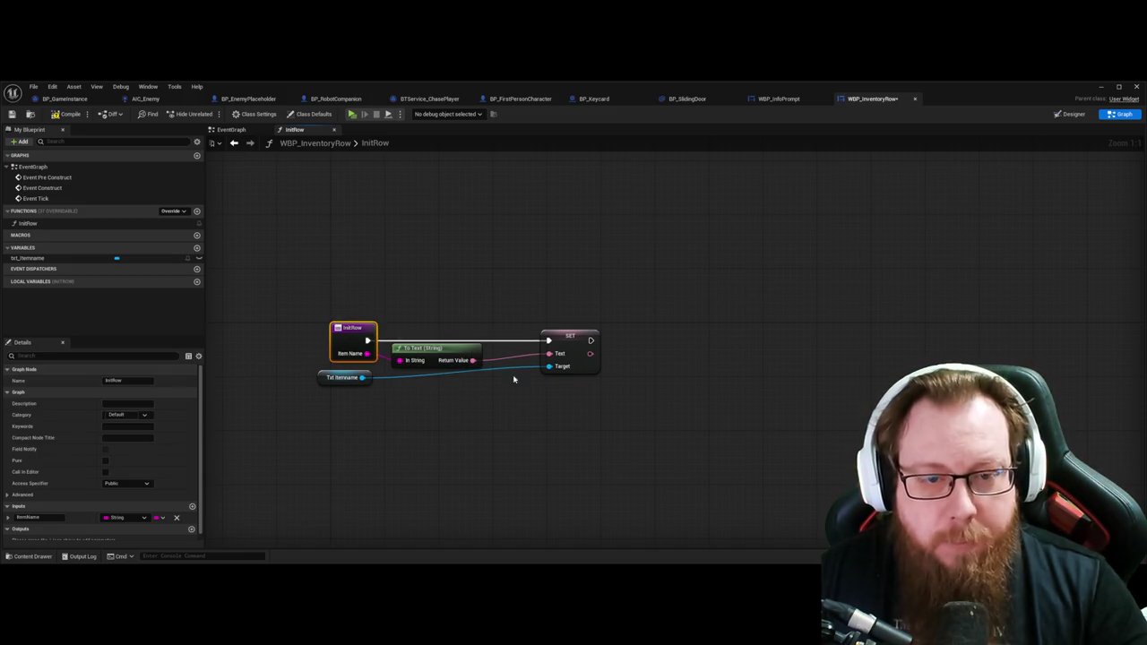
Step: Tidy the InitRow nodes, aligning the getter with SET and adding a reroute on the text wire
{"action": "mouse_move", "coordinate": [321, 377]}
{"action": "left_mouse_down"}
{"action": "mouse_move", "coordinate": [470, 393]}
{"action": "mouse_move", "coordinate": [476, 383]}
{"action": "left_mouse_up"}
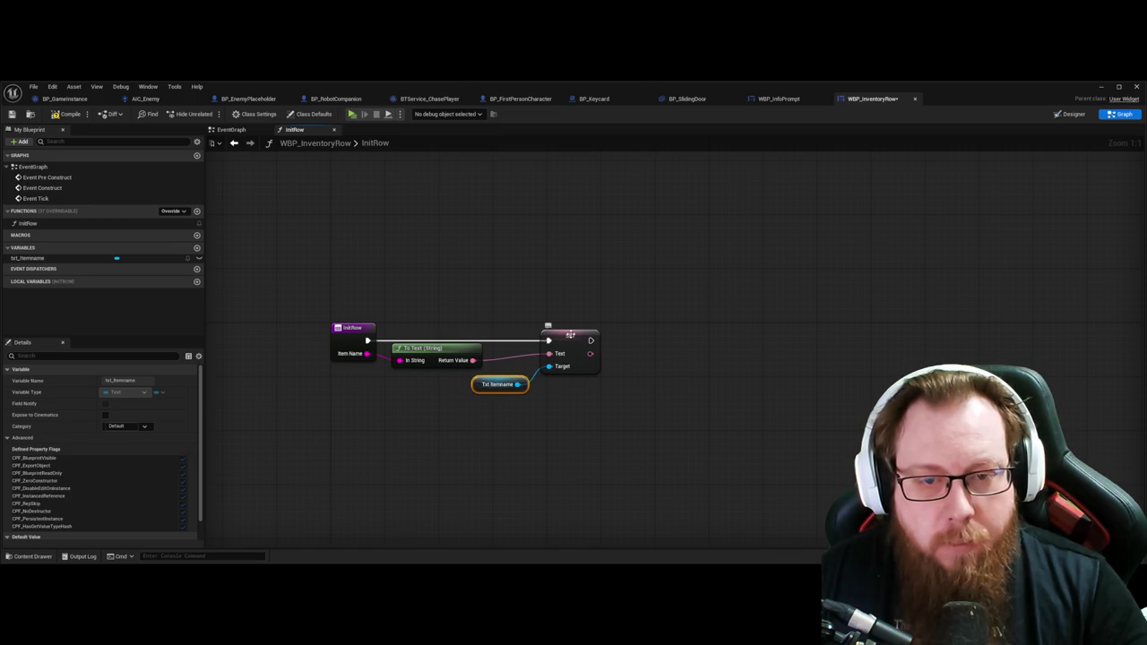
{"action": "left_click_drag", "start_coordinate": [571, 335], "coordinate": [618, 334]}
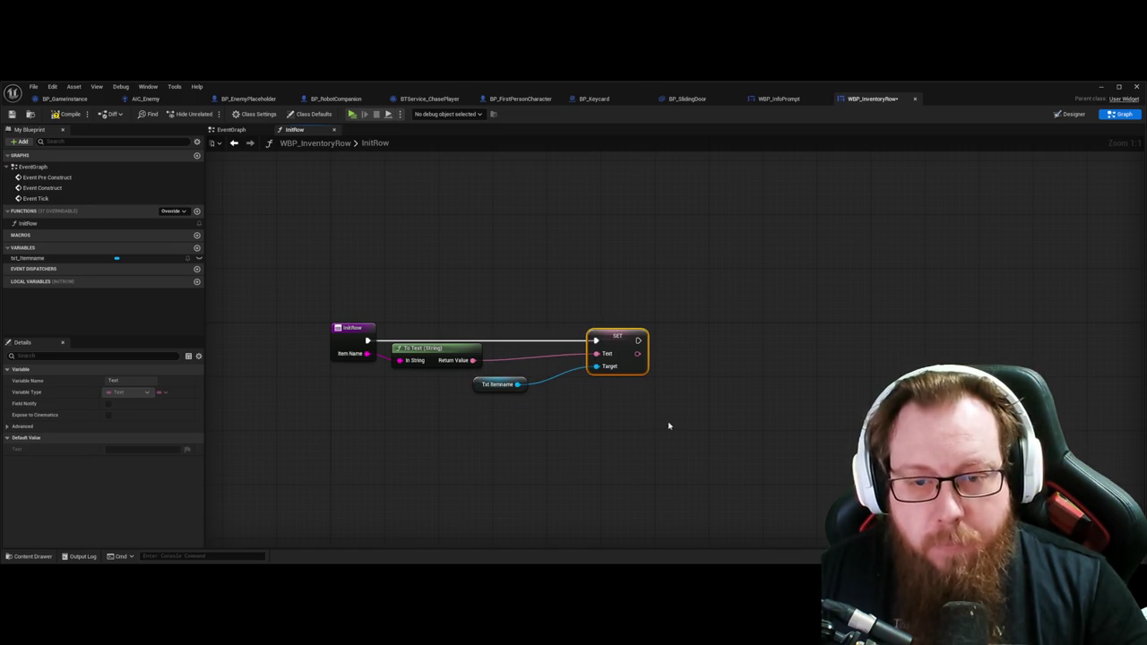
{"action": "key", "text": "q"}
{"action": "mouse_move", "coordinate": [509, 389]}
{"action": "left_mouse_down"}
{"action": "mouse_move", "coordinate": [500, 375]}
{"action": "mouse_move", "coordinate": [544, 381]}
{"action": "left_mouse_up"}
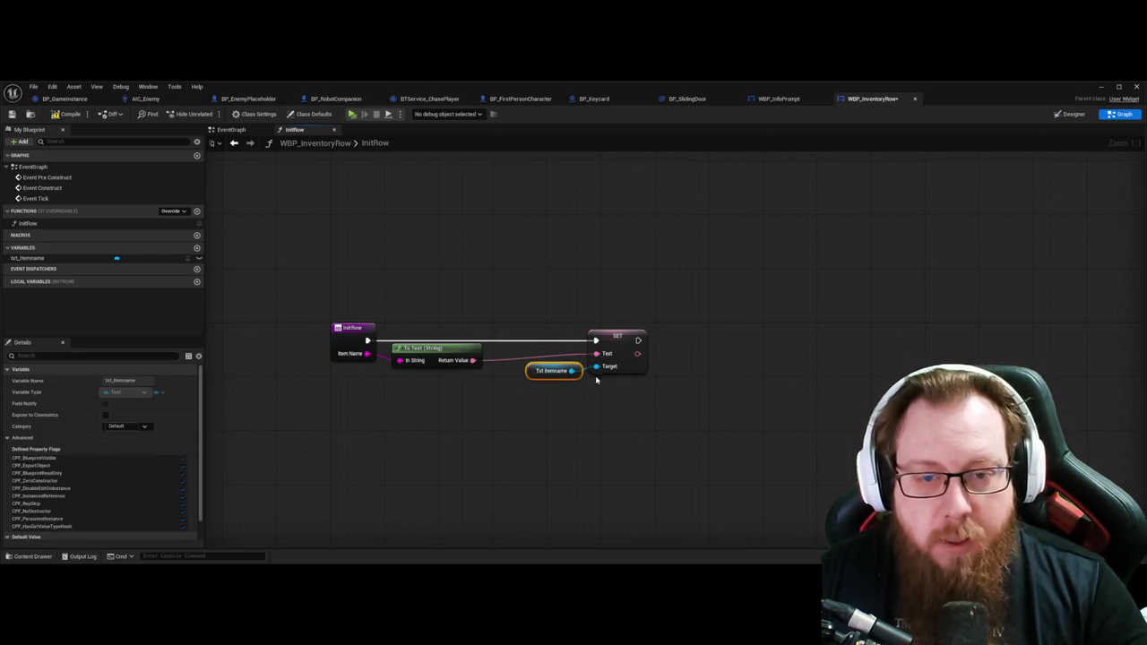
{"action": "left_click", "coordinate": [617, 357]}
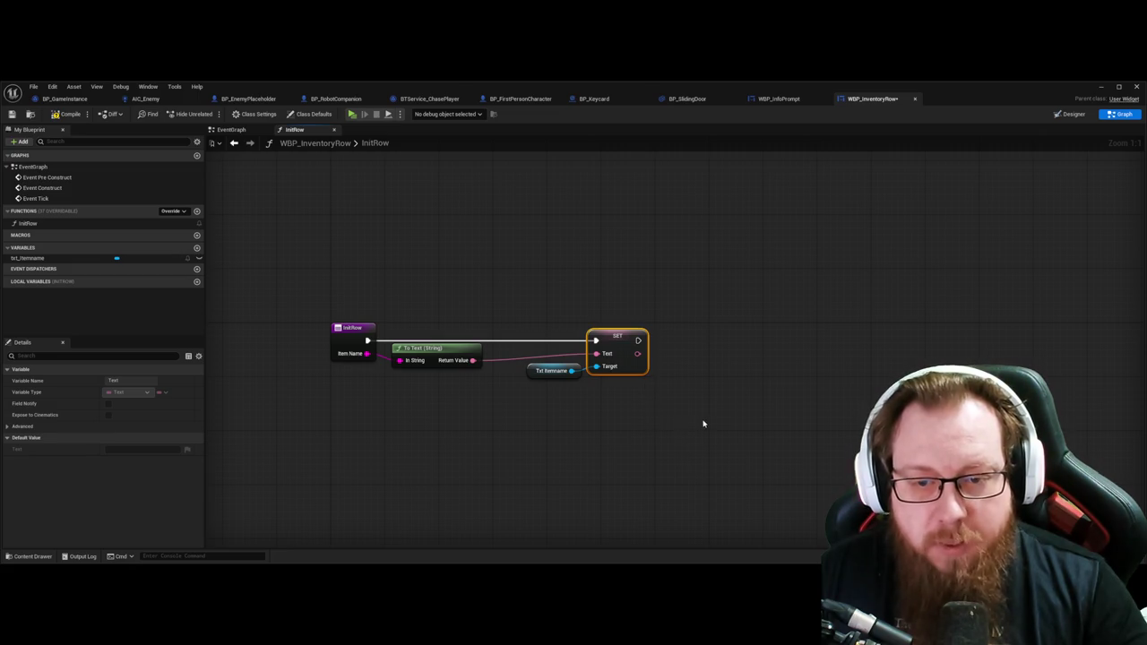
{"action": "left_click", "coordinate": [493, 362]}
{"action": "double_click", "coordinate": [493, 361]}
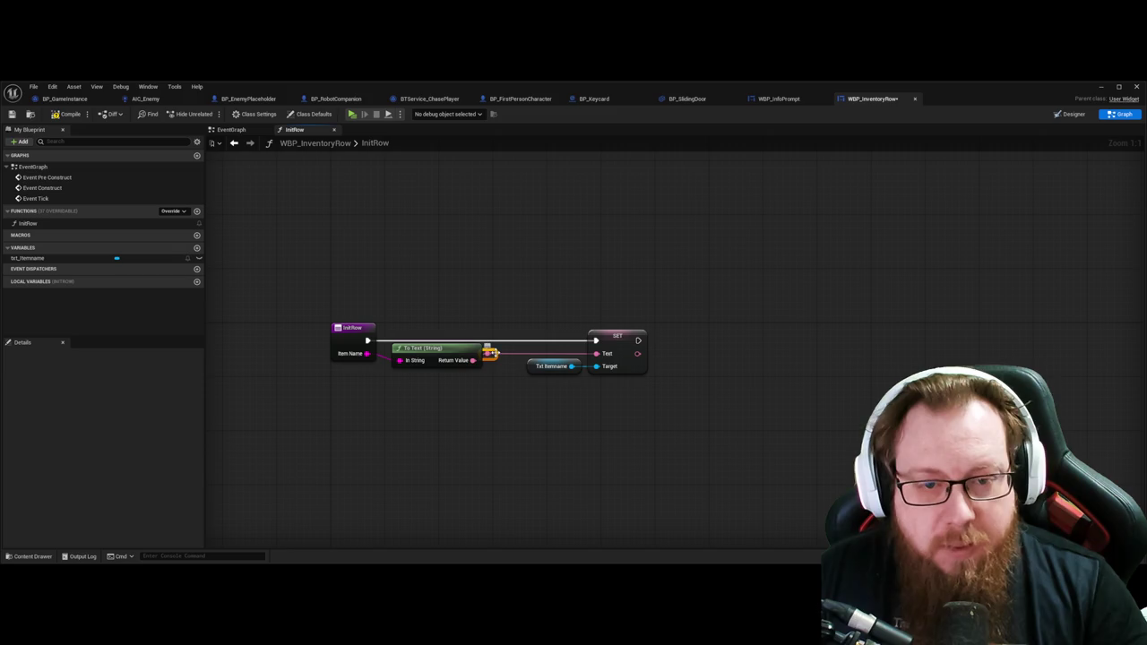
{"action": "left_click", "coordinate": [370, 375]}
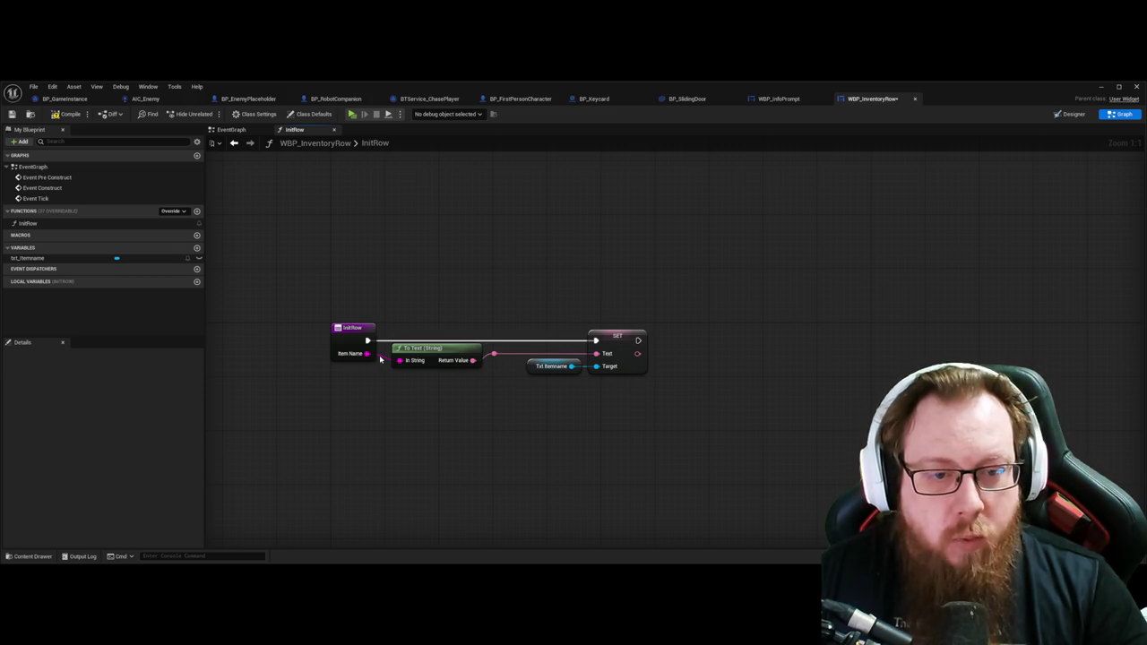
{"action": "left_click", "coordinate": [403, 361]}
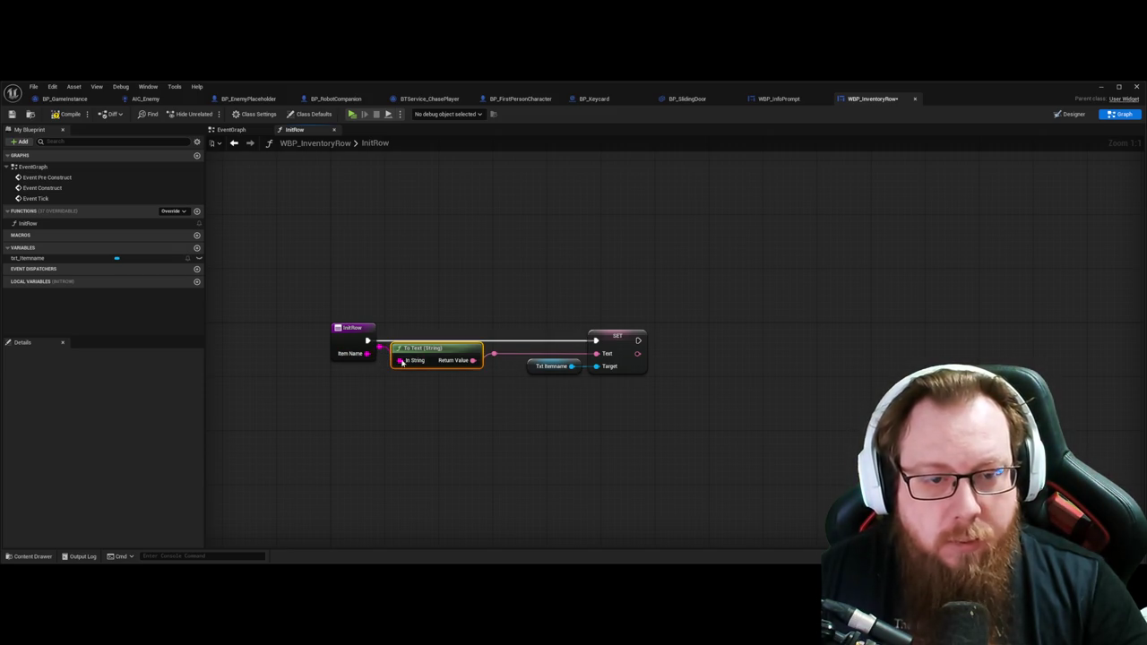
{"action": "left_click", "coordinate": [486, 417]}
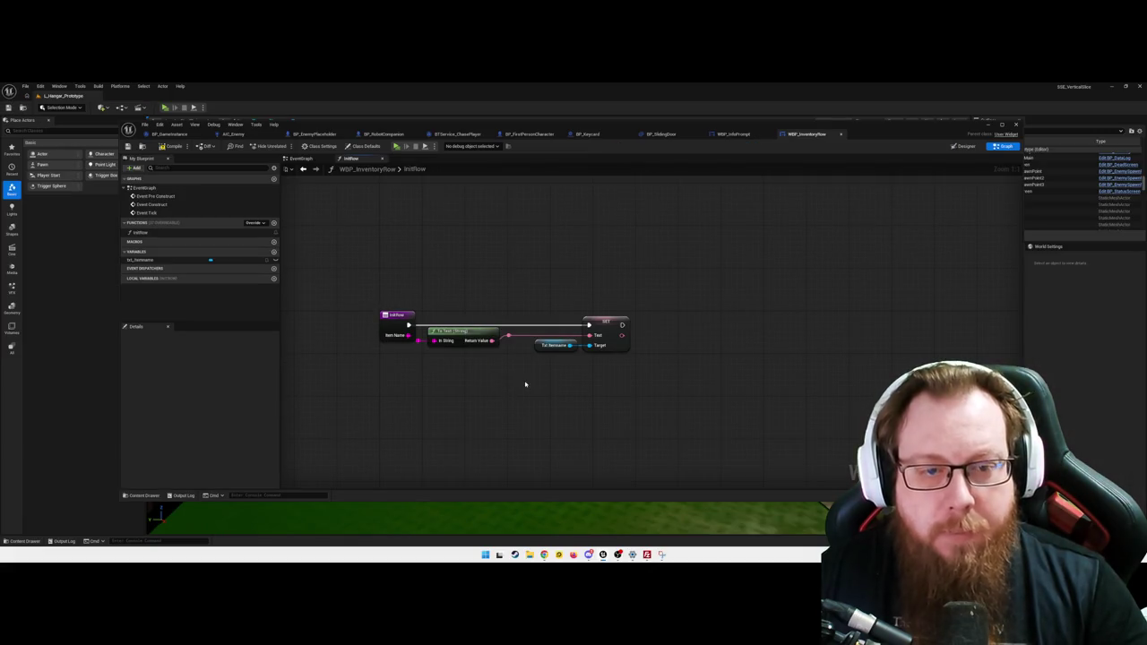
{"action": "mouse_move", "coordinate": [669, 392]}
{"action": "left_mouse_down"}
{"action": "mouse_move", "coordinate": [423, 312]}
{"action": "mouse_move", "coordinate": [457, 331]}
{"action": "left_mouse_up"}
{"action": "mouse_move", "coordinate": [686, 371]}
{"action": "left_mouse_down"}
{"action": "mouse_move", "coordinate": [415, 313]}
{"action": "mouse_move", "coordinate": [464, 333]}
{"action": "left_mouse_up"}
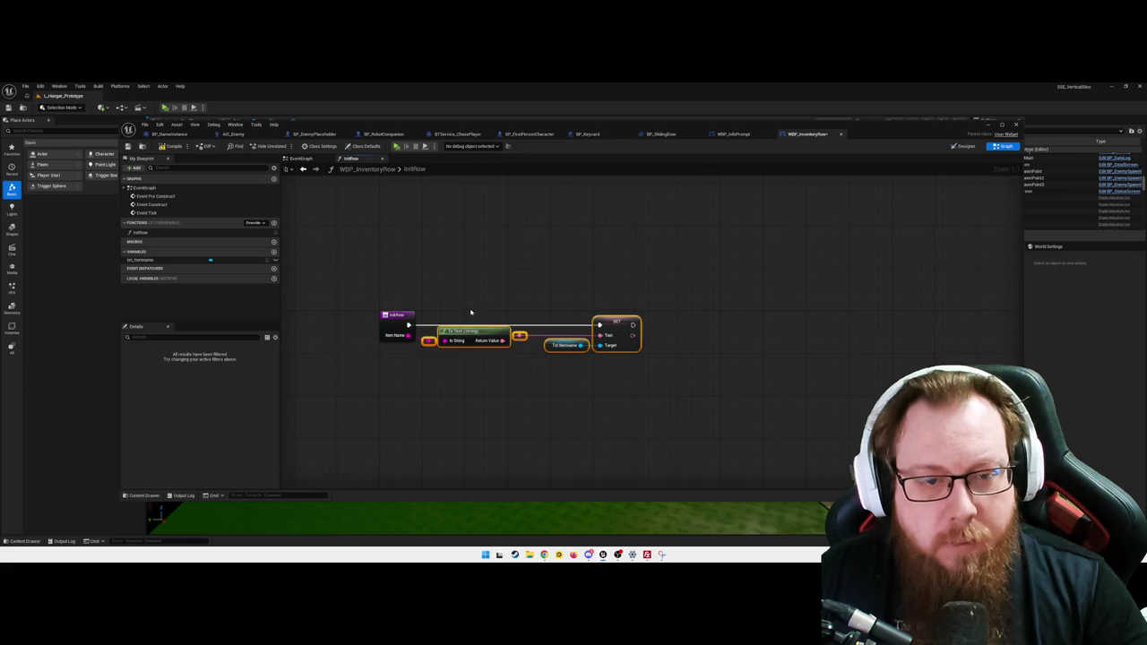
Step: Compile WBP_InventoryRow and close the other Blueprint editor tabs, from WBP_InfoPrompt through BP_SlidingDoor
{"action": "left_click", "coordinate": [511, 377]}
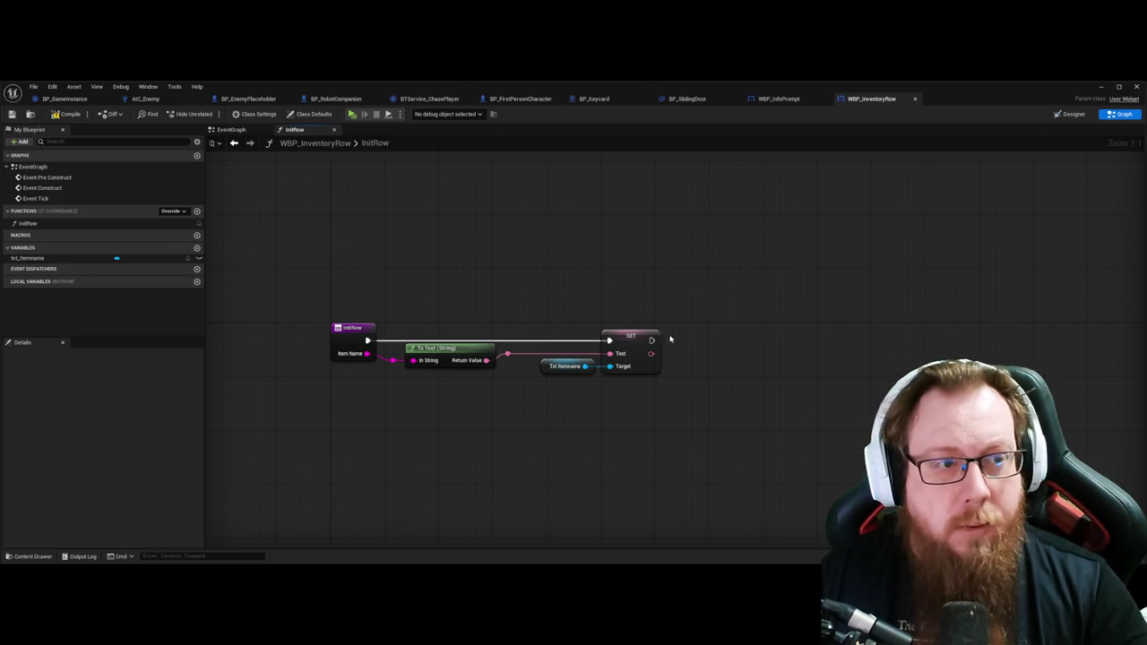
{"action": "left_click", "coordinate": [65, 114]}
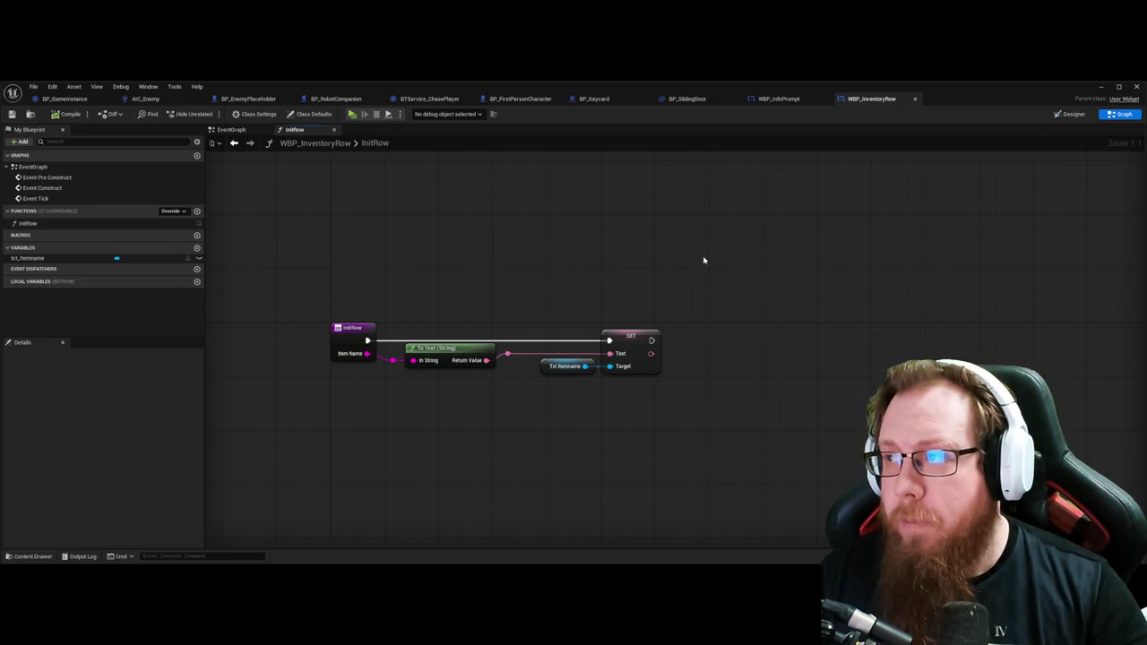
{"action": "middle_click", "coordinate": [768, 100]}
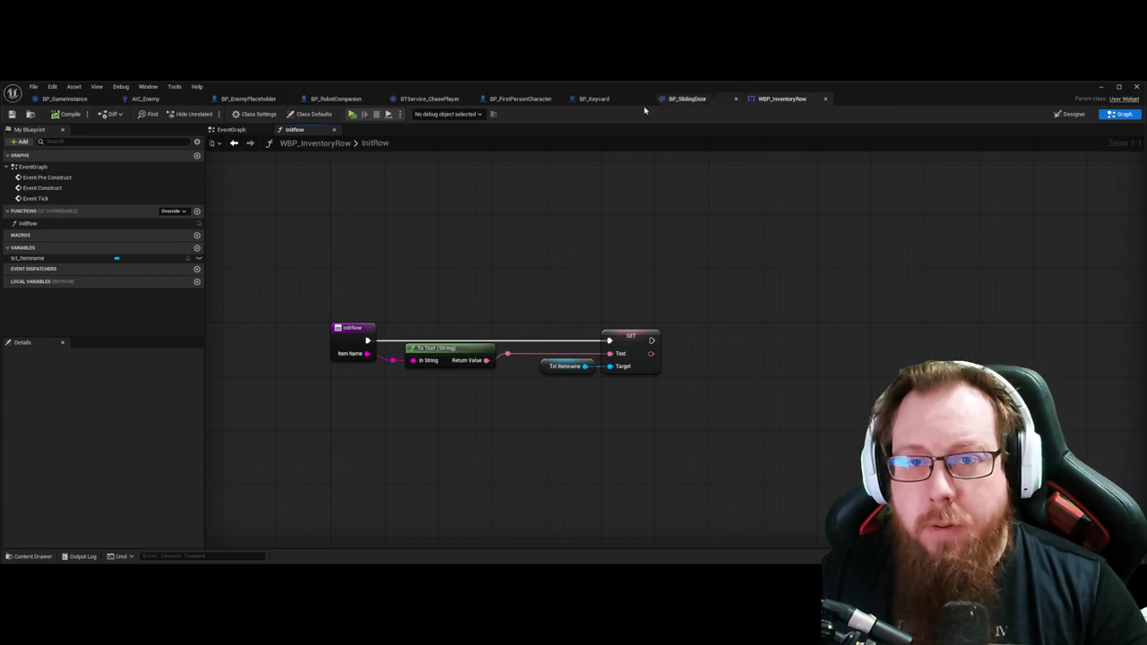
{"action": "middle_click", "coordinate": [55, 102]}
{"action": "middle_click", "coordinate": [261, 101]}
{"action": "middle_click", "coordinate": [140, 103]}
{"action": "middle_click", "coordinate": [66, 101]}
{"action": "middle_click", "coordinate": [66, 101]}
{"action": "middle_click", "coordinate": [65, 100]}
{"action": "middle_click", "coordinate": [66, 102]}
{"action": "middle_click", "coordinate": [65, 102]}
Step: Open WBP_Inventory from the Content Drawer and view its Event Graph
{"action": "key", "text": "ctrl+space"}
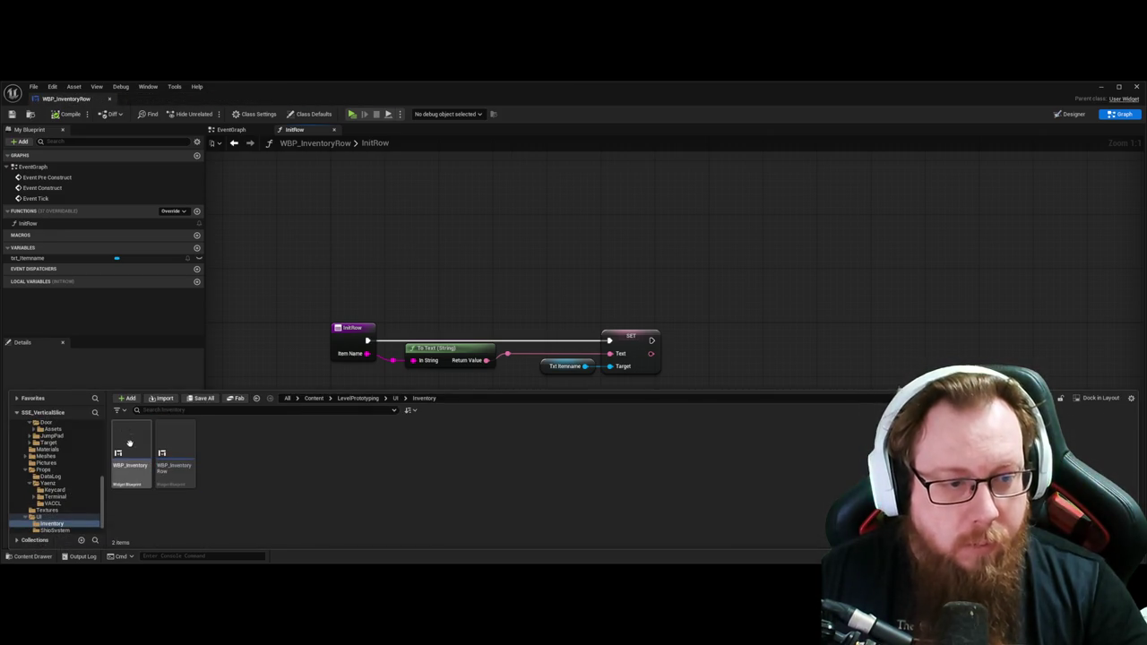
{"action": "double_click", "coordinate": [130, 457]}
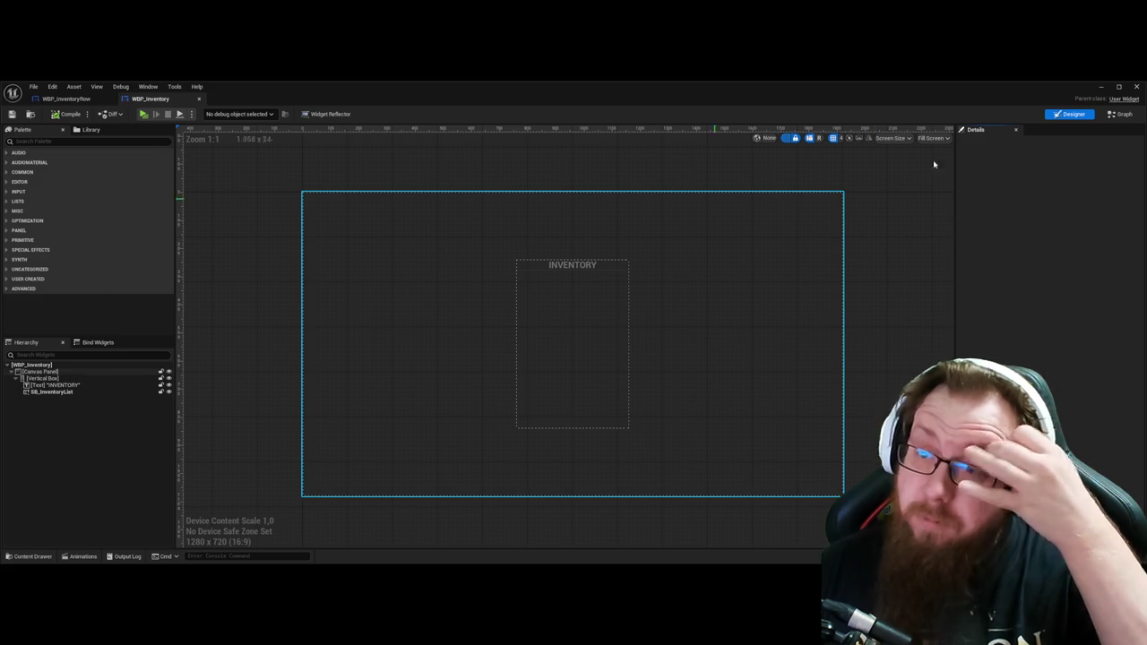
{"action": "left_click", "coordinate": [1121, 114]}
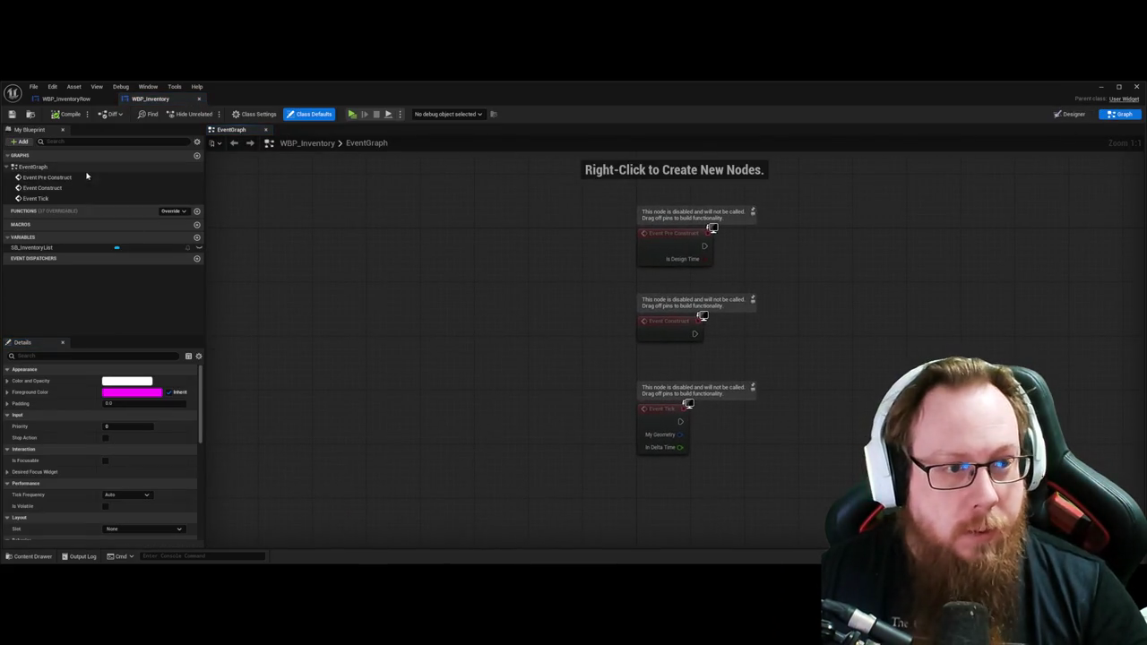
Step: Add a PopulateInventory function to the WBP_Inventory blueprint's Functions list
{"action": "left_click", "coordinate": [198, 210]}
{"action": "type", "text": "Pa"}
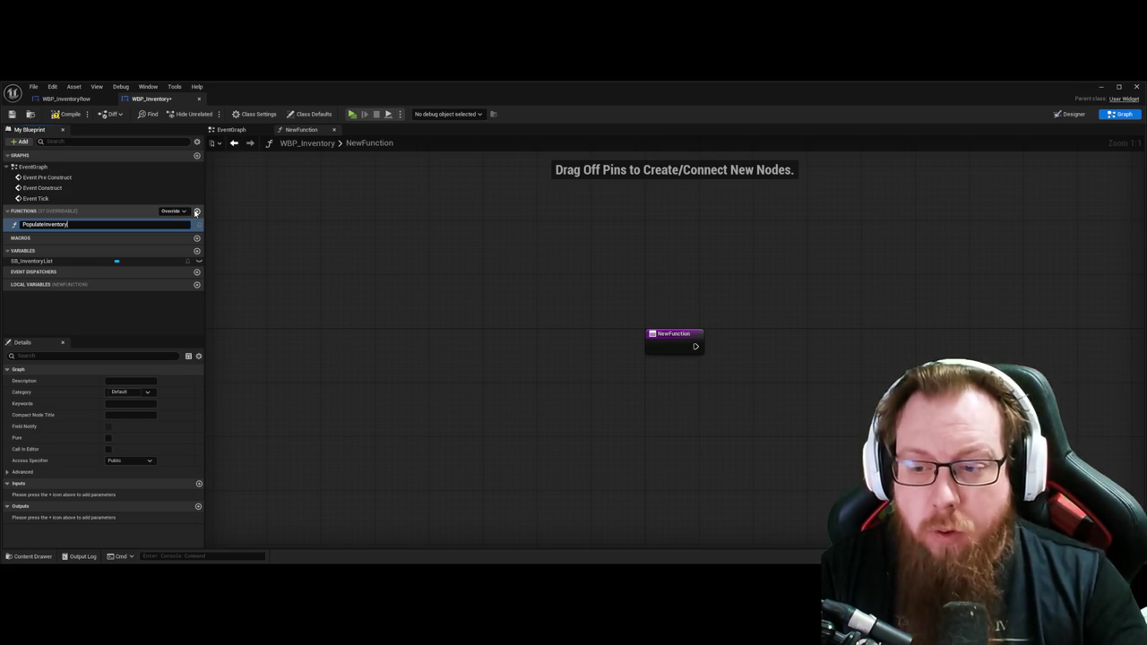
{"action": "key", "text": "Return"}
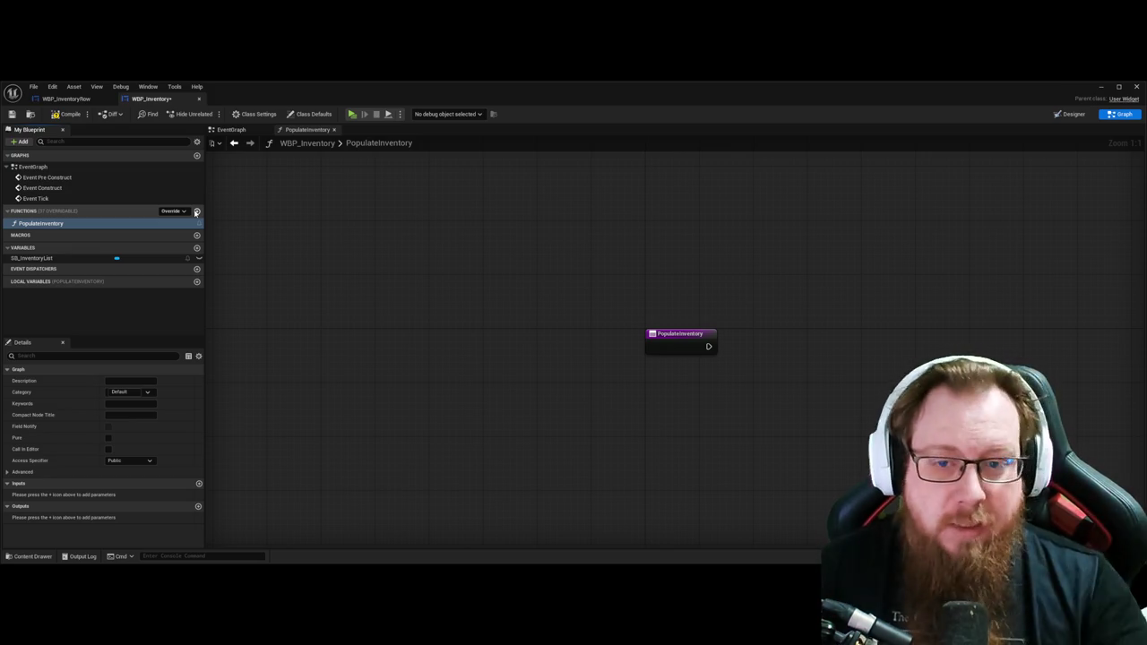
{"action": "mouse_move", "coordinate": [541, 358]}
{"action": "left_mouse_down"}
{"action": "mouse_move", "coordinate": [367, 361]}
{"action": "mouse_move", "coordinate": [366, 350]}
{"action": "left_mouse_up"}
Step: In PopulateInventory, cast Get Game Instance to BP_GameInstance, get its Inventory, and add a For Each Loop
{"action": "mouse_move", "coordinate": [507, 362]}
{"action": "left_mouse_down"}
{"action": "mouse_move", "coordinate": [547, 361]}
{"action": "mouse_move", "coordinate": [572, 337]}
{"action": "left_mouse_up"}
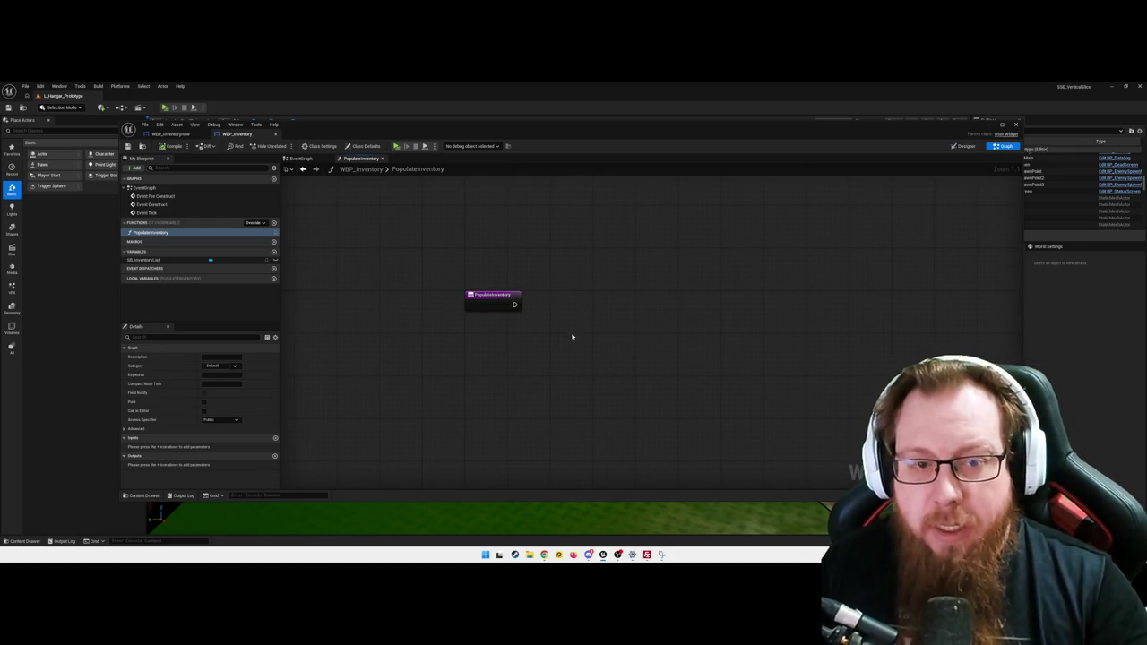
{"action": "right_click", "coordinate": [474, 360]}
{"action": "type", "text": "get game ins"}
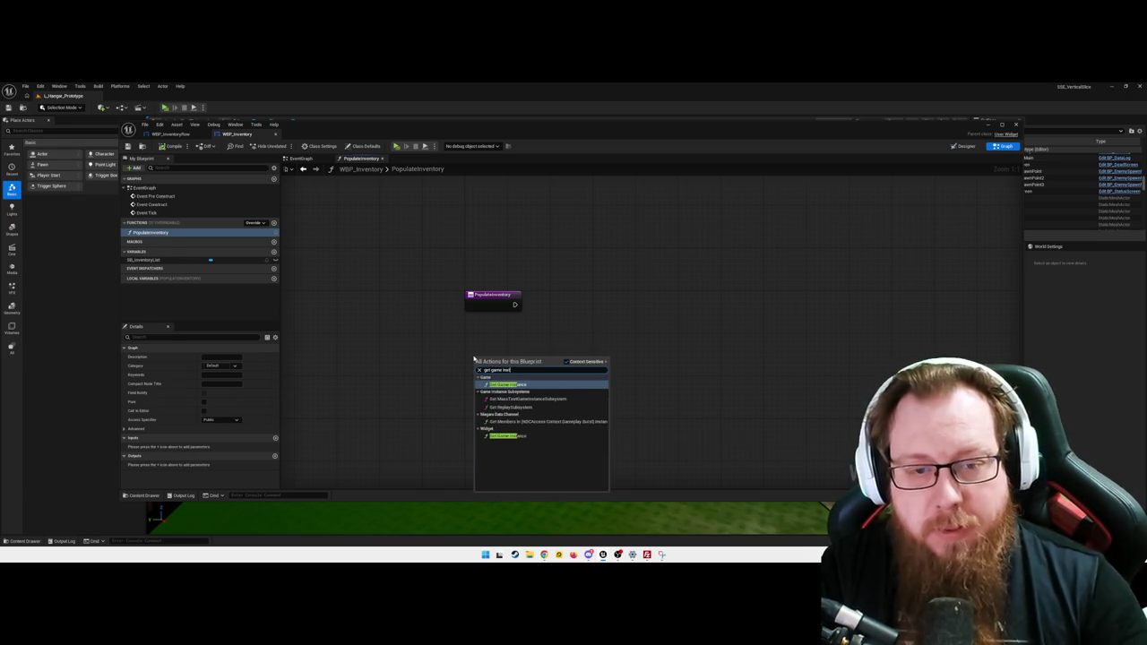
{"action": "key", "text": "Return"}
{"action": "left_click_drag", "start_coordinate": [513, 366], "coordinate": [514, 343]}
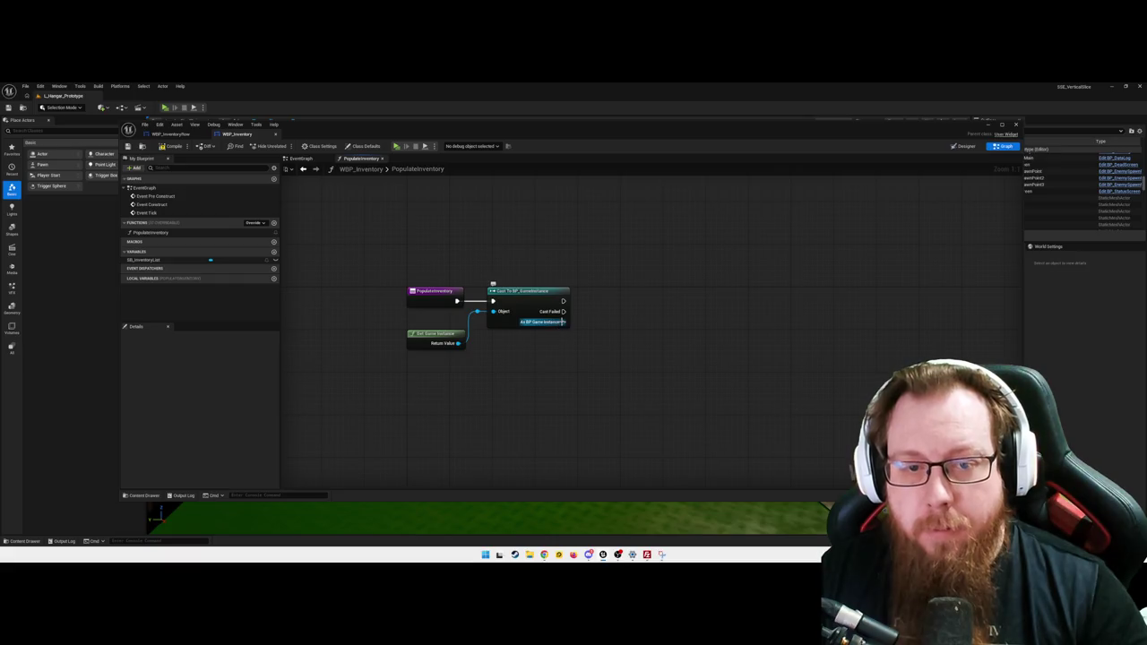
{"action": "mouse_move", "coordinate": [564, 322]}
{"action": "left_mouse_down"}
{"action": "mouse_move", "coordinate": [585, 322]}
{"action": "mouse_move", "coordinate": [591, 336]}
{"action": "left_mouse_up"}
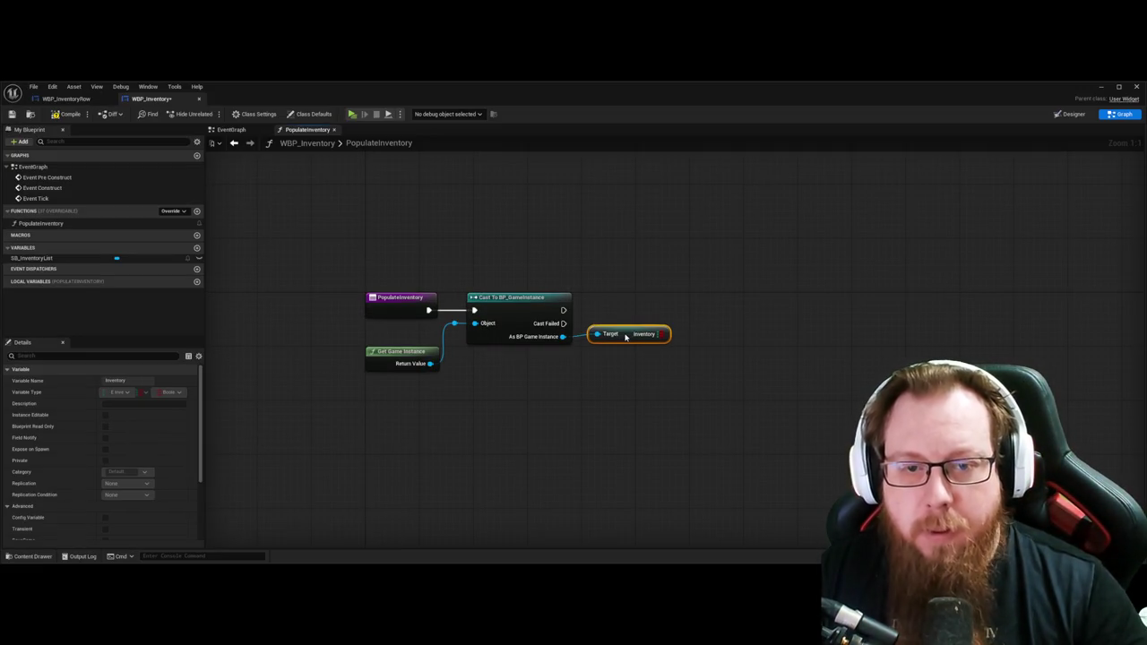
{"action": "left_click_drag", "start_coordinate": [626, 339], "coordinate": [628, 337]}
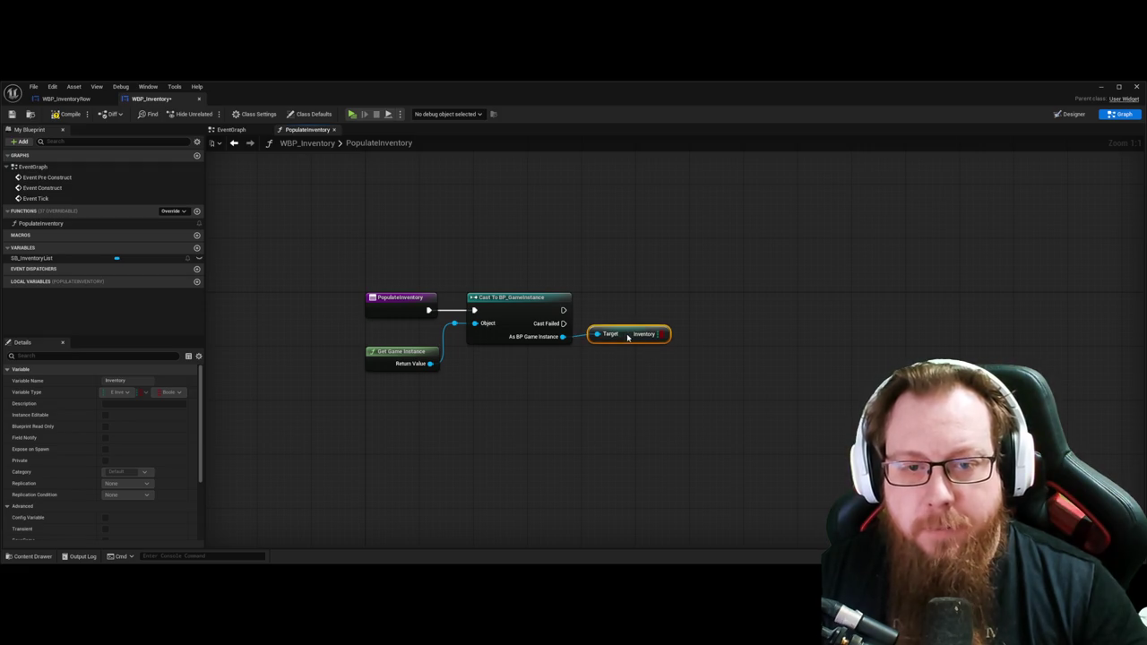
{"action": "left_click", "coordinate": [576, 342]}
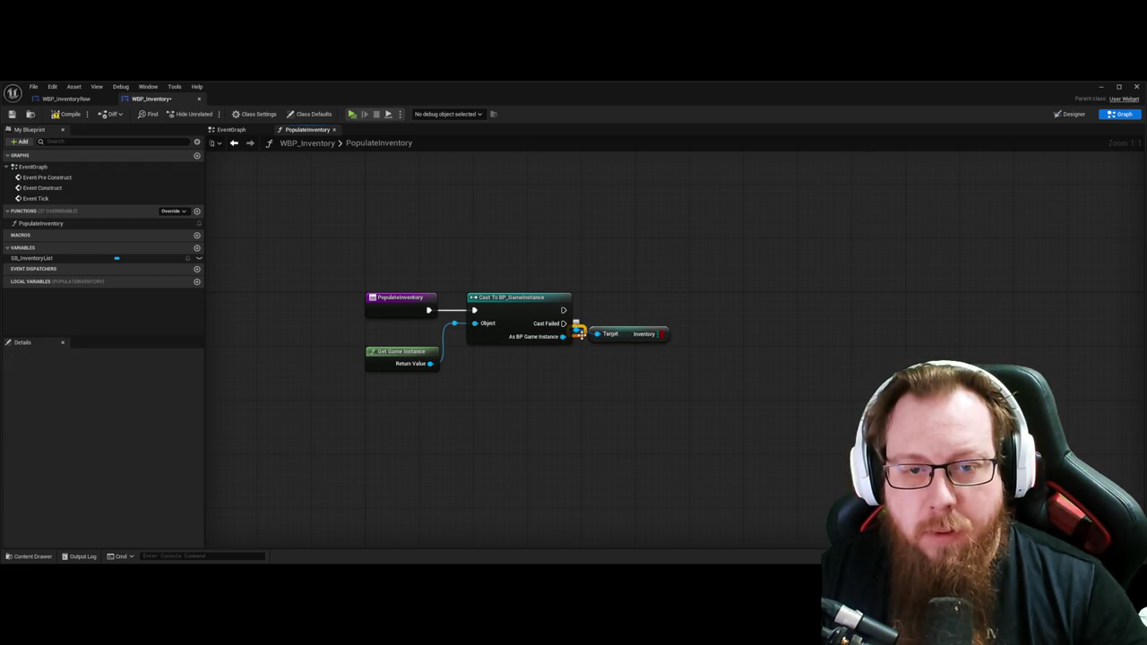
{"action": "left_click_drag", "start_coordinate": [629, 334], "coordinate": [649, 334]}
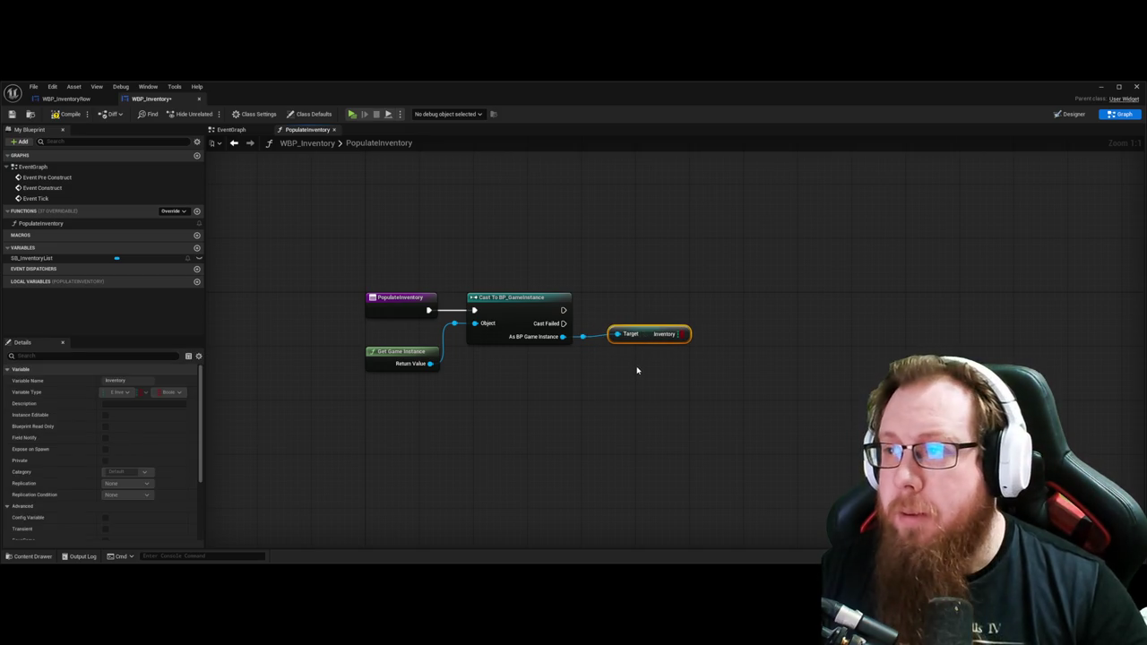
{"action": "left_click", "coordinate": [787, 303]}
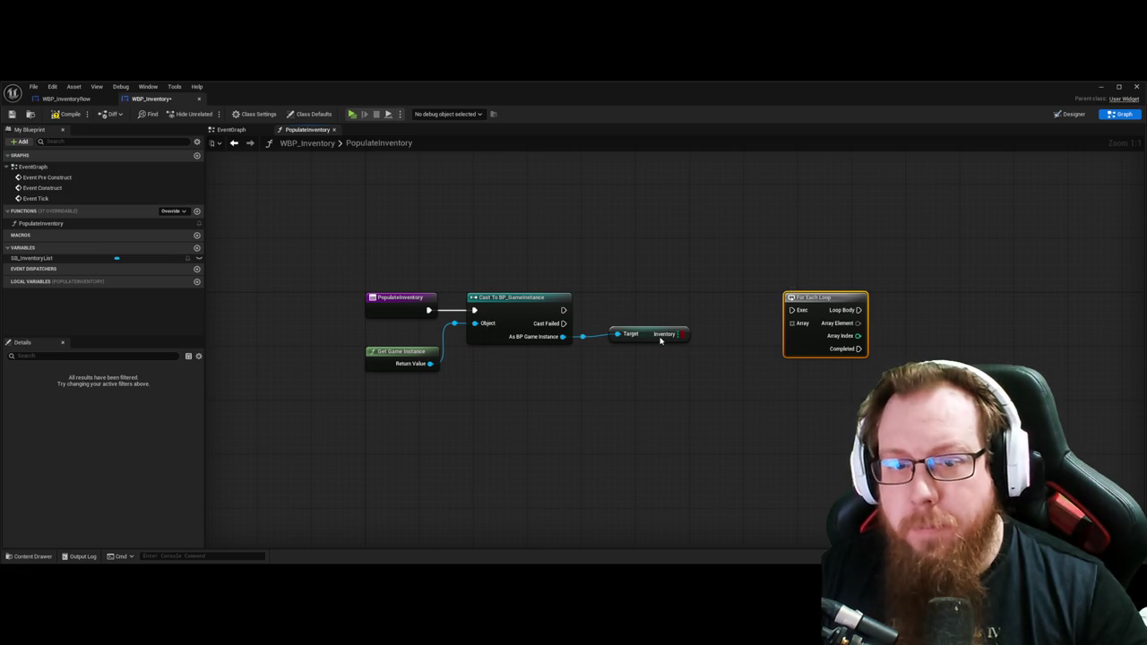
Step: Feed the Inventory map's Keys into the For Each Loop and save the blueprint
{"action": "mouse_move", "coordinate": [685, 328]}
{"action": "left_mouse_down"}
{"action": "mouse_move", "coordinate": [703, 403]}
{"action": "mouse_move", "coordinate": [730, 325]}
{"action": "mouse_move", "coordinate": [714, 306]}
{"action": "mouse_move", "coordinate": [705, 383]}
{"action": "mouse_move", "coordinate": [792, 323]}
{"action": "left_mouse_up"}
{"action": "left_click", "coordinate": [814, 389]}
{"action": "left_click_drag", "start_coordinate": [563, 310], "coordinate": [792, 310]}
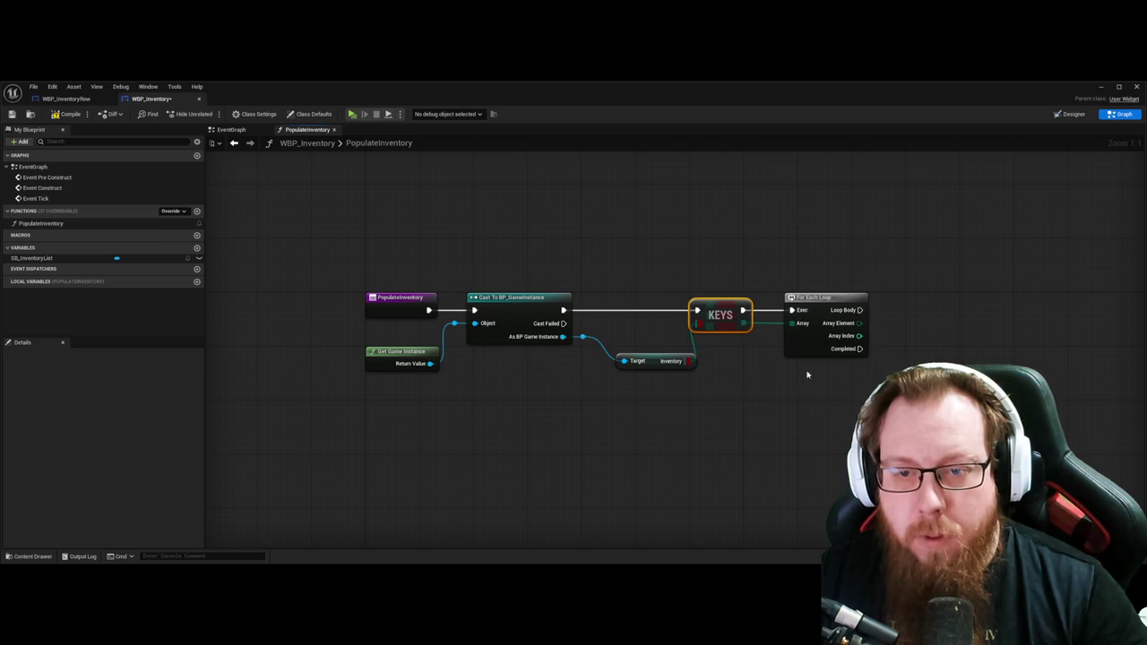
{"action": "mouse_move", "coordinate": [647, 356]}
{"action": "left_mouse_down"}
{"action": "mouse_move", "coordinate": [629, 356]}
{"action": "mouse_move", "coordinate": [633, 323]}
{"action": "left_mouse_up"}
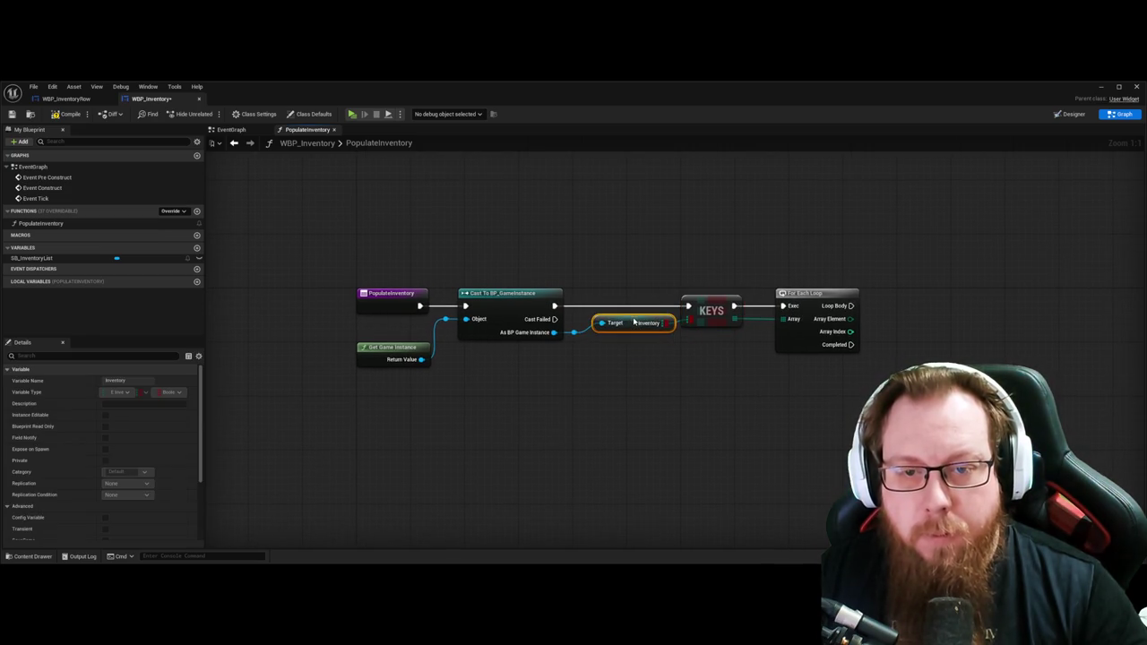
{"action": "left_click", "coordinate": [691, 323]}
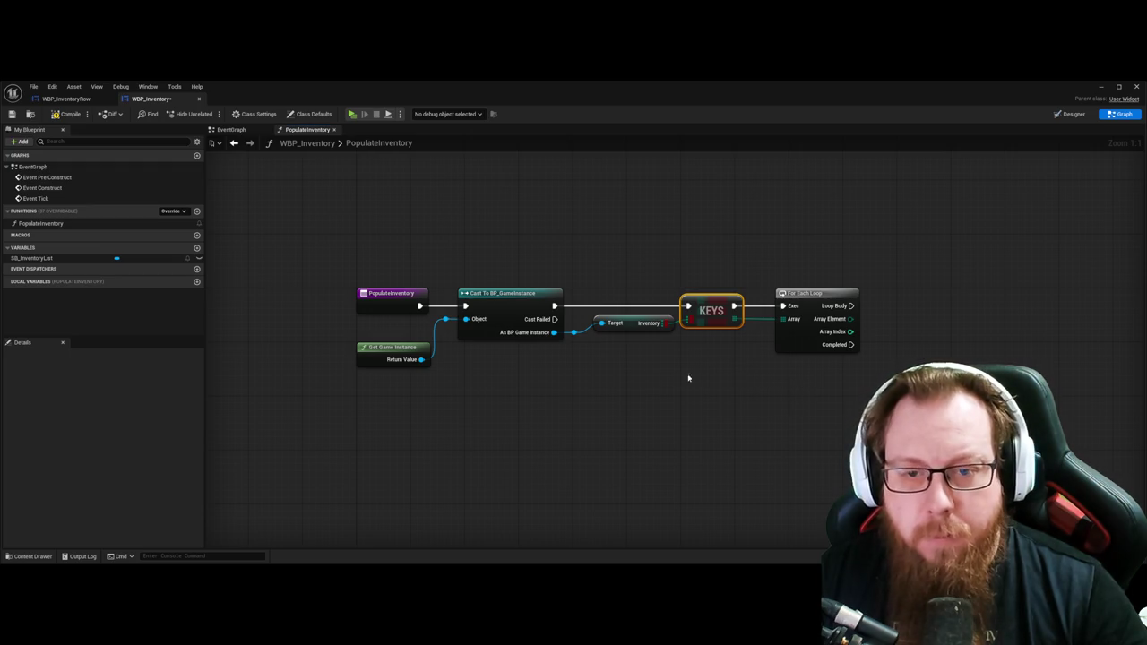
{"action": "key", "text": "ctrl+s"}
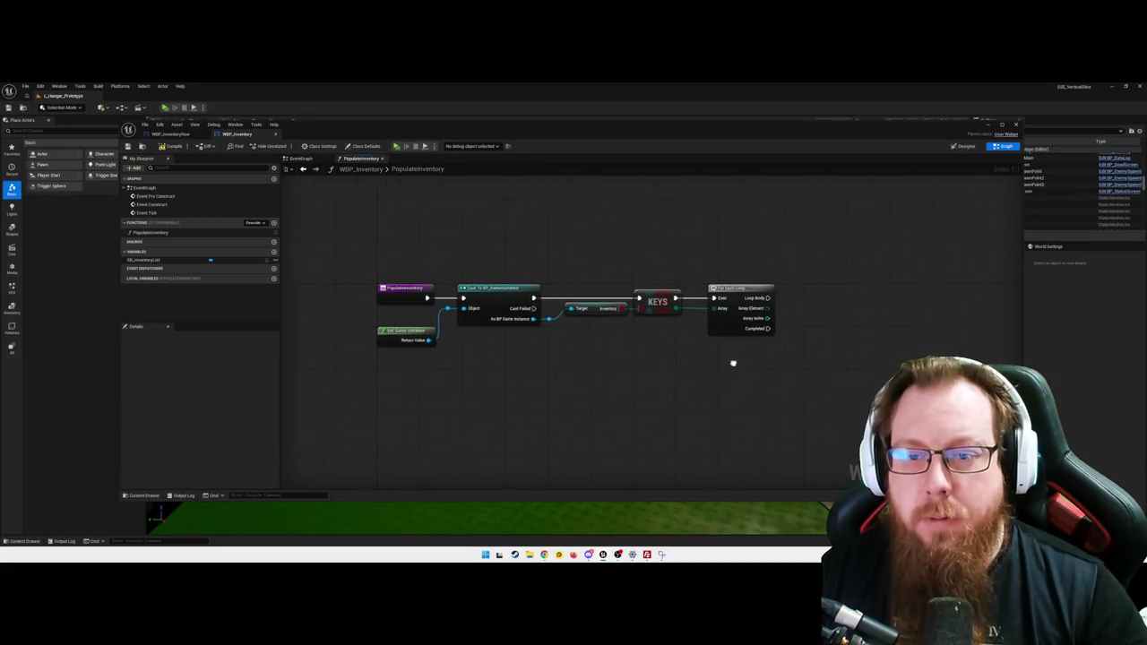
Step: Add a Check Inventory Item call off the loop body, targeting the cast BP_GameInstance
{"action": "left_click_drag", "start_coordinate": [743, 350], "coordinate": [723, 335]}
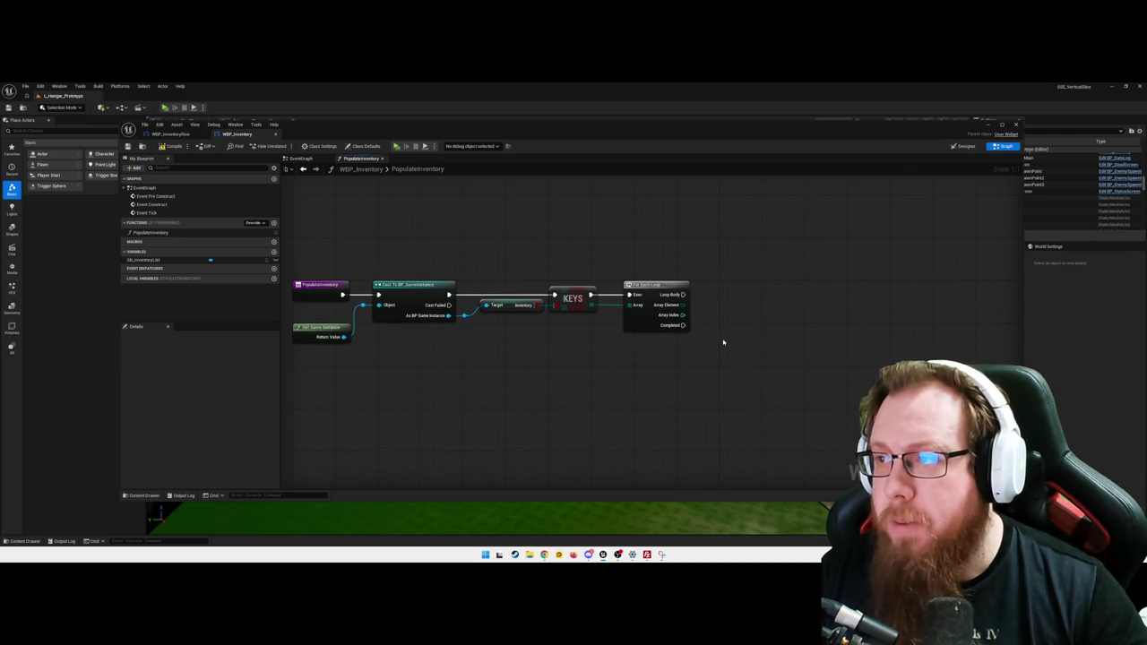
{"action": "mouse_move", "coordinate": [683, 295]}
{"action": "left_mouse_down"}
{"action": "mouse_move", "coordinate": [708, 309]}
{"action": "mouse_move", "coordinate": [725, 297]}
{"action": "left_mouse_up"}
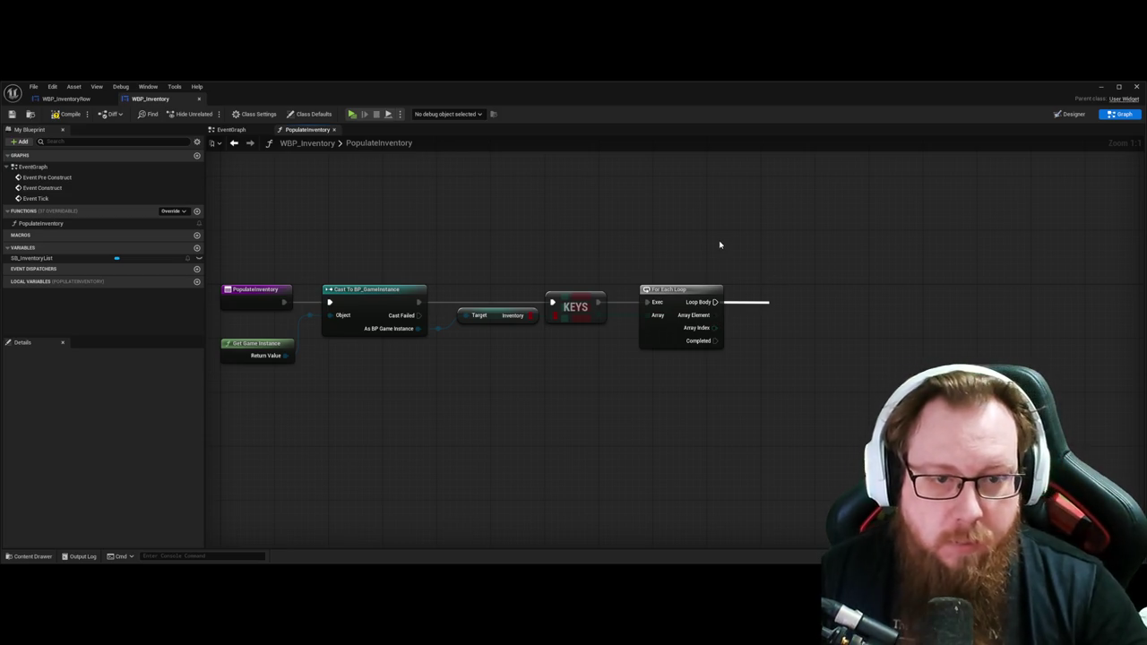
{"action": "mouse_move", "coordinate": [419, 328]}
{"action": "left_mouse_down"}
{"action": "mouse_move", "coordinate": [502, 397]}
{"action": "mouse_move", "coordinate": [869, 271]}
{"action": "mouse_move", "coordinate": [835, 291]}
{"action": "mouse_move", "coordinate": [825, 276]}
{"action": "mouse_move", "coordinate": [825, 337]}
{"action": "left_mouse_up"}
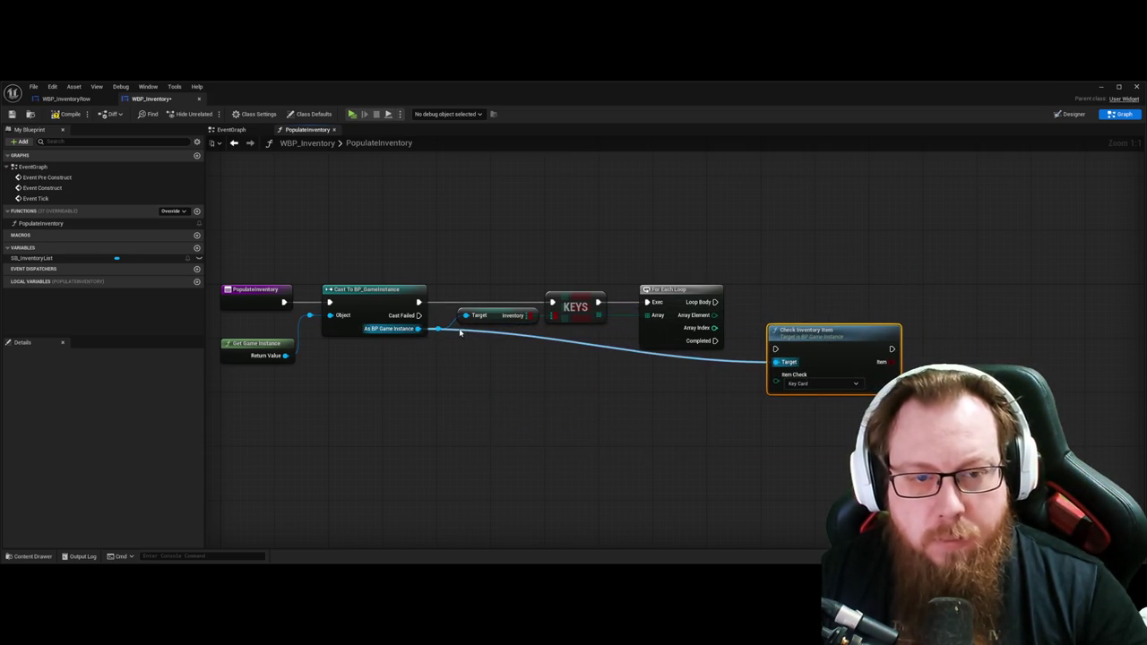
Step: Wire Check Inventory Item: game instance as Target, Loop Body as exec, Array Element into Item Check
{"action": "left_click", "coordinate": [443, 330]}
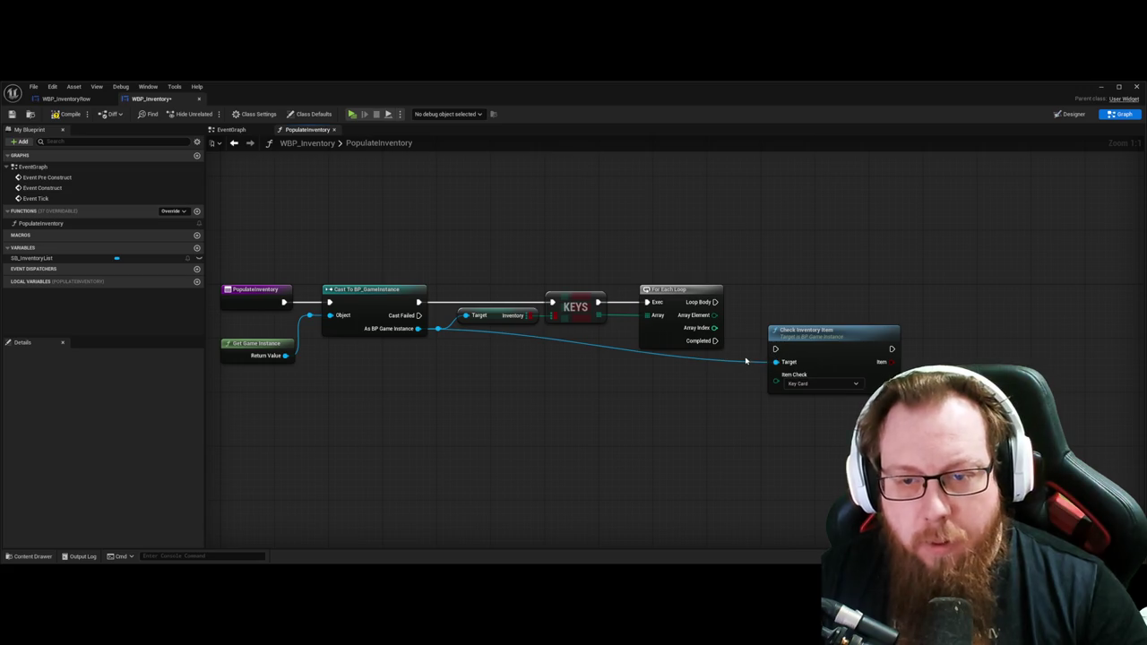
{"action": "left_click", "coordinate": [747, 361], "text": "alt"}
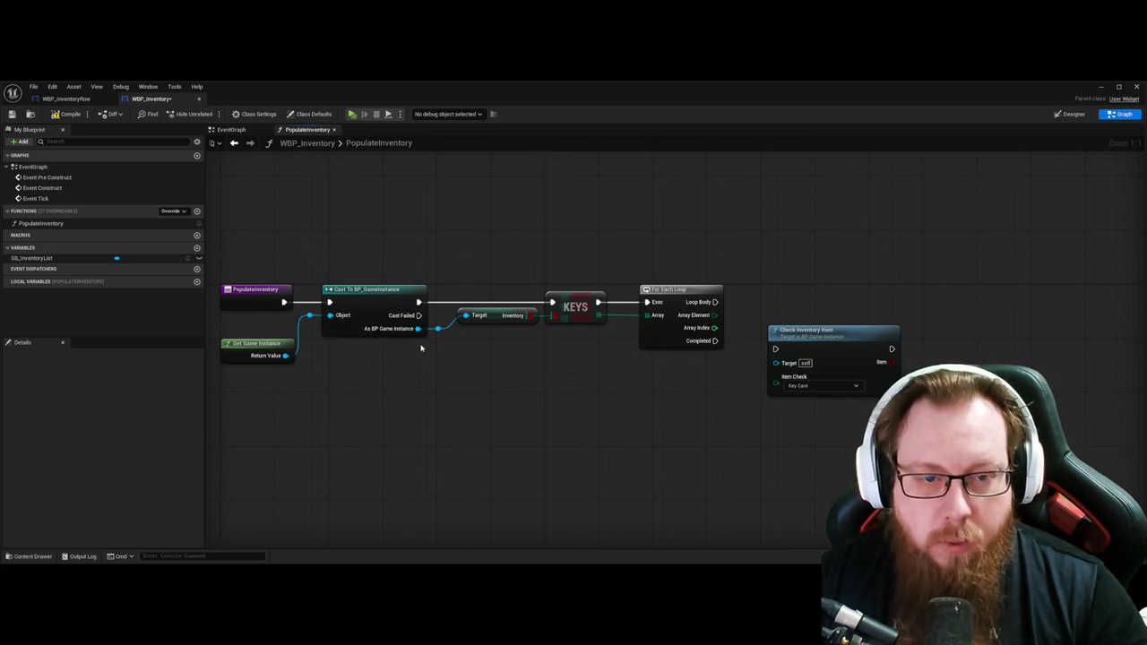
{"action": "left_click_drag", "start_coordinate": [437, 328], "coordinate": [443, 368]}
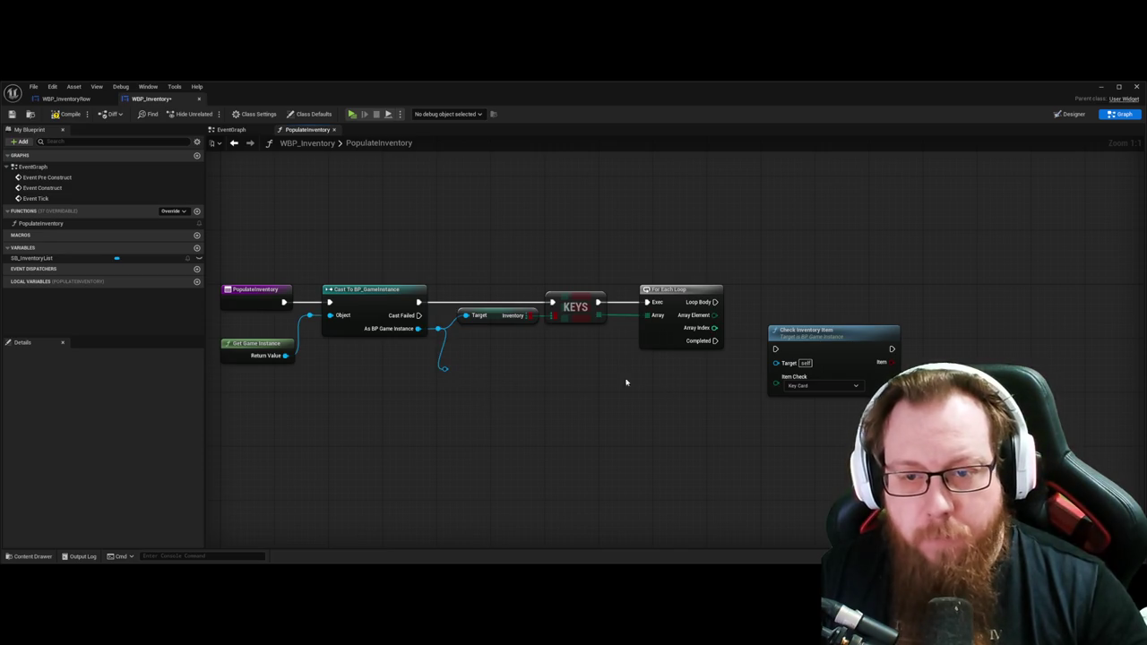
{"action": "left_click_drag", "start_coordinate": [813, 340], "coordinate": [816, 290]}
{"action": "mouse_move", "coordinate": [715, 302]}
{"action": "left_mouse_down"}
{"action": "mouse_move", "coordinate": [775, 302]}
{"action": "mouse_move", "coordinate": [776, 329]}
{"action": "left_mouse_up"}
{"action": "left_click", "coordinate": [774, 384]}
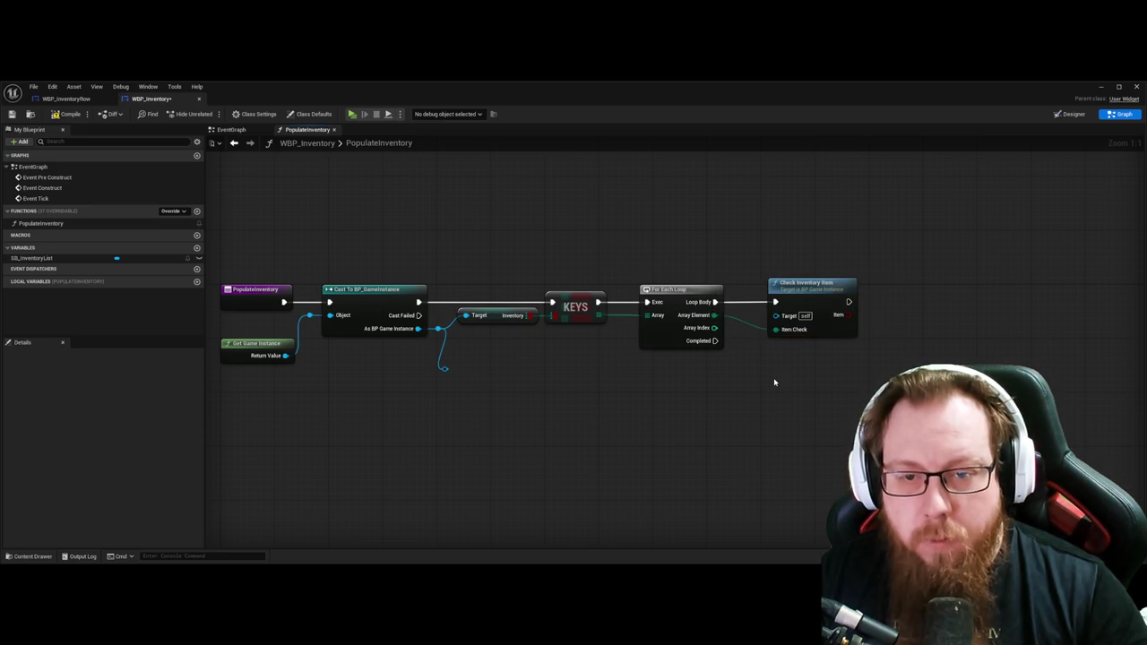
{"action": "mouse_move", "coordinate": [443, 369]}
{"action": "left_mouse_down"}
{"action": "mouse_move", "coordinate": [664, 387]}
{"action": "mouse_move", "coordinate": [757, 384]}
{"action": "mouse_move", "coordinate": [753, 369]}
{"action": "mouse_move", "coordinate": [779, 406]}
{"action": "mouse_move", "coordinate": [762, 369]}
{"action": "mouse_move", "coordinate": [776, 316]}
{"action": "mouse_move", "coordinate": [841, 285]}
{"action": "left_mouse_up"}
Step: Tidy the Array Element and Target wires with reroute nodes
{"action": "left_click", "coordinate": [815, 386]}
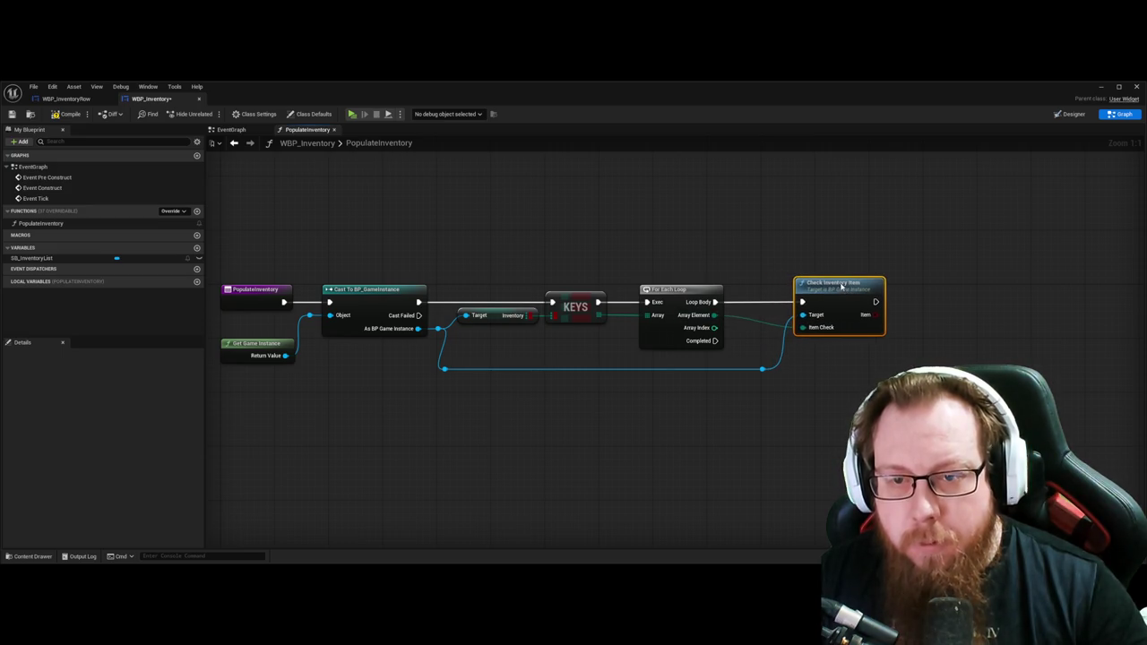
{"action": "double_click", "coordinate": [735, 315]}
{"action": "left_click", "coordinate": [833, 283]}
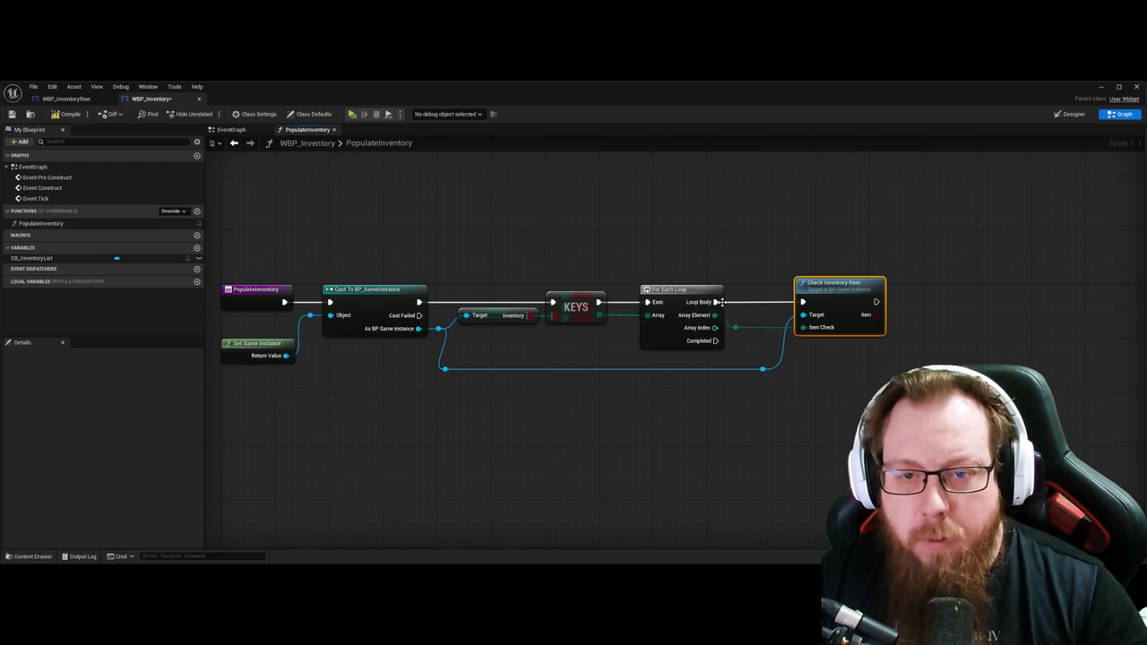
{"action": "left_click", "coordinate": [708, 305]}
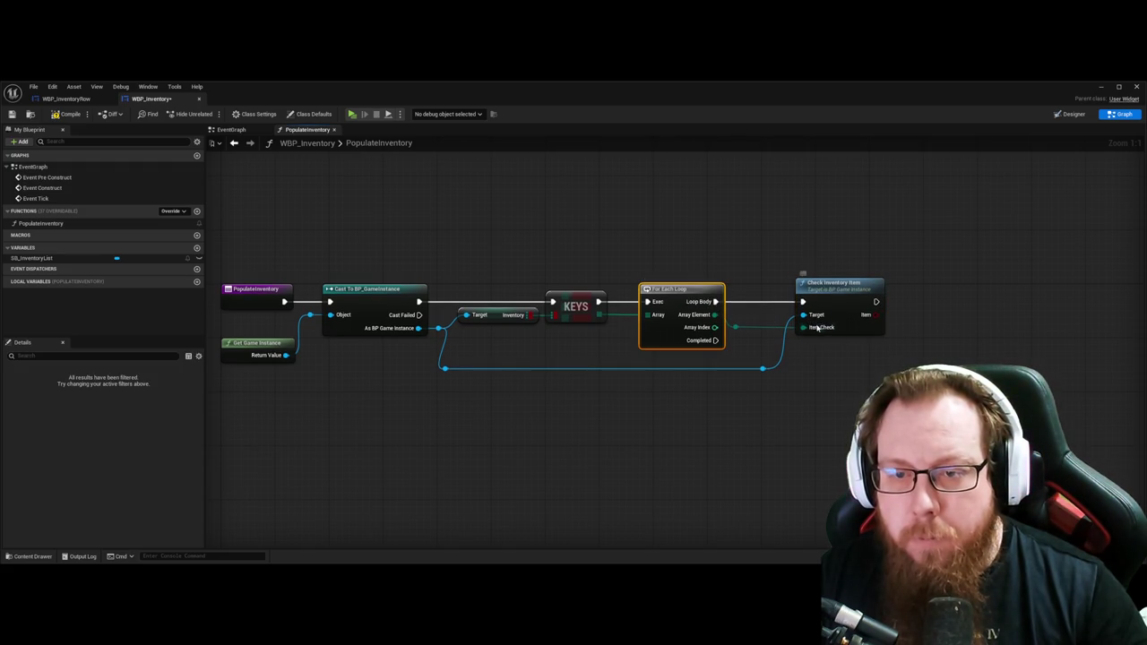
{"action": "left_click", "coordinate": [824, 328]}
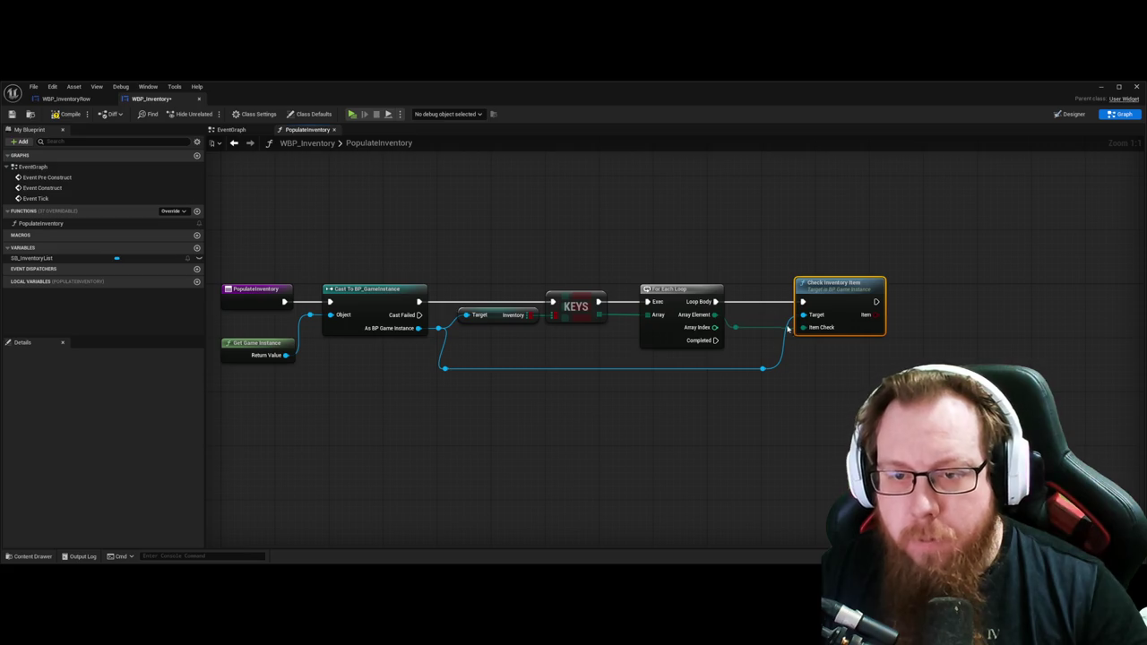
{"action": "left_click_drag", "start_coordinate": [771, 372], "coordinate": [742, 375]}
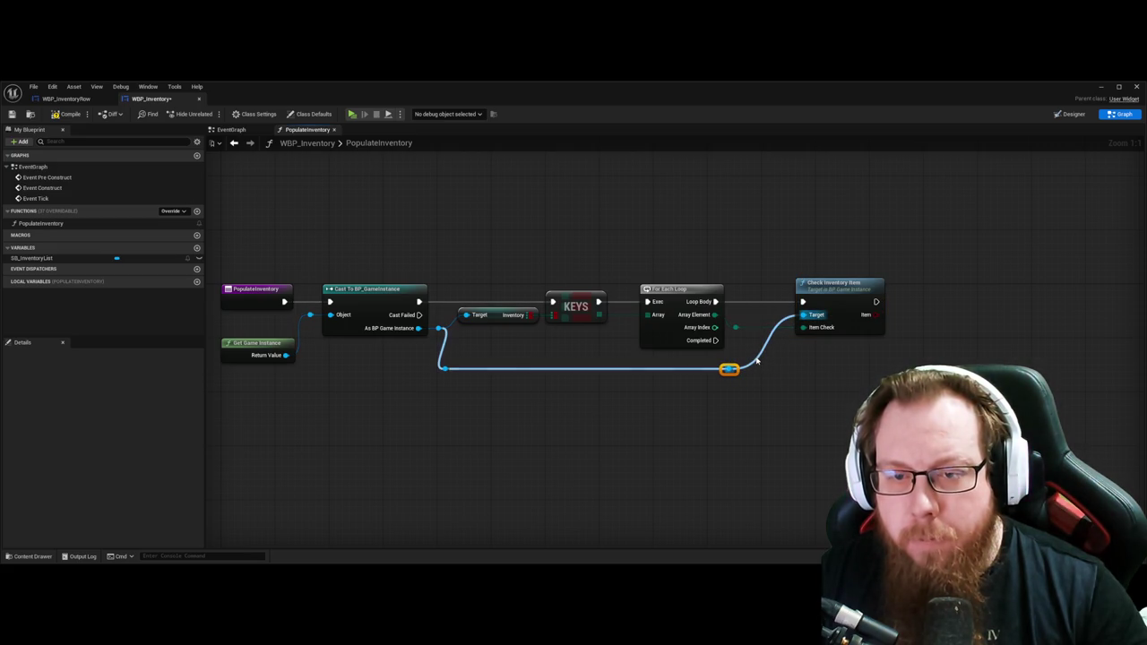
{"action": "double_click", "coordinate": [749, 354]}
{"action": "left_click", "coordinate": [810, 320]}
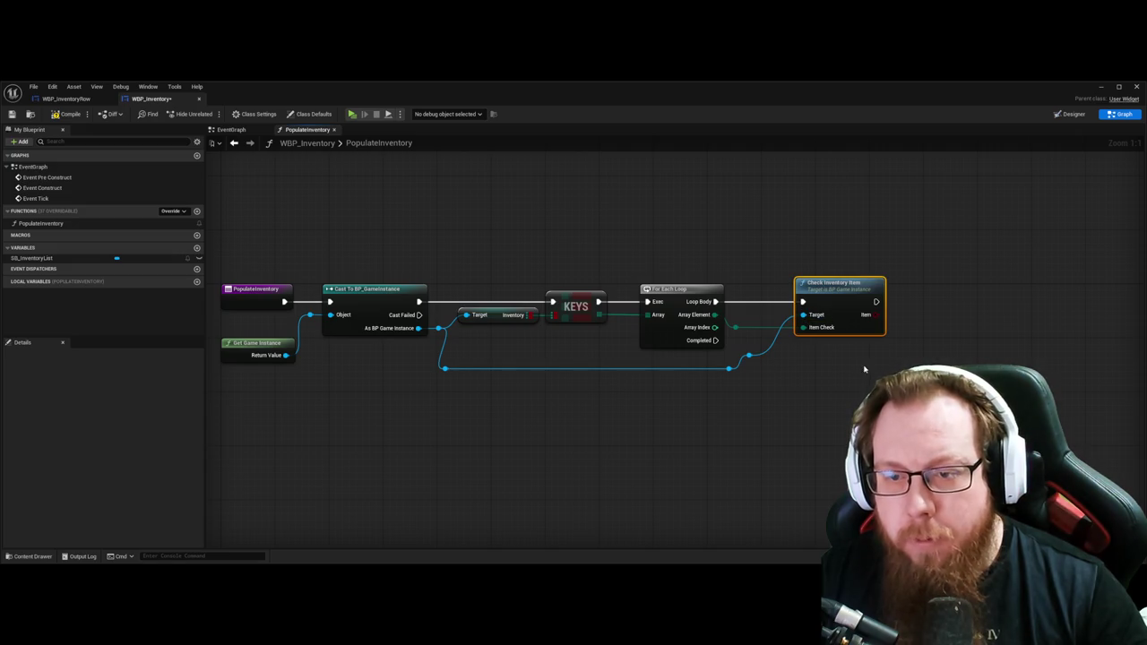
{"action": "left_click_drag", "start_coordinate": [750, 356], "coordinate": [762, 323]}
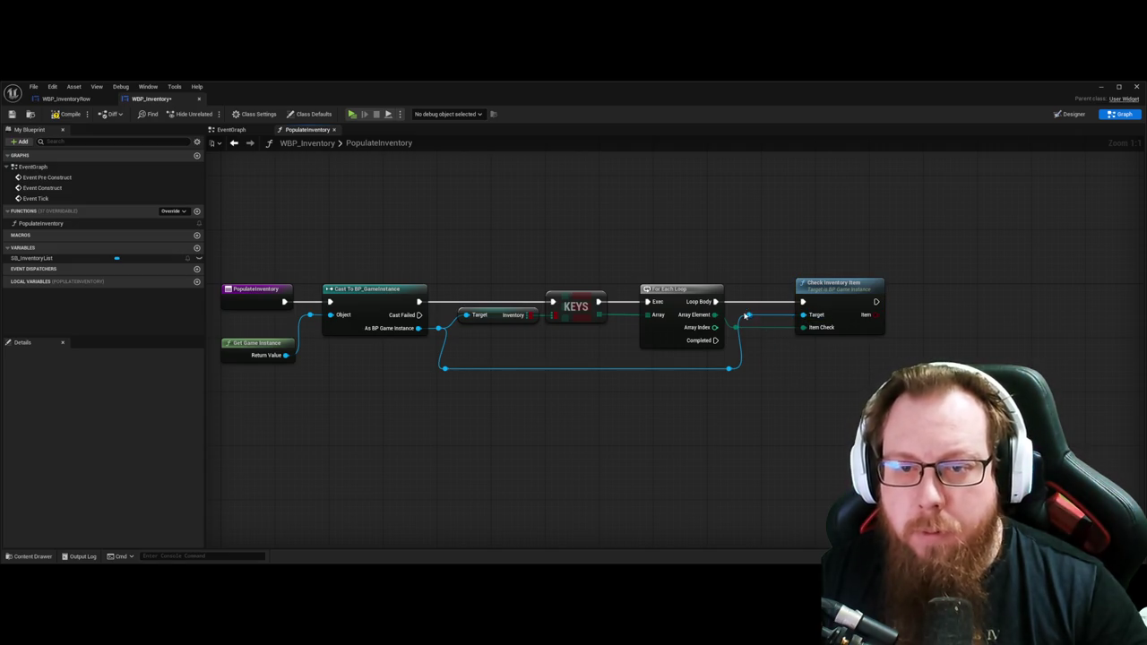
{"action": "left_click", "coordinate": [834, 305]}
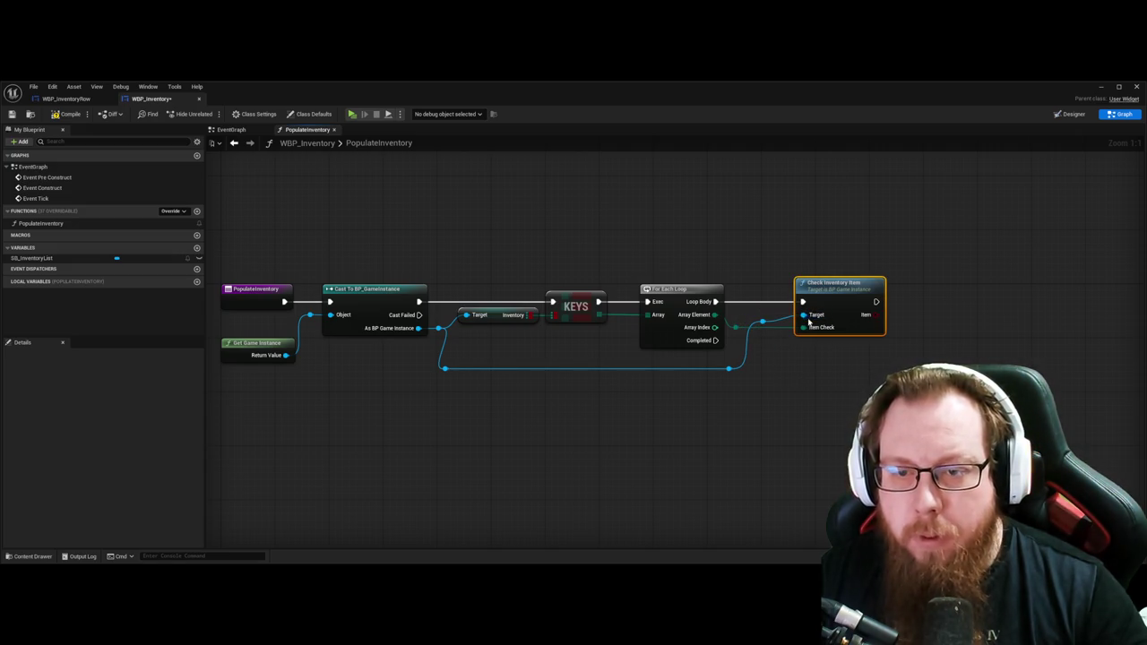
{"action": "left_click", "coordinate": [866, 379]}
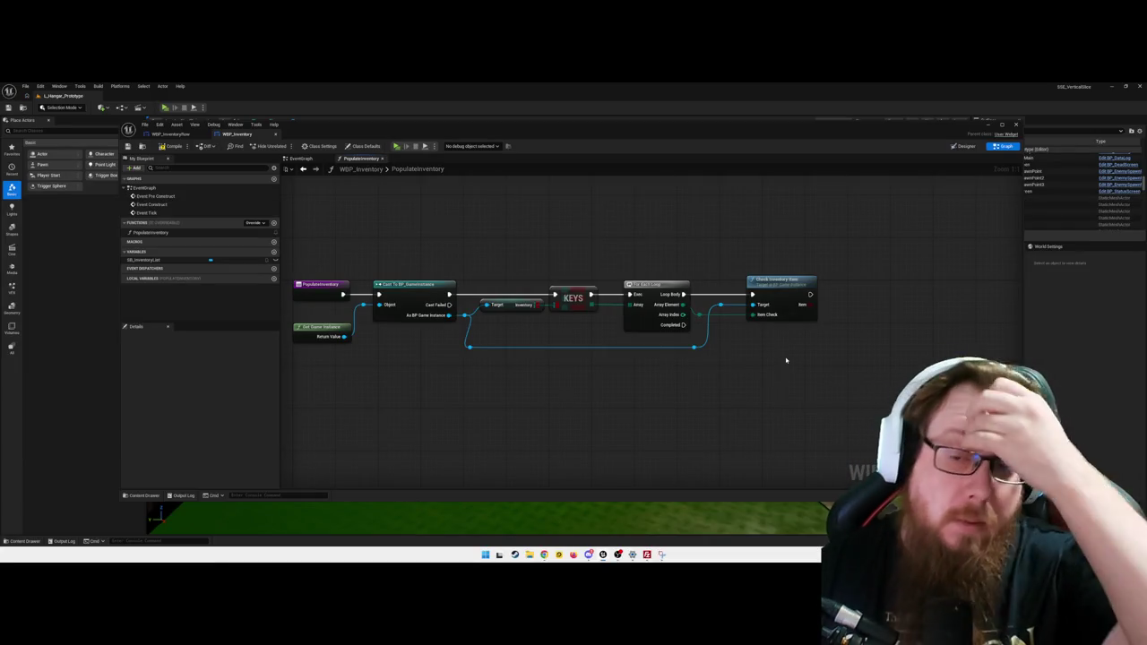
Step: Place a Branch node beside Check Inventory Item, with the Item result wired to its Condition
{"action": "right_click", "coordinate": [787, 360]}
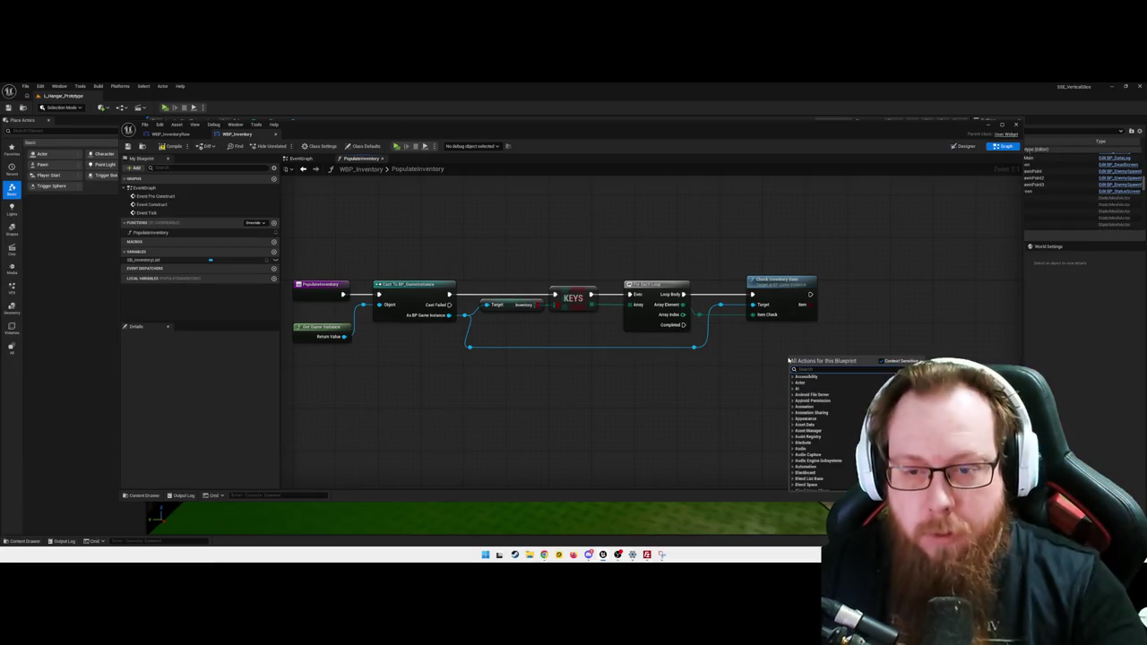
{"action": "key", "text": "Return"}
{"action": "mouse_move", "coordinate": [815, 372]}
{"action": "left_mouse_down"}
{"action": "mouse_move", "coordinate": [871, 288]}
{"action": "mouse_move", "coordinate": [814, 298]}
{"action": "mouse_move", "coordinate": [838, 304]}
{"action": "left_mouse_up"}
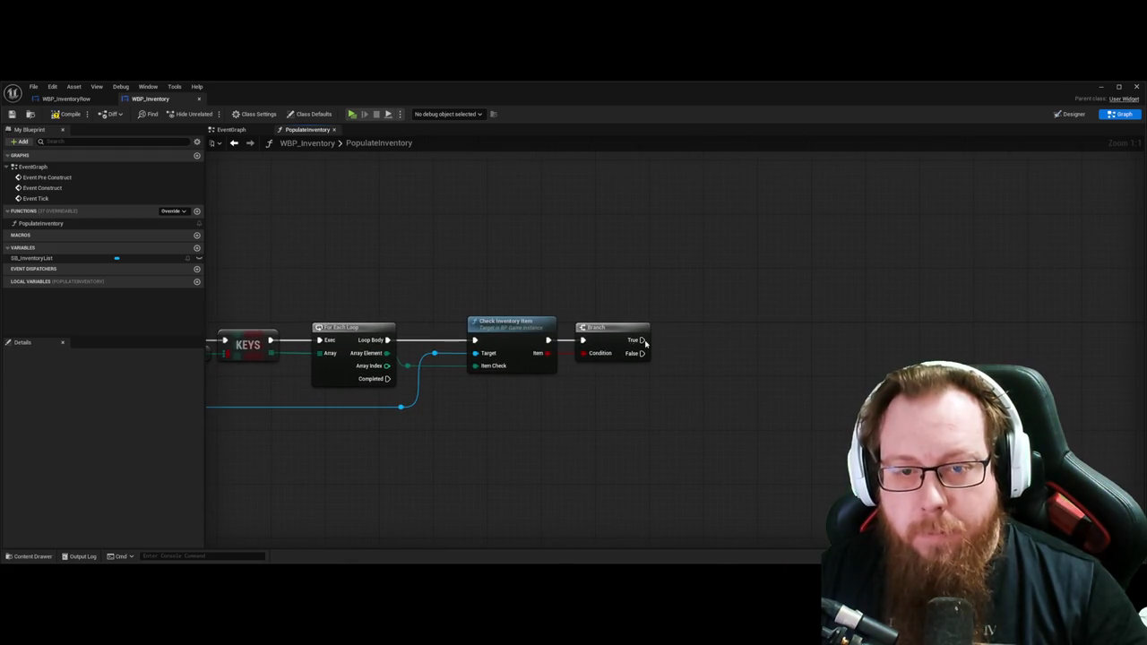
Step: Drive a Create Widget node of class WBP_InventoryRow from the Branch's True output
{"action": "left_click_drag", "start_coordinate": [642, 340], "coordinate": [732, 331]}
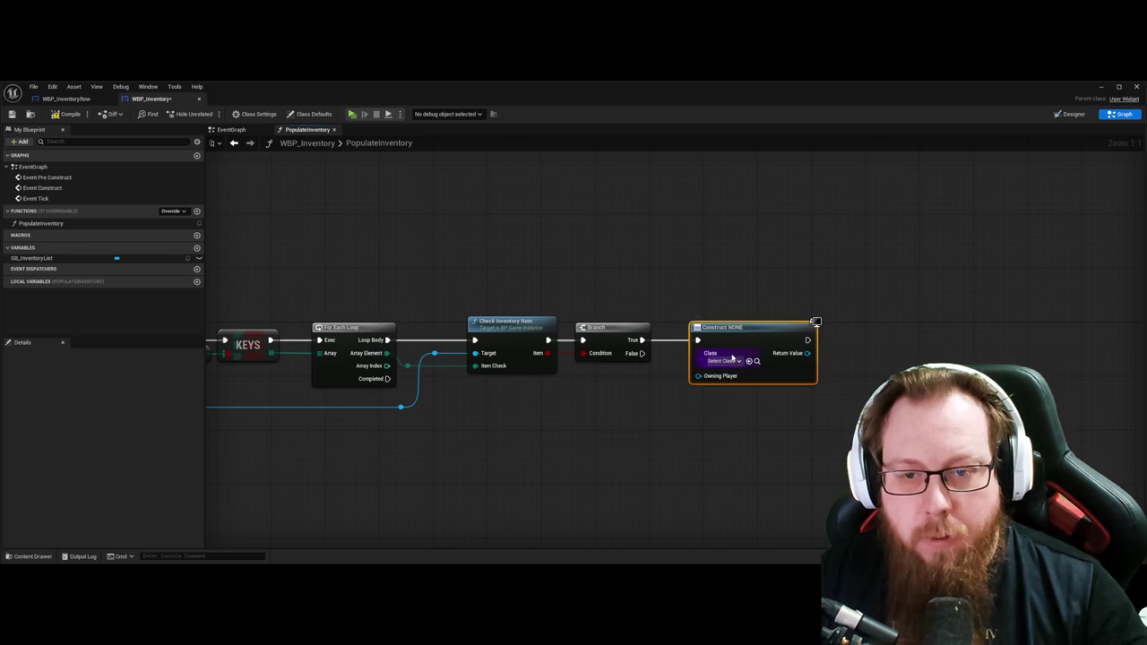
{"action": "left_click", "coordinate": [717, 360]}
{"action": "type", "text": "wbp_"}
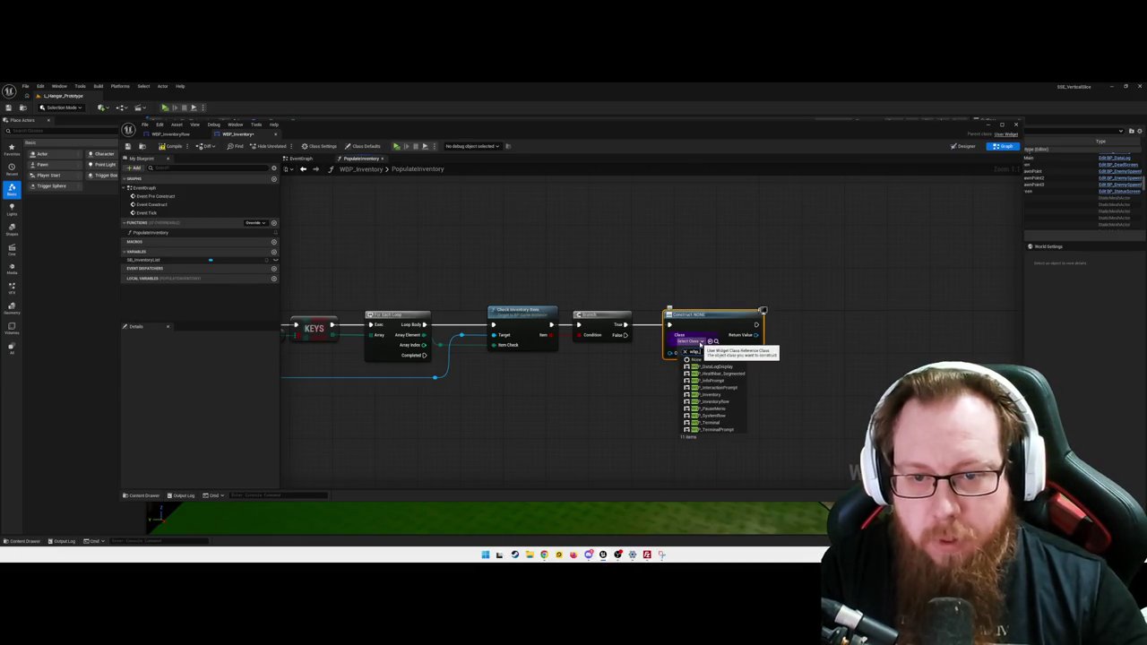
{"action": "type", "text": "inven"}
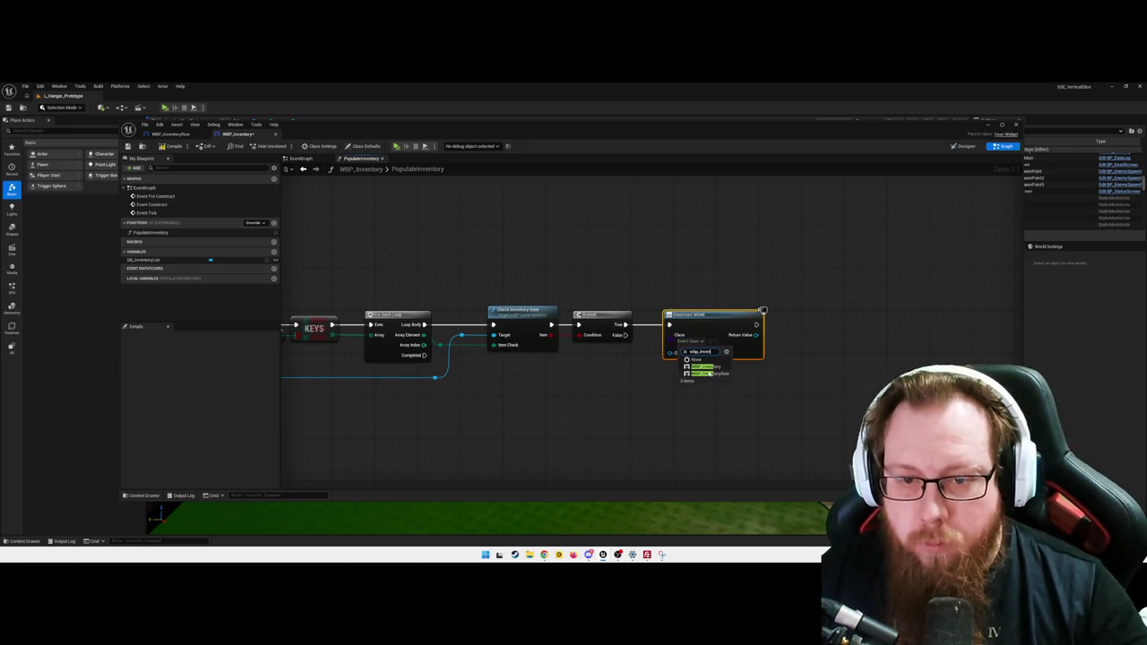
{"action": "left_click", "coordinate": [708, 373]}
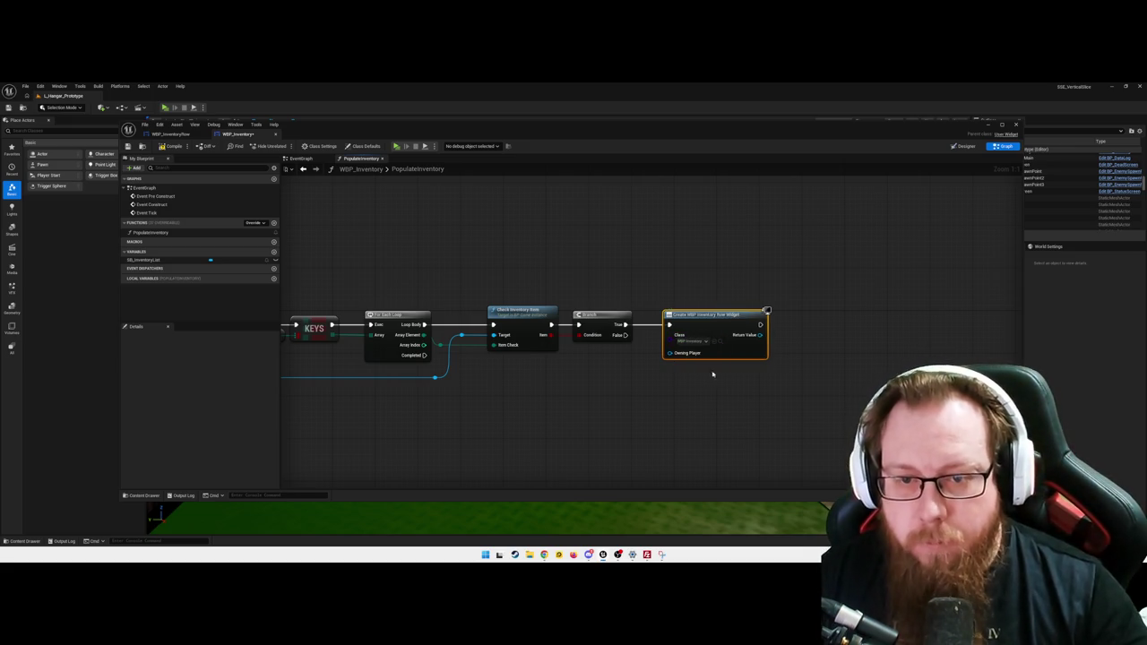
{"action": "left_click", "coordinate": [673, 379]}
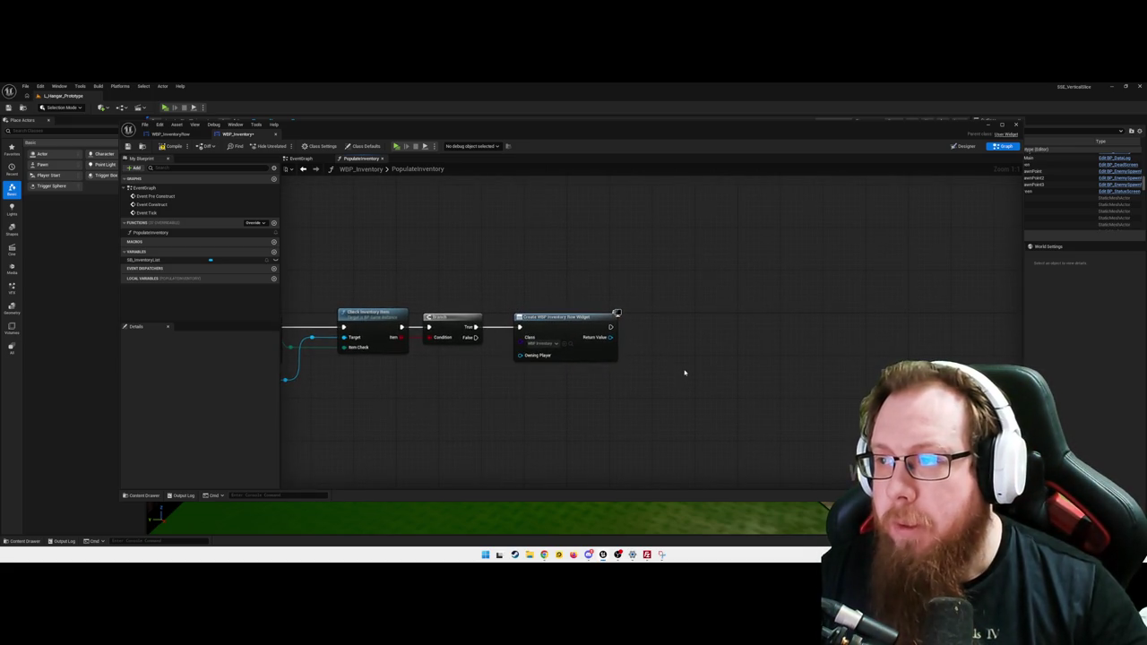
Step: Call Init Row on the newly created row widget, placed beside the create-widget node
{"action": "left_click_drag", "start_coordinate": [610, 337], "coordinate": [633, 341]}
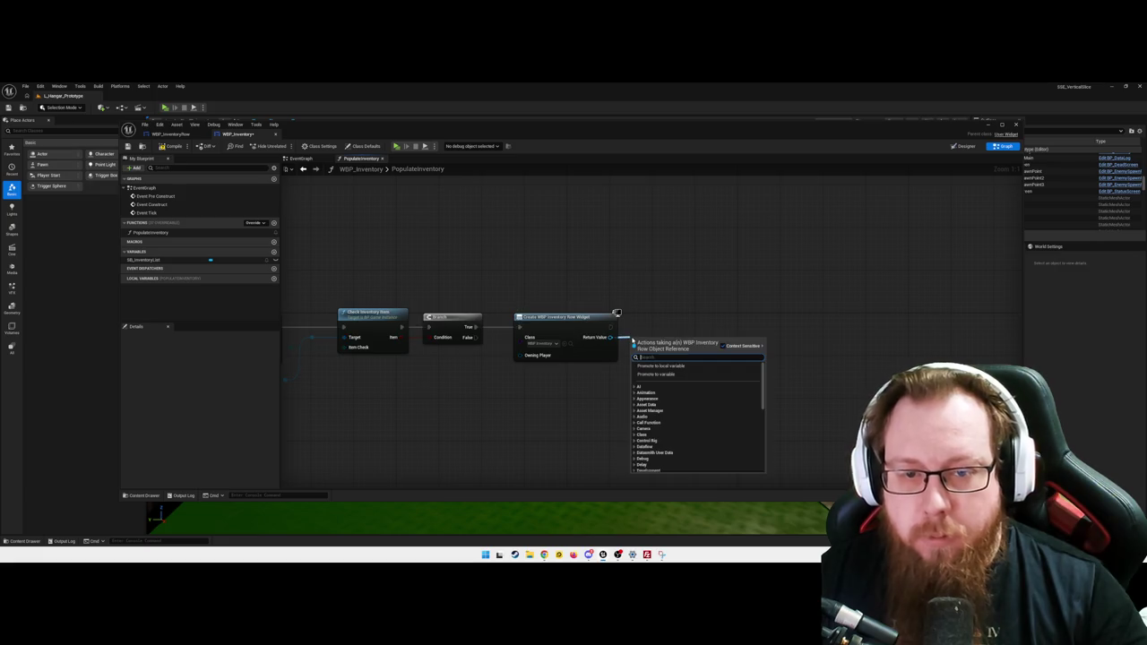
{"action": "type", "text": "set"}
{"action": "key", "text": "Return"}
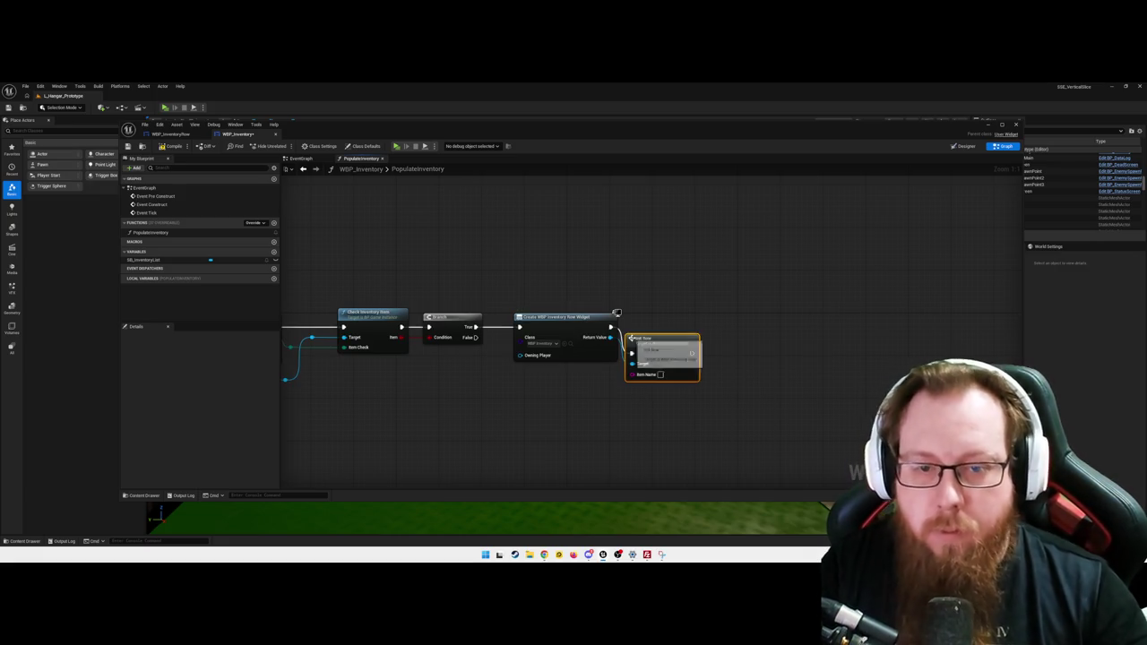
{"action": "left_click_drag", "start_coordinate": [659, 338], "coordinate": [679, 311]}
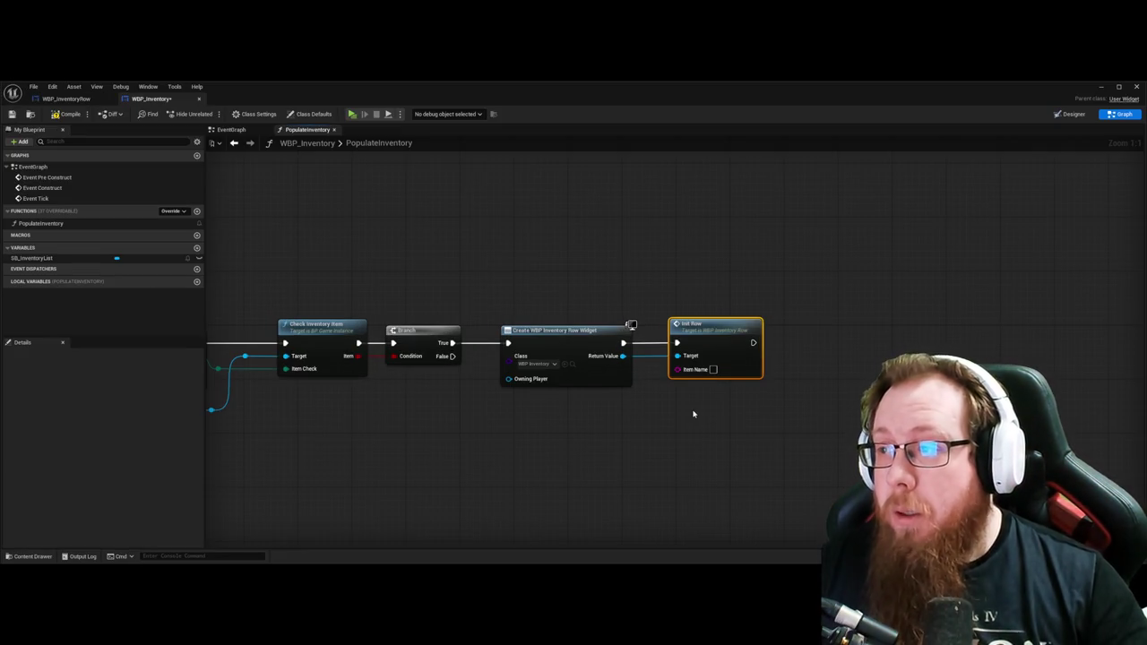
{"action": "mouse_move", "coordinate": [666, 430]}
{"action": "left_mouse_down"}
{"action": "mouse_move", "coordinate": [655, 402]}
{"action": "mouse_move", "coordinate": [794, 371]}
{"action": "left_mouse_up"}
{"action": "left_click_drag", "start_coordinate": [434, 372], "coordinate": [530, 381]}
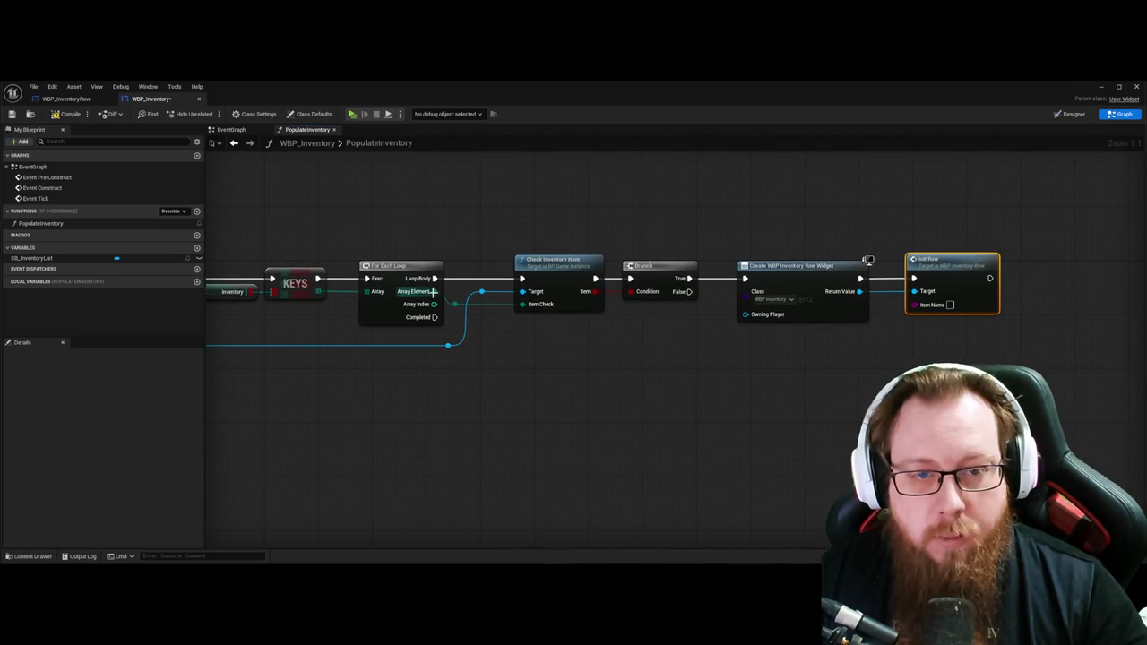
Step: Route the loop's current entry through a reroute and Enum to String into Init Row's Item Name
{"action": "mouse_move", "coordinate": [455, 303]}
{"action": "left_mouse_down"}
{"action": "mouse_move", "coordinate": [499, 371]}
{"action": "mouse_move", "coordinate": [494, 352]}
{"action": "left_mouse_up"}
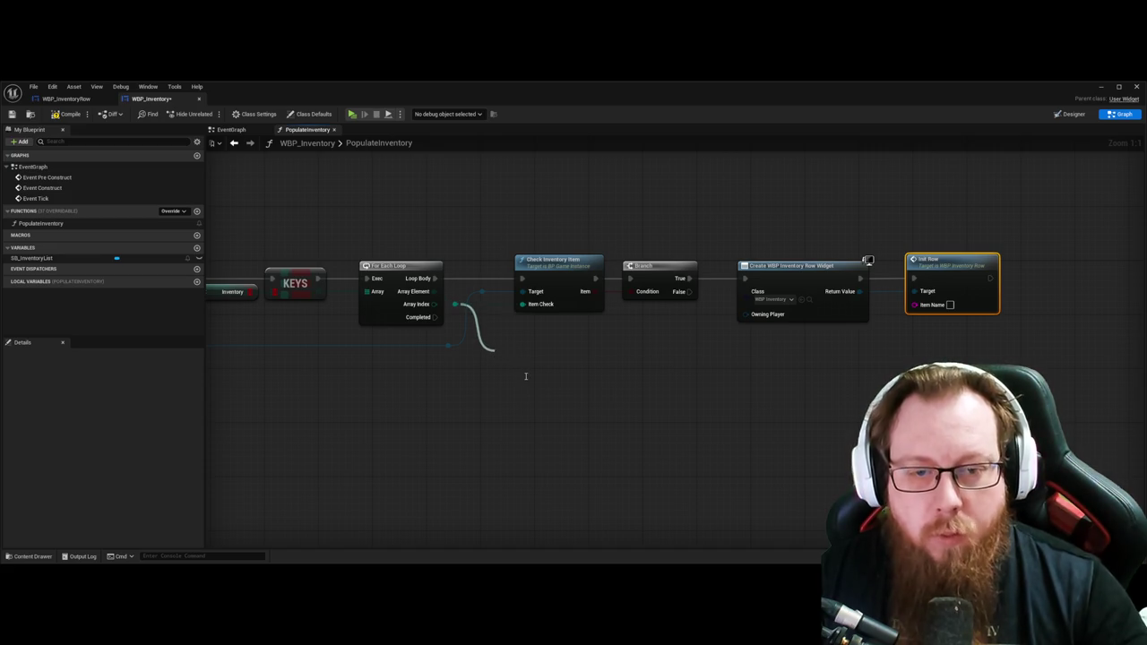
{"action": "mouse_move", "coordinate": [549, 394]}
{"action": "left_mouse_down"}
{"action": "mouse_move", "coordinate": [503, 352]}
{"action": "mouse_move", "coordinate": [917, 351]}
{"action": "mouse_move", "coordinate": [885, 359]}
{"action": "mouse_move", "coordinate": [950, 305]}
{"action": "left_mouse_up"}
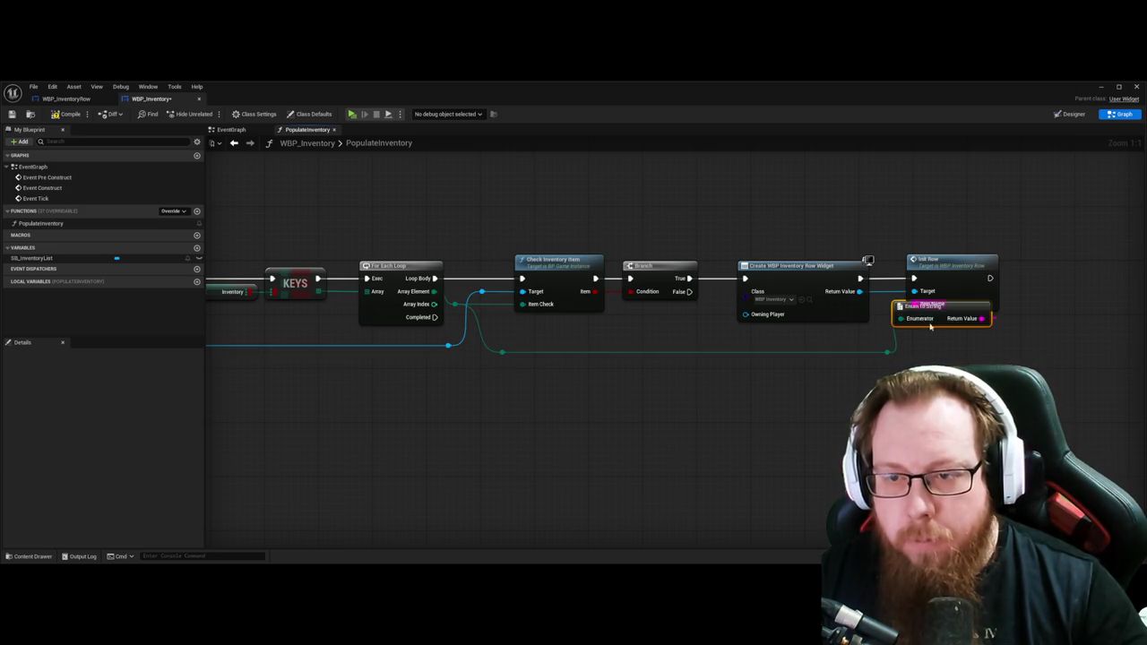
{"action": "left_click_drag", "start_coordinate": [817, 264], "coordinate": [889, 264]}
{"action": "left_click_drag", "start_coordinate": [819, 316], "coordinate": [832, 349]}
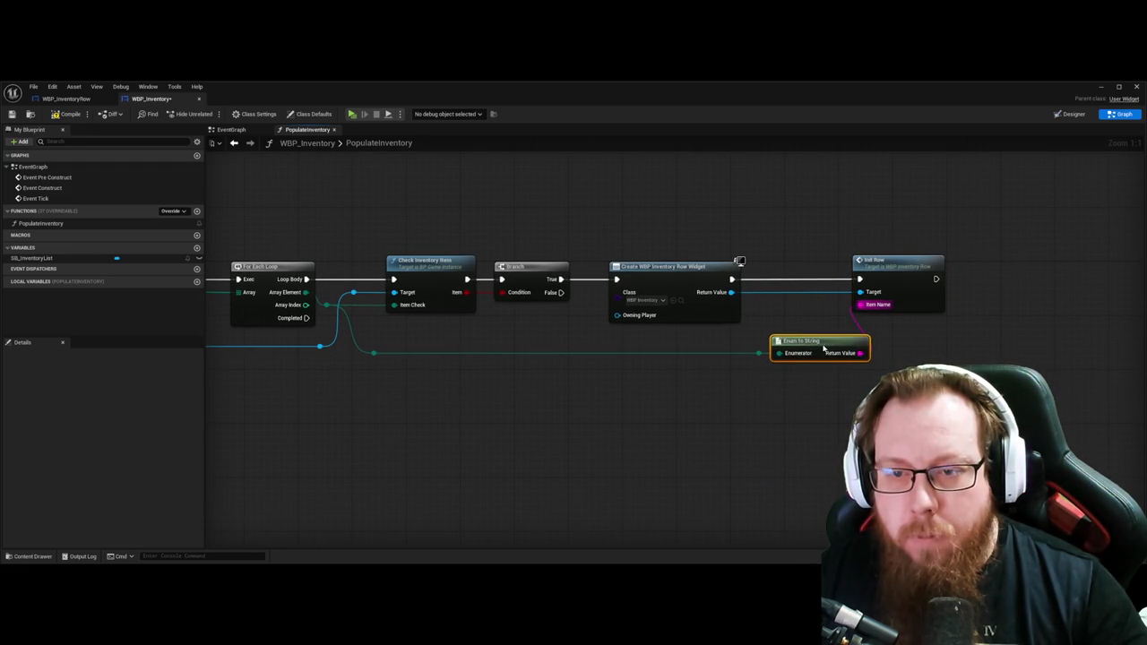
{"action": "left_click", "coordinate": [758, 353]}
{"action": "left_click", "coordinate": [827, 342], "text": "shift"}
{"action": "left_click_drag", "start_coordinate": [826, 341], "coordinate": [786, 342]}
{"action": "left_click", "coordinate": [591, 391]}
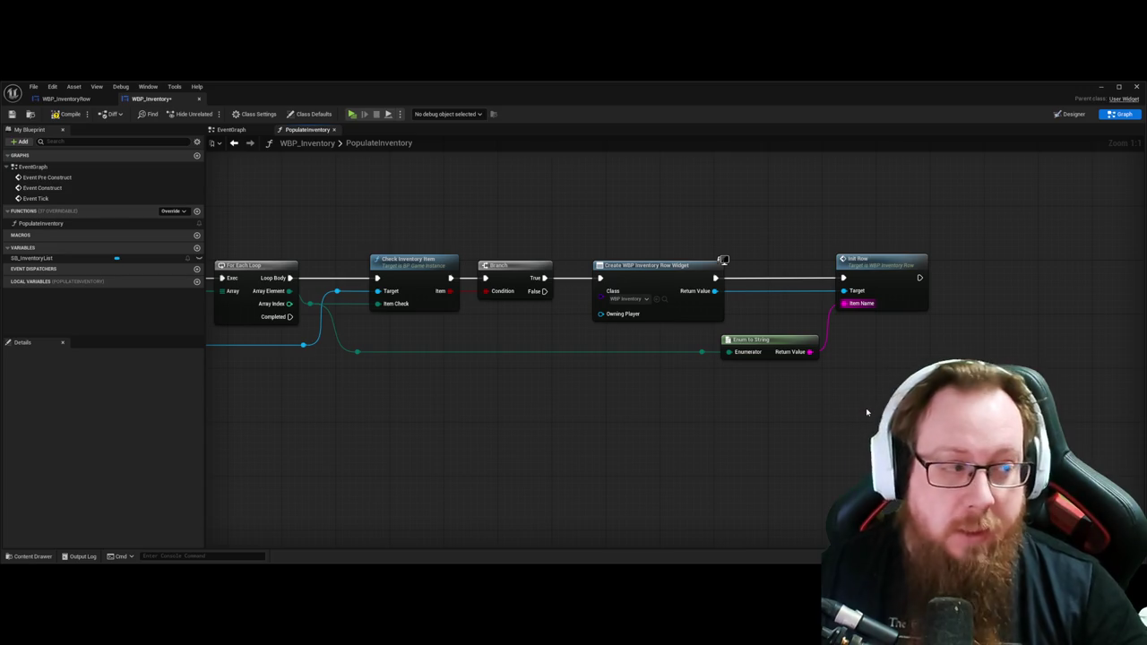
{"action": "left_click_drag", "start_coordinate": [951, 386], "coordinate": [735, 388]}
Step: Place an SB_InventoryList getter node near Init Row
{"action": "left_click_drag", "start_coordinate": [697, 284], "coordinate": [748, 286]}
{"action": "mouse_move", "coordinate": [32, 258]}
{"action": "left_mouse_down"}
{"action": "mouse_move", "coordinate": [359, 323]}
{"action": "mouse_move", "coordinate": [713, 356]}
{"action": "mouse_move", "coordinate": [649, 325]}
{"action": "left_mouse_up"}
{"action": "left_click", "coordinate": [708, 356]}
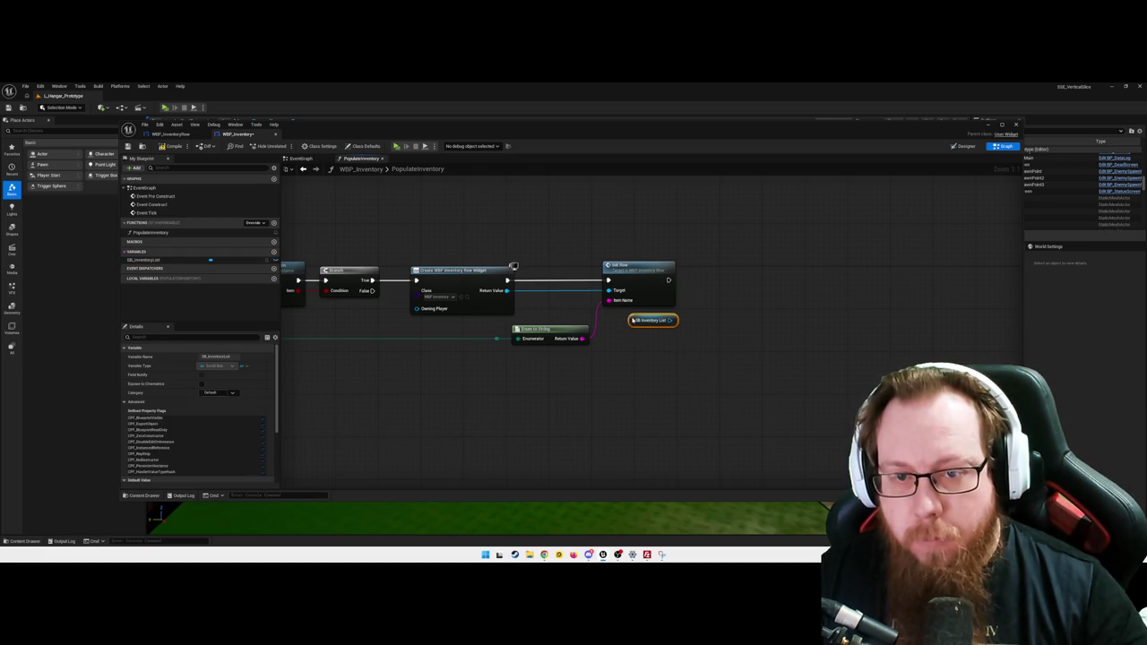
{"action": "left_click", "coordinate": [700, 339]}
Step: Add an Add Child node after Init Row with SB_InventoryList as its Target
{"action": "left_click_drag", "start_coordinate": [666, 320], "coordinate": [696, 326]}
{"action": "type", "text": "add child"}
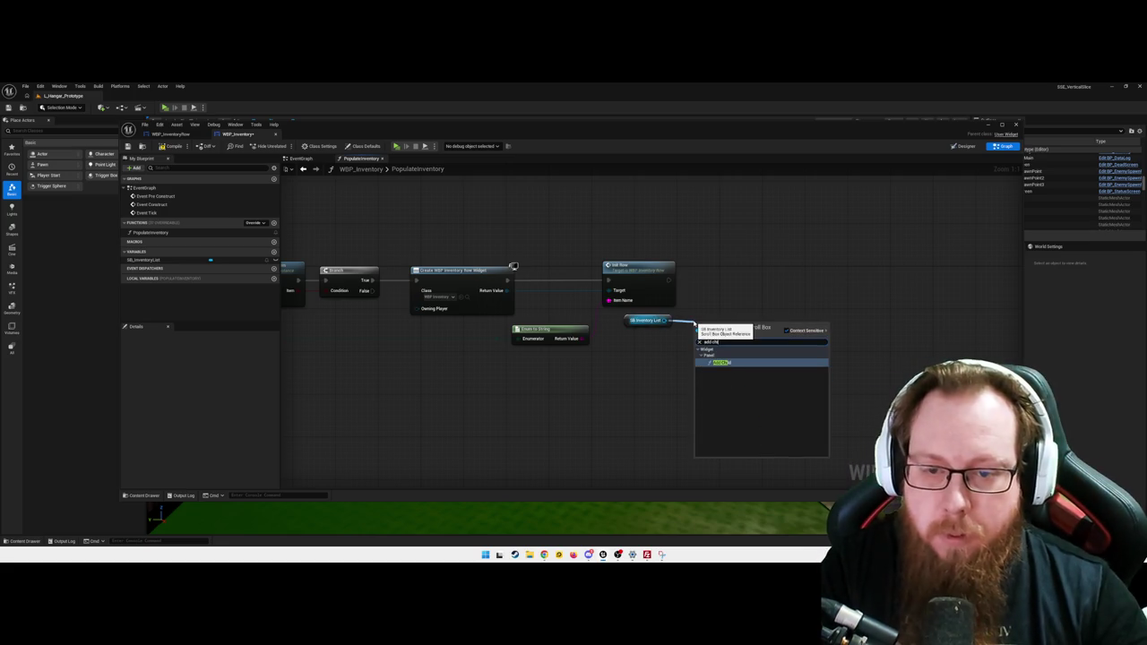
{"action": "key", "text": "Return"}
{"action": "mouse_move", "coordinate": [732, 323]}
{"action": "left_mouse_down"}
{"action": "mouse_move", "coordinate": [728, 266]}
{"action": "mouse_move", "coordinate": [689, 284]}
{"action": "mouse_move", "coordinate": [789, 272]}
{"action": "left_mouse_up"}
{"action": "left_click", "coordinate": [663, 350]}
{"action": "left_click_drag", "start_coordinate": [628, 321], "coordinate": [692, 290]}
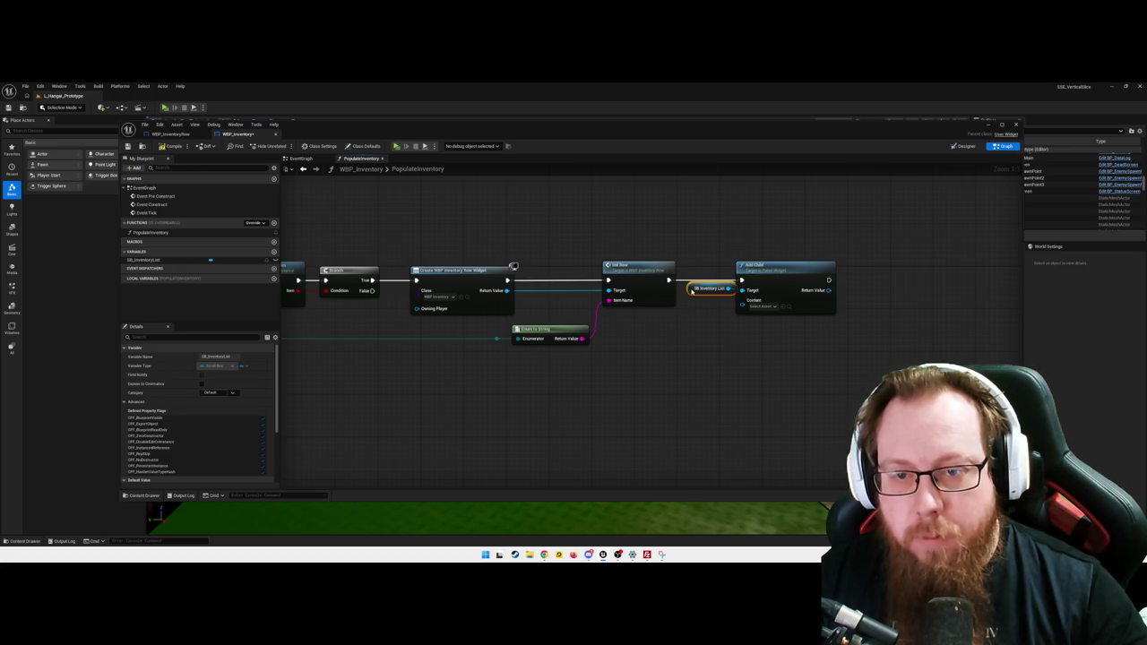
Step: Straighten the SB_InventoryList wire into Add Child's Target
{"action": "right_click", "coordinate": [746, 305]}
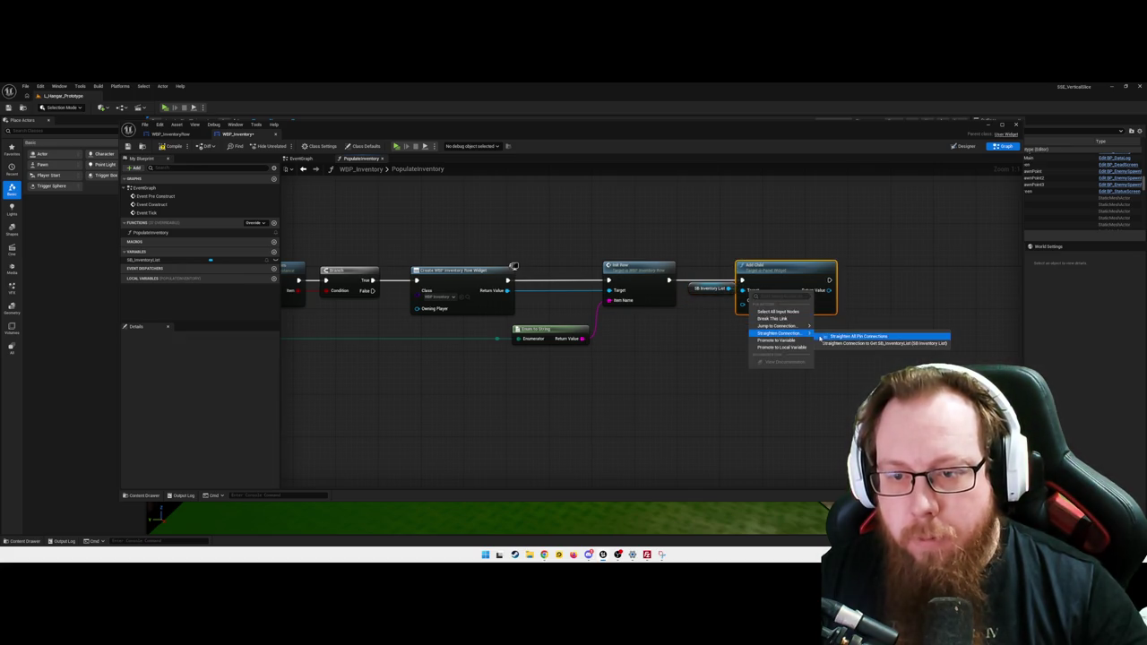
{"action": "left_click", "coordinate": [749, 377]}
{"action": "left_click", "coordinate": [749, 377]}
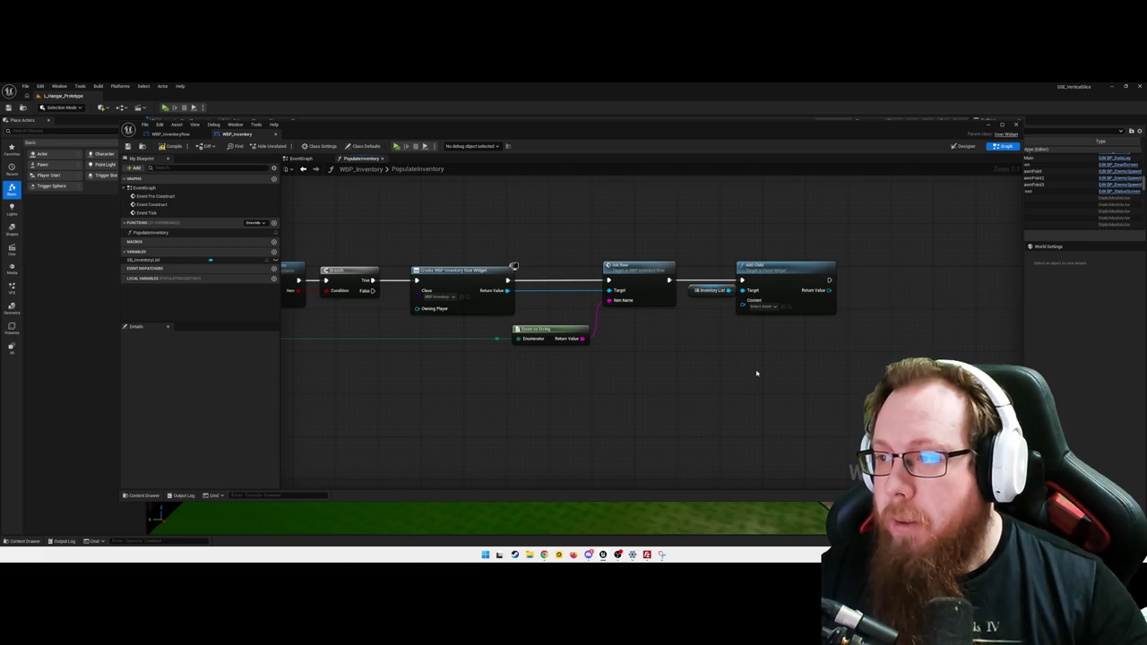
{"action": "mouse_move", "coordinate": [669, 381]}
{"action": "left_mouse_down"}
{"action": "mouse_move", "coordinate": [752, 371]}
{"action": "mouse_move", "coordinate": [671, 384]}
{"action": "mouse_move", "coordinate": [741, 412]}
{"action": "left_mouse_up"}
{"action": "left_click_drag", "start_coordinate": [590, 385], "coordinate": [475, 321]}
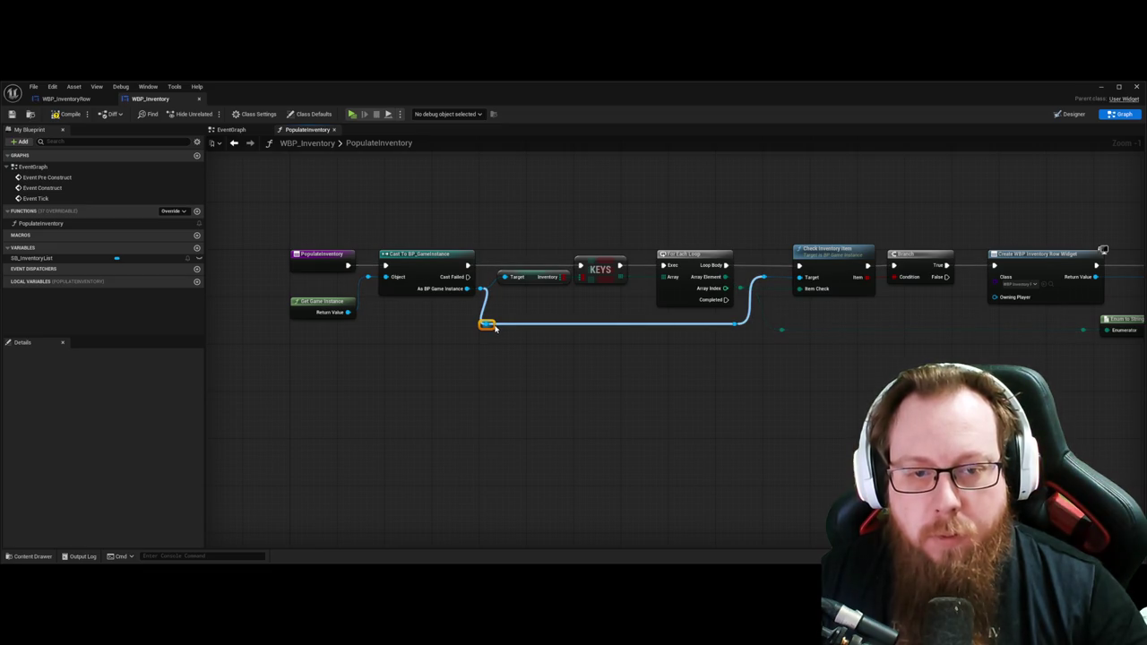
Step: Nudge the game-instance wire's reroute node right, then re-centre on Init Row and Add Child
{"action": "left_click_drag", "start_coordinate": [495, 328], "coordinate": [512, 328]}
{"action": "left_click", "coordinate": [691, 380]}
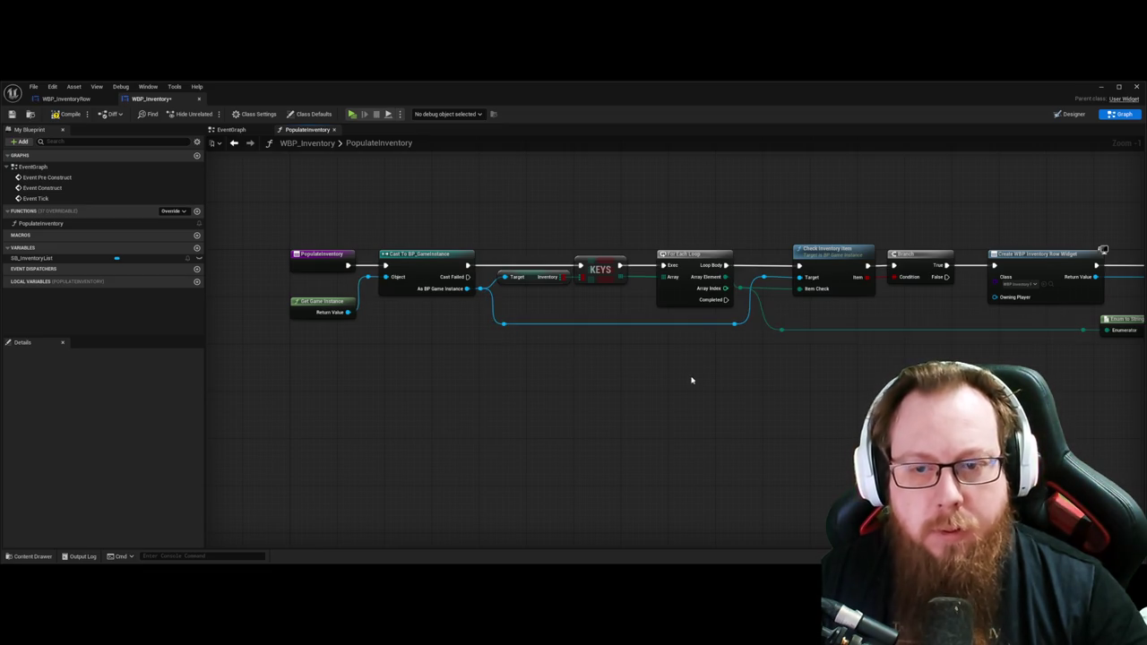
{"action": "left_click", "coordinate": [830, 288]}
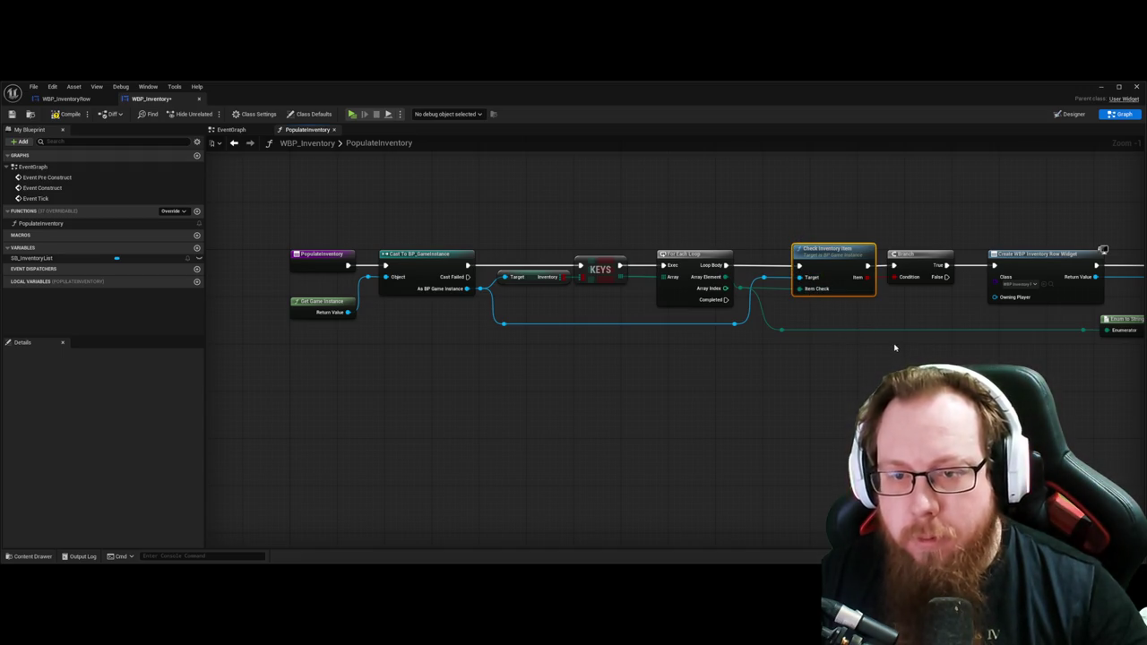
{"action": "left_click", "coordinate": [852, 366]}
{"action": "scroll", "coordinate": [810, 364], "scroll_direction": "up", "scroll_amount": 1}
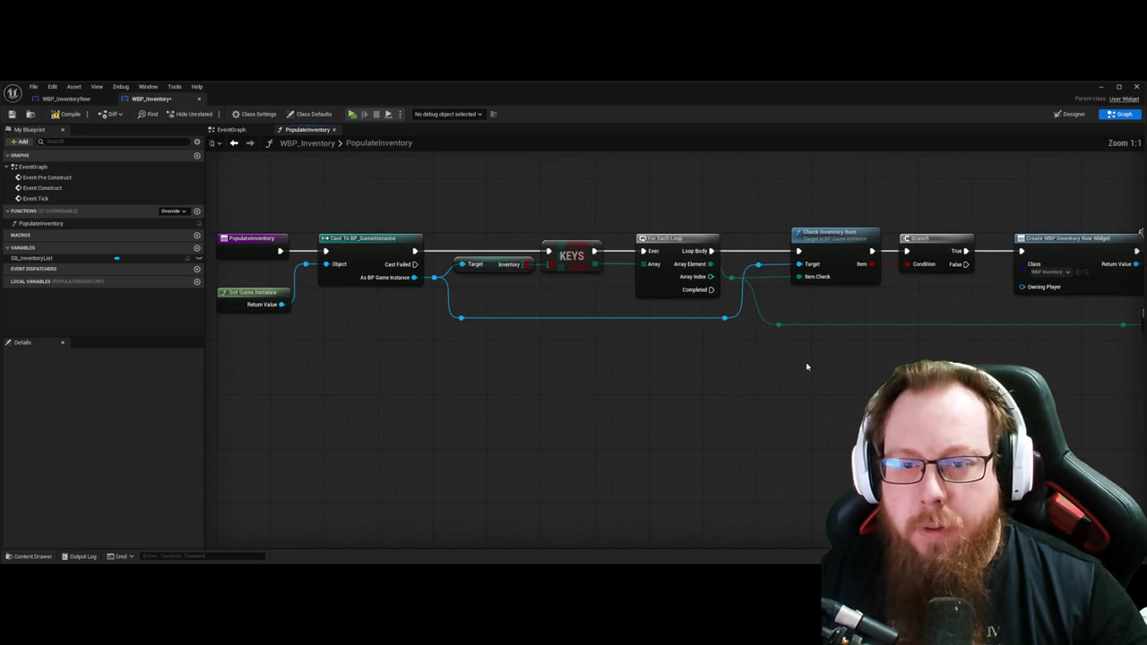
{"action": "scroll", "coordinate": [791, 373], "scroll_direction": "down", "scroll_amount": 2}
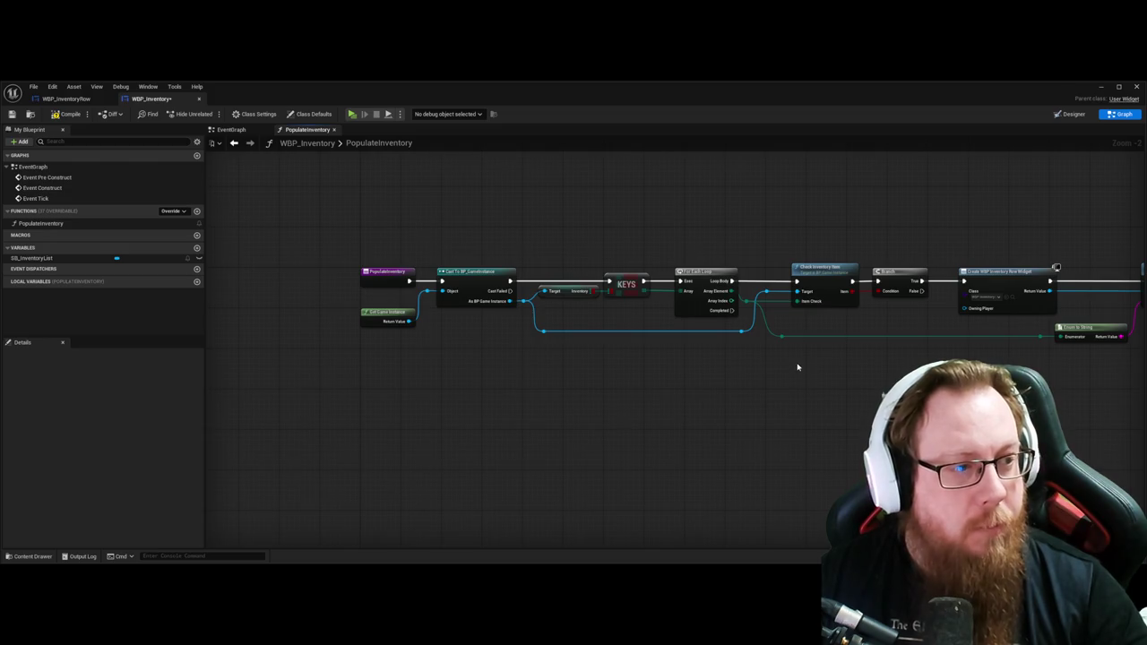
{"action": "scroll", "coordinate": [797, 367], "scroll_direction": "up", "scroll_amount": 2}
{"action": "scroll", "coordinate": [798, 366], "scroll_direction": "down", "scroll_amount": 1}
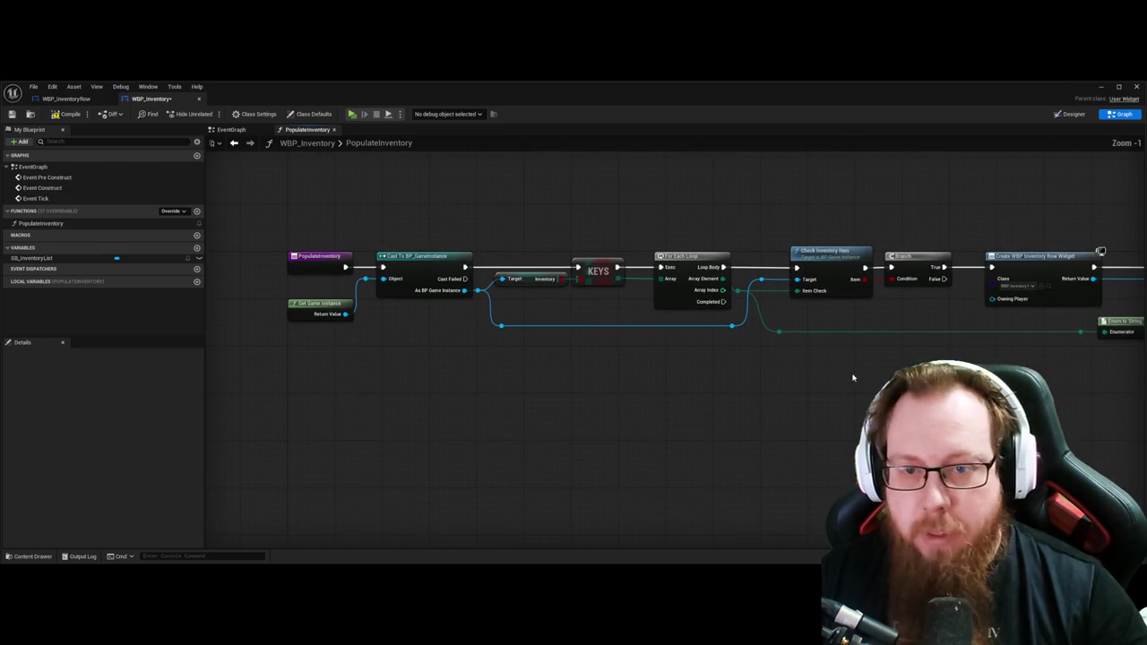
{"action": "left_click_drag", "start_coordinate": [1048, 391], "coordinate": [708, 397]}
{"action": "left_click_drag", "start_coordinate": [882, 379], "coordinate": [520, 424]}
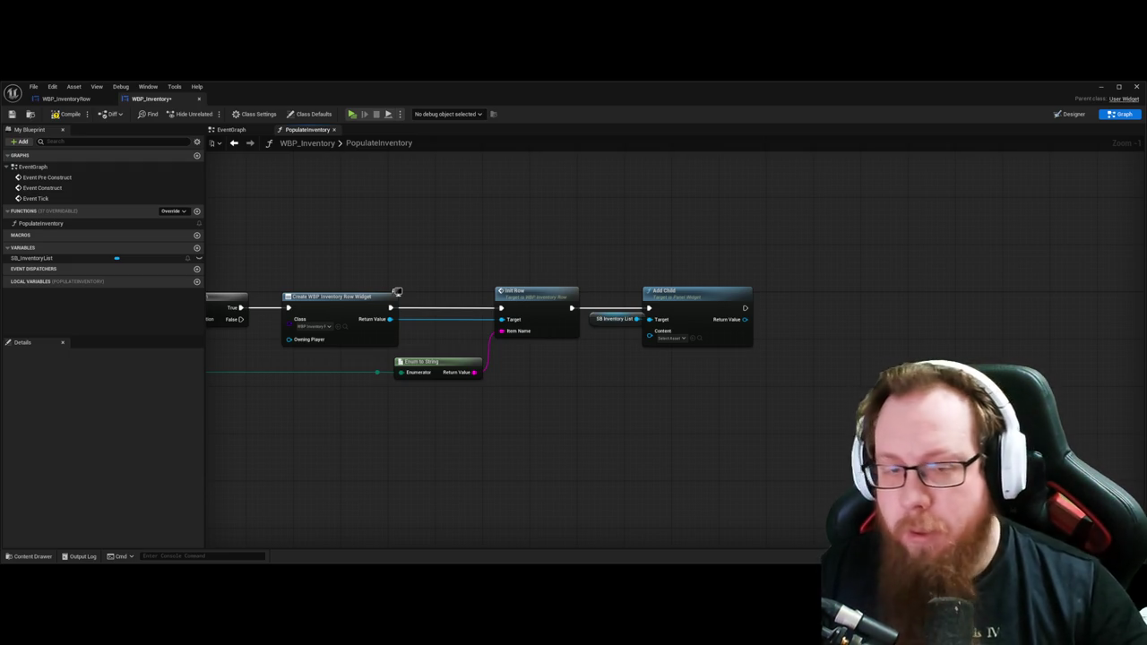
Step: Connect the new row widget to Add Child's Content, tidying the wires with two reroute knots
{"action": "mouse_move", "coordinate": [544, 405]}
{"action": "left_mouse_down"}
{"action": "mouse_move", "coordinate": [659, 405]}
{"action": "mouse_move", "coordinate": [650, 384]}
{"action": "mouse_move", "coordinate": [684, 383]}
{"action": "left_mouse_up"}
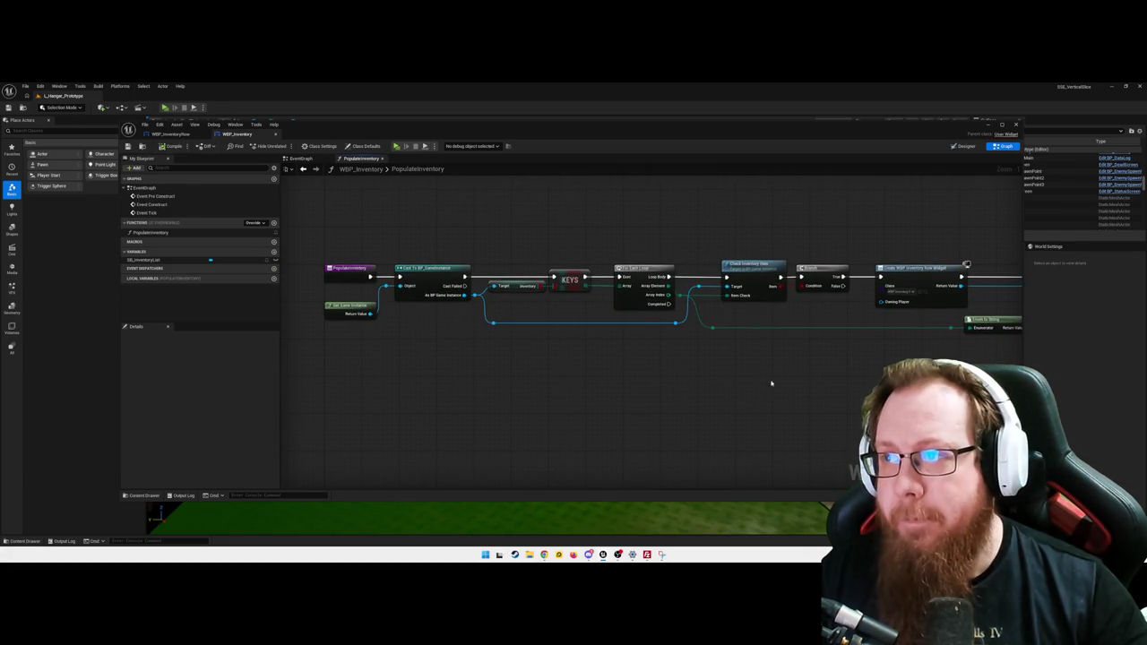
{"action": "mouse_move", "coordinate": [966, 265]}
{"action": "left_mouse_down"}
{"action": "mouse_move", "coordinate": [640, 366]}
{"action": "mouse_move", "coordinate": [438, 369]}
{"action": "left_mouse_up"}
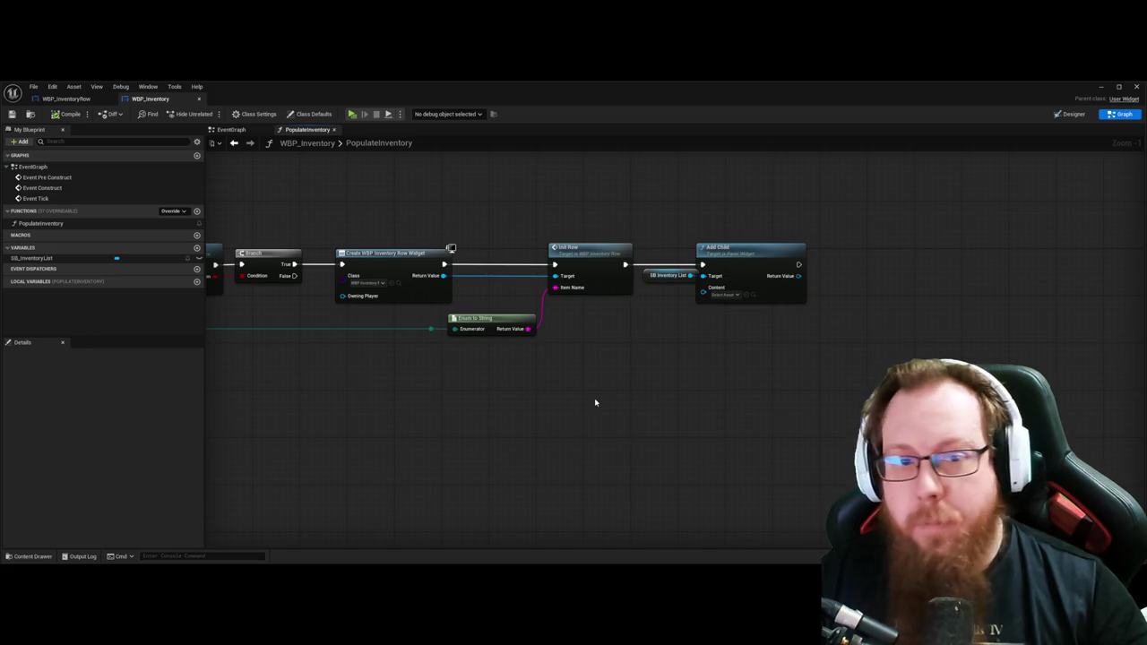
{"action": "mouse_move", "coordinate": [443, 275]}
{"action": "left_mouse_down"}
{"action": "mouse_move", "coordinate": [705, 312]}
{"action": "mouse_move", "coordinate": [703, 287]}
{"action": "left_mouse_up"}
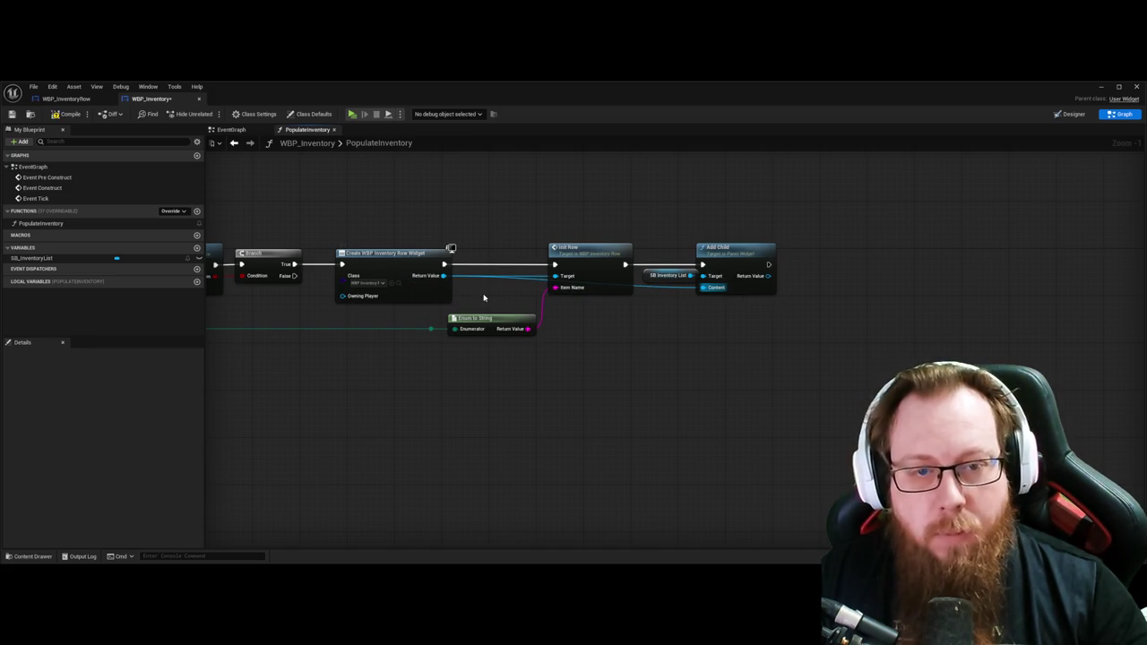
{"action": "double_click", "coordinate": [526, 277]}
{"action": "mouse_move", "coordinate": [520, 278]}
{"action": "left_mouse_down"}
{"action": "mouse_move", "coordinate": [475, 297]}
{"action": "mouse_move", "coordinate": [483, 307]}
{"action": "left_mouse_up"}
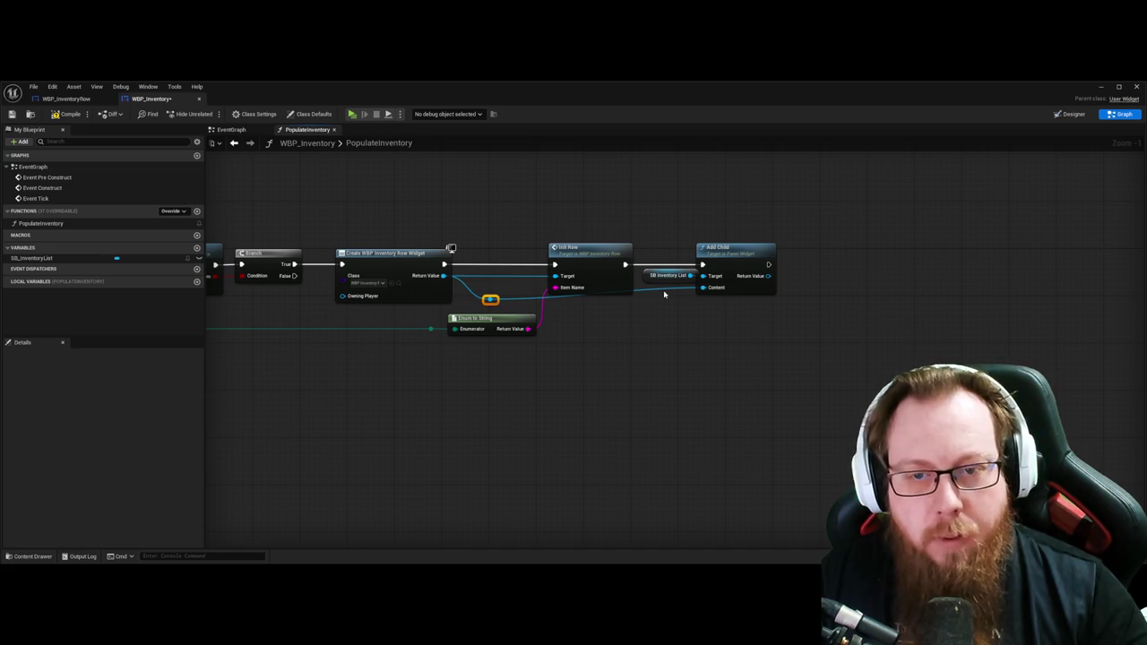
{"action": "double_click", "coordinate": [664, 287]}
{"action": "left_click_drag", "start_coordinate": [660, 289], "coordinate": [660, 306]}
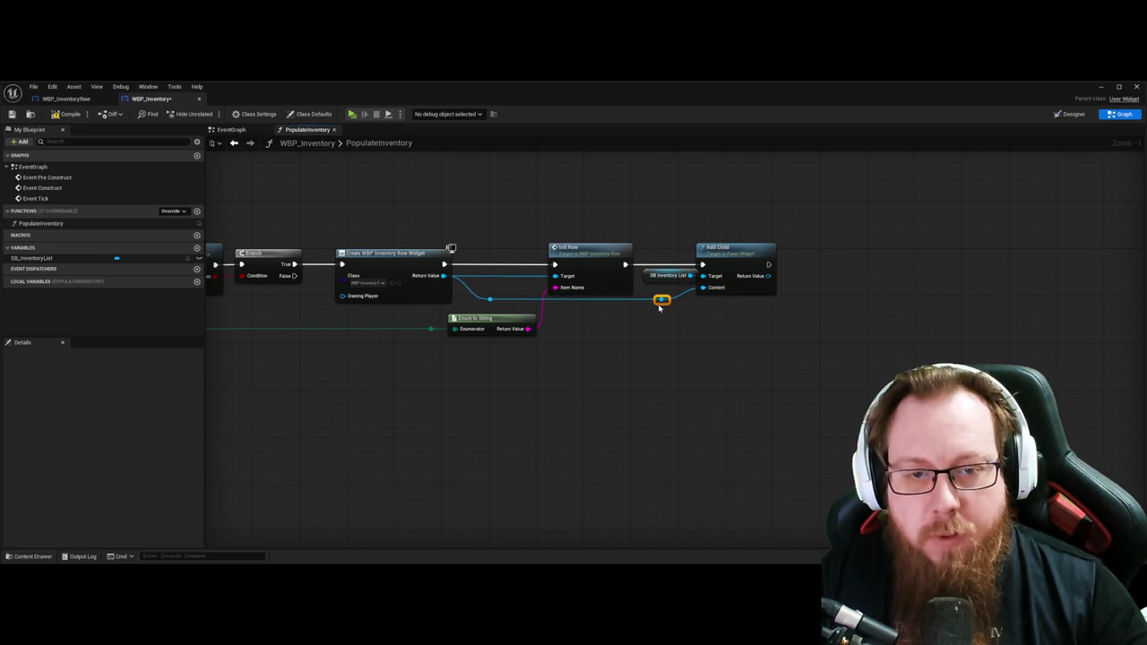
{"action": "left_click", "coordinate": [744, 325]}
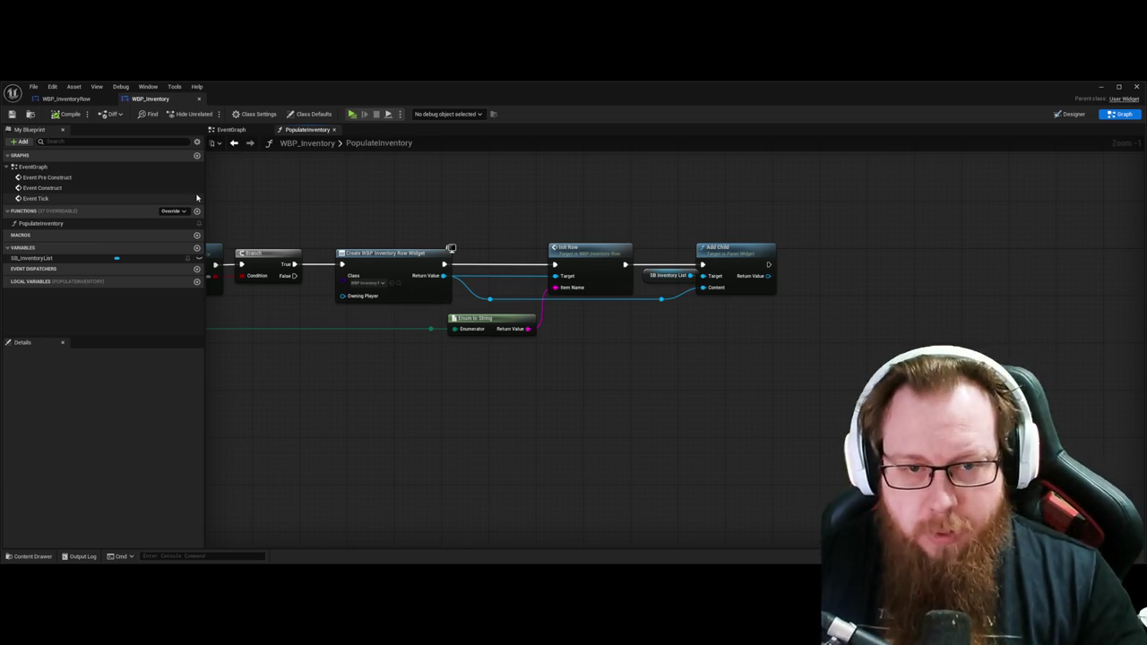
Step: Review the chain from Check Inventory Item through Branch, Create Widget, Init Row and Add Child
{"action": "mouse_move", "coordinate": [310, 412]}
{"action": "left_mouse_down"}
{"action": "mouse_move", "coordinate": [487, 413]}
{"action": "mouse_move", "coordinate": [599, 392]}
{"action": "mouse_move", "coordinate": [628, 420]}
{"action": "mouse_move", "coordinate": [709, 420]}
{"action": "mouse_move", "coordinate": [638, 428]}
{"action": "left_mouse_up"}
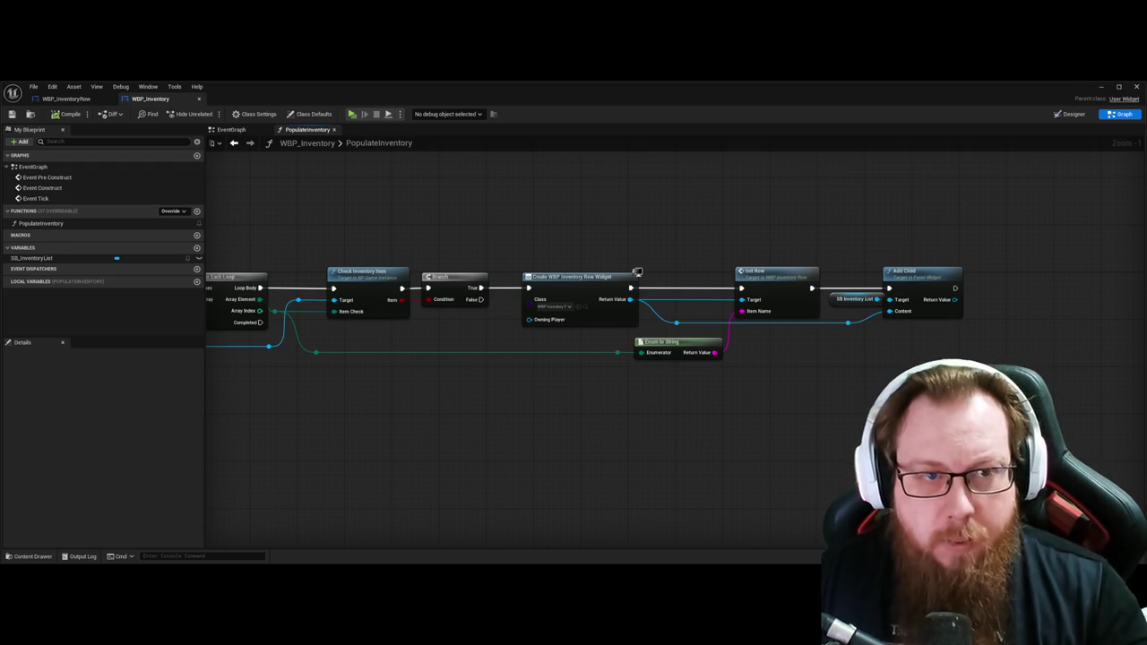
{"action": "key", "text": "Home"}
{"action": "scroll", "coordinate": [709, 415], "scroll_direction": "up", "scroll_amount": 1}
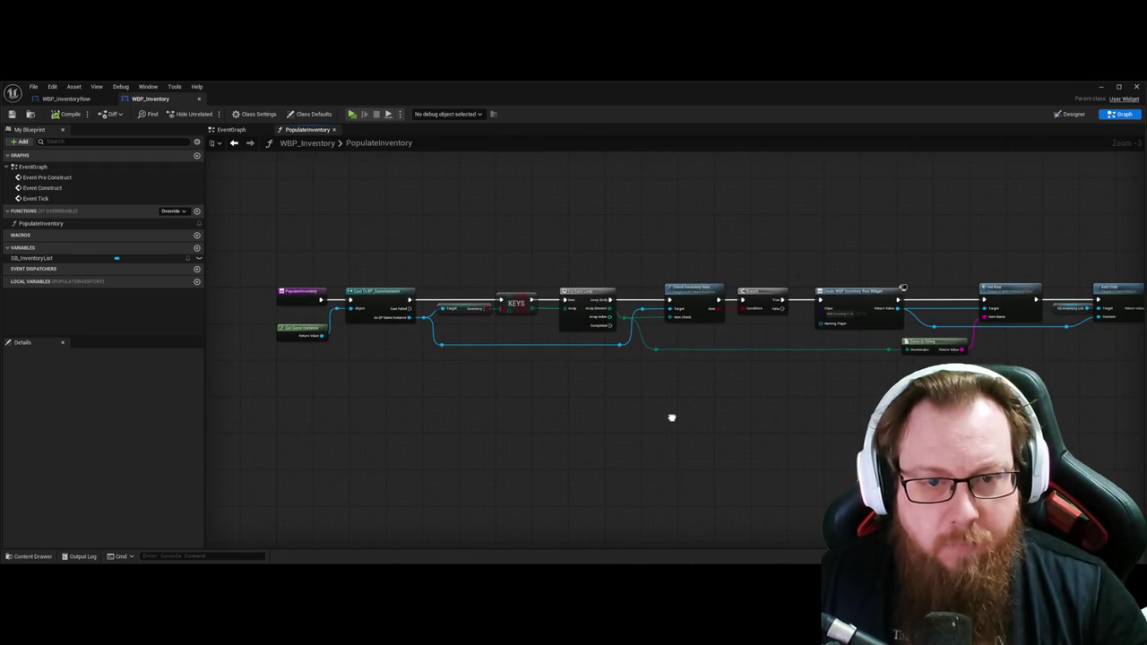
{"action": "scroll", "coordinate": [486, 344], "scroll_direction": "up", "scroll_amount": 1}
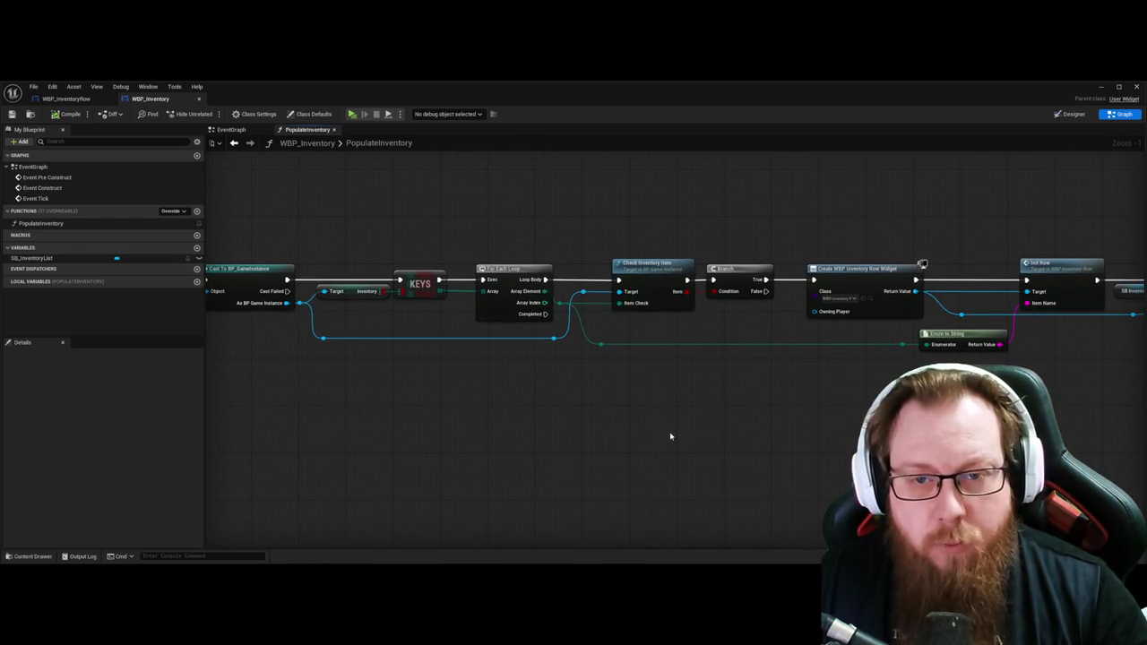
{"action": "left_click", "coordinate": [630, 281]}
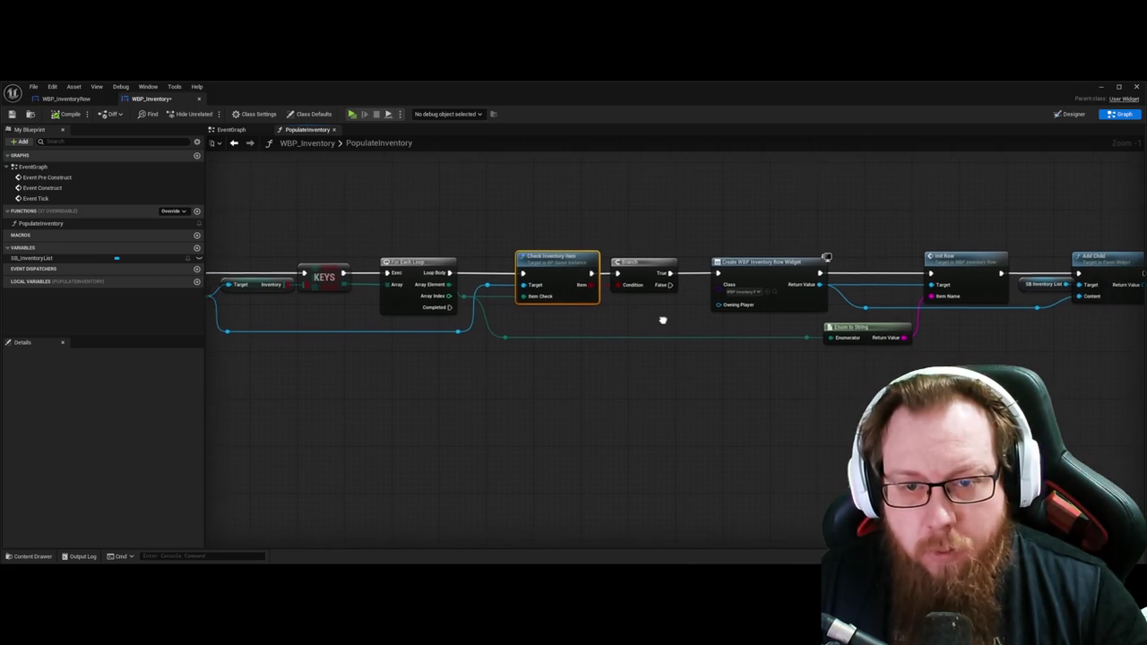
{"action": "left_click", "coordinate": [658, 278]}
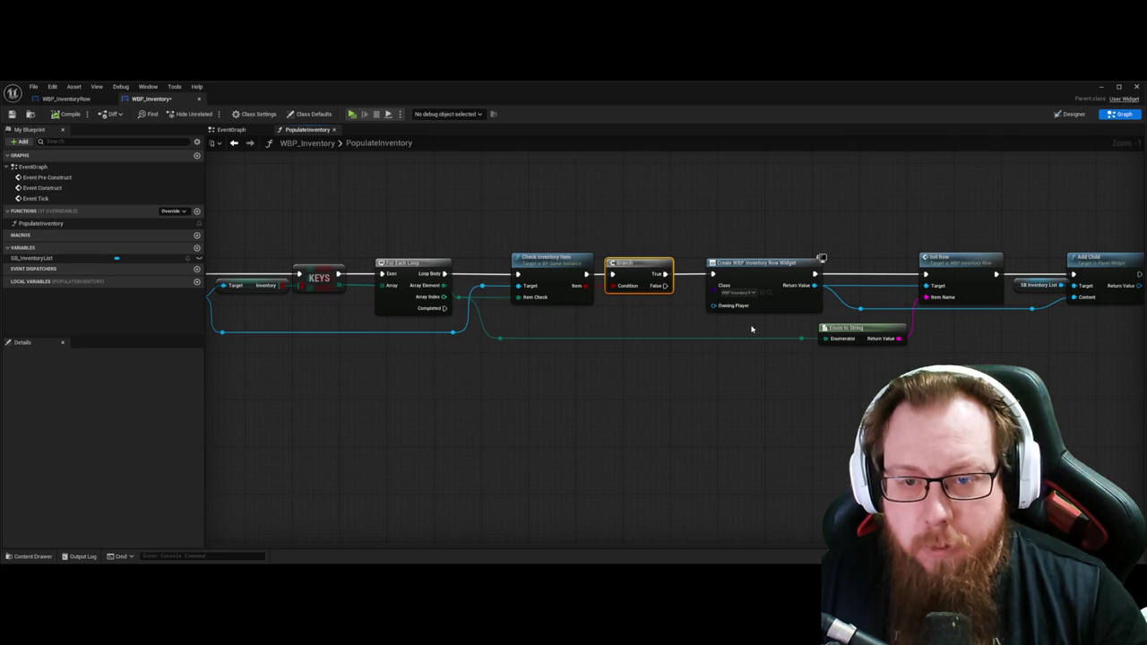
{"action": "left_click_drag", "start_coordinate": [819, 256], "coordinate": [670, 250]}
{"action": "left_click", "coordinate": [665, 272]}
{"action": "left_click_drag", "start_coordinate": [793, 399], "coordinate": [777, 397]}
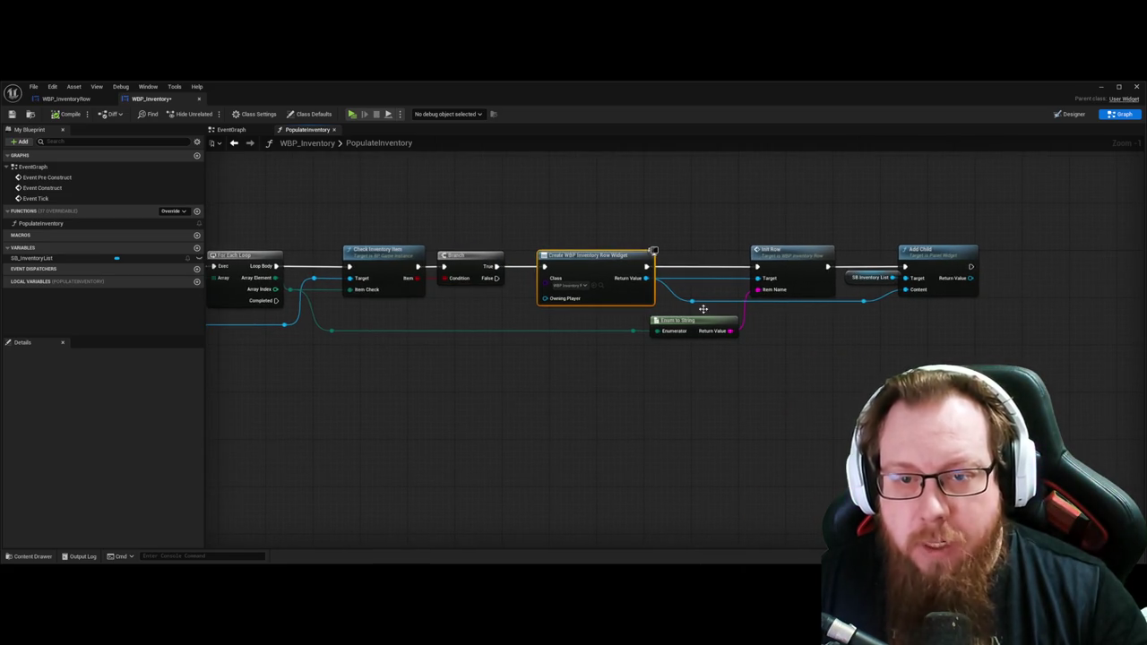
{"action": "left_click_drag", "start_coordinate": [817, 290], "coordinate": [744, 289]}
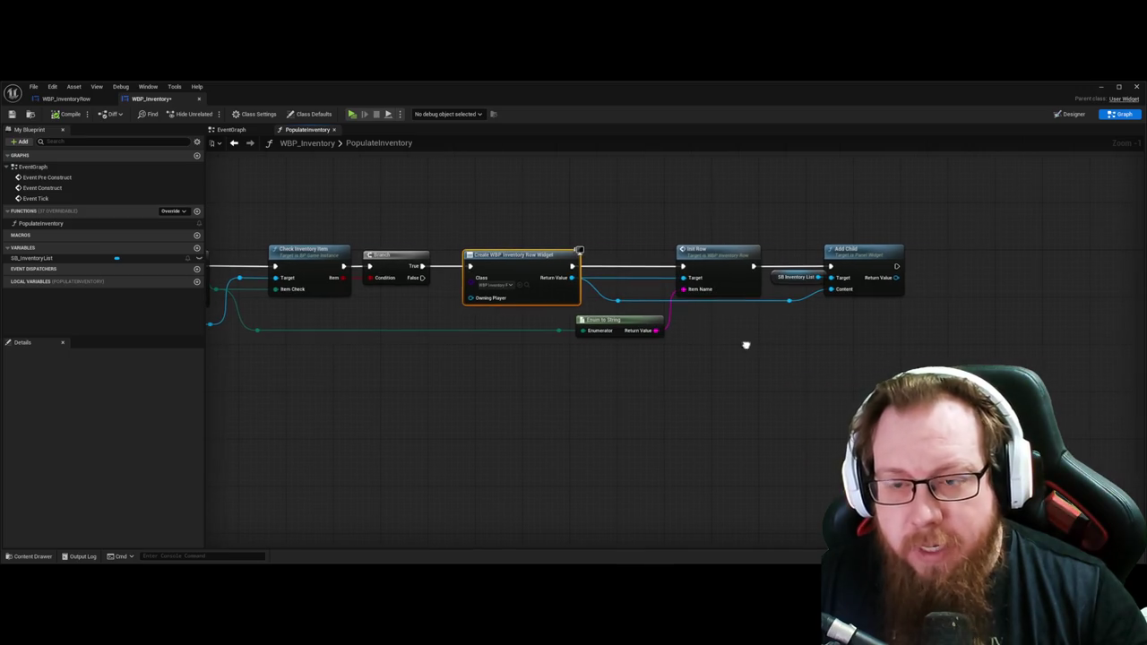
{"action": "left_click", "coordinate": [756, 271]}
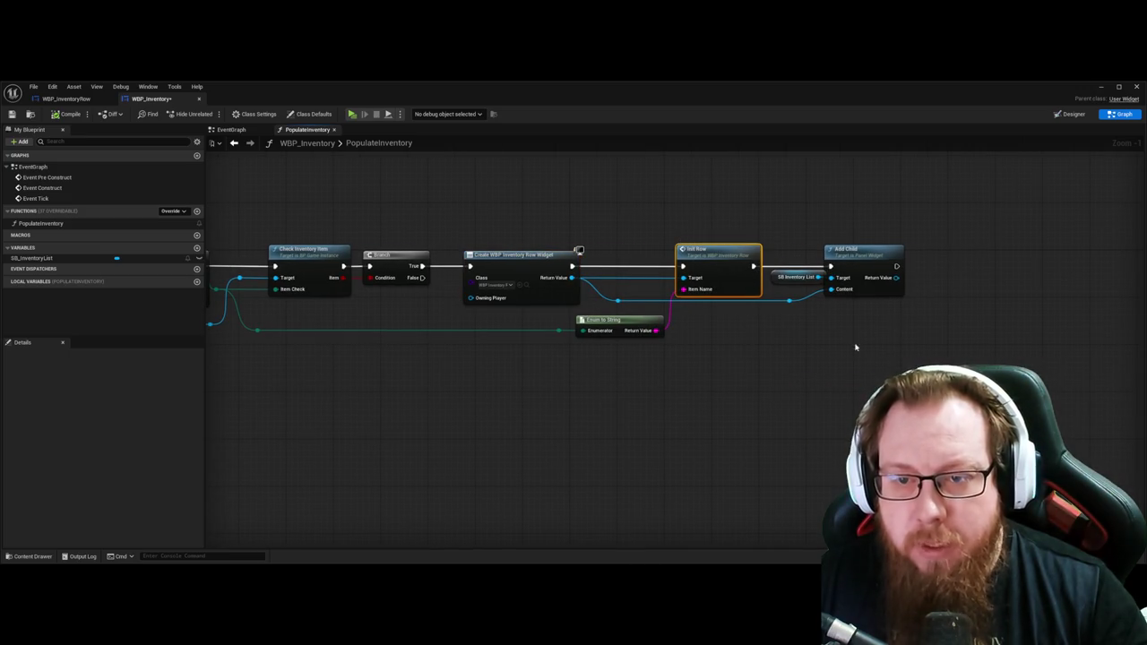
{"action": "left_click", "coordinate": [836, 371]}
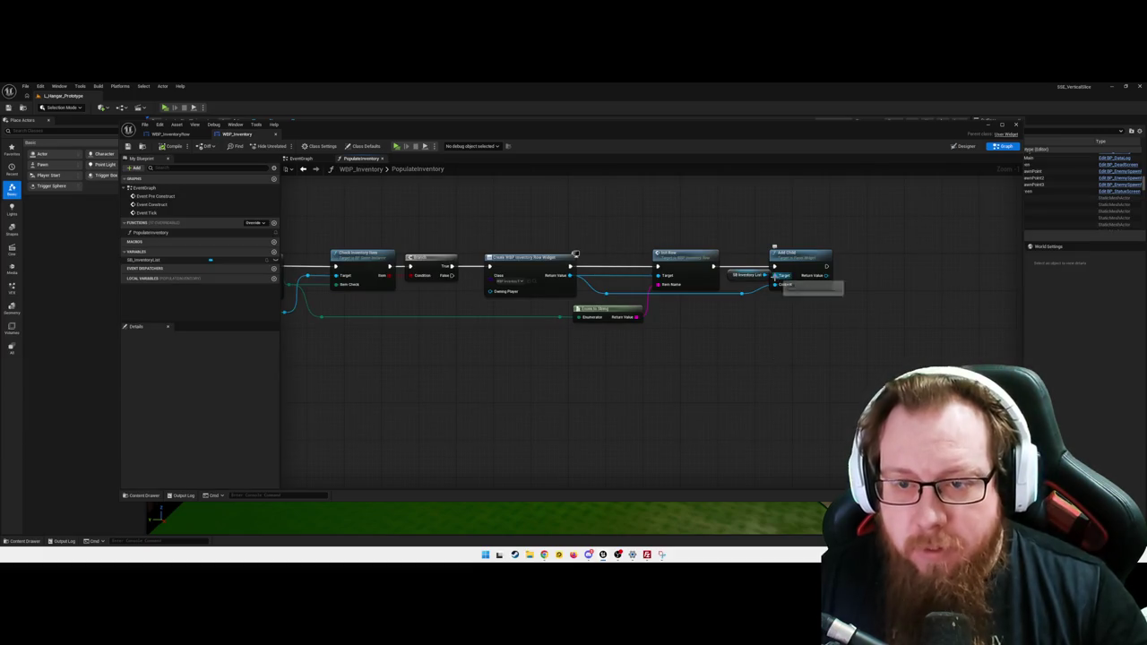
Step: Straighten the wire into Add Child's Target
{"action": "right_click", "coordinate": [781, 277]}
{"action": "mouse_move", "coordinate": [811, 321]}
{"action": "left_click", "coordinate": [882, 325]}
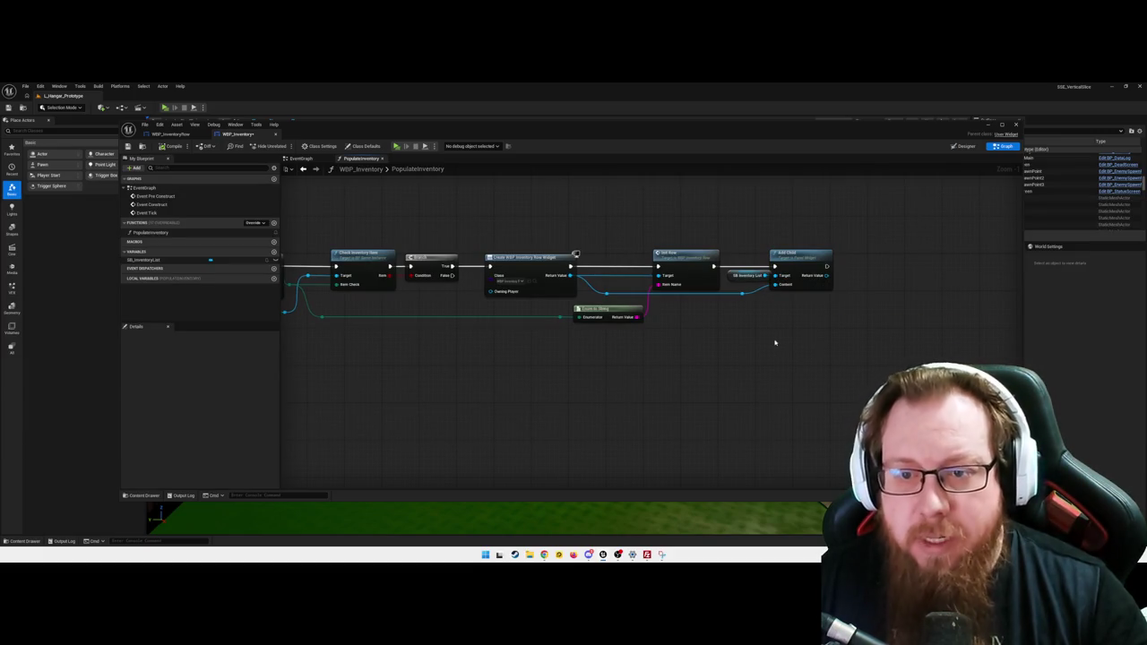
{"action": "scroll", "coordinate": [703, 359], "scroll_direction": "down", "scroll_amount": 2}
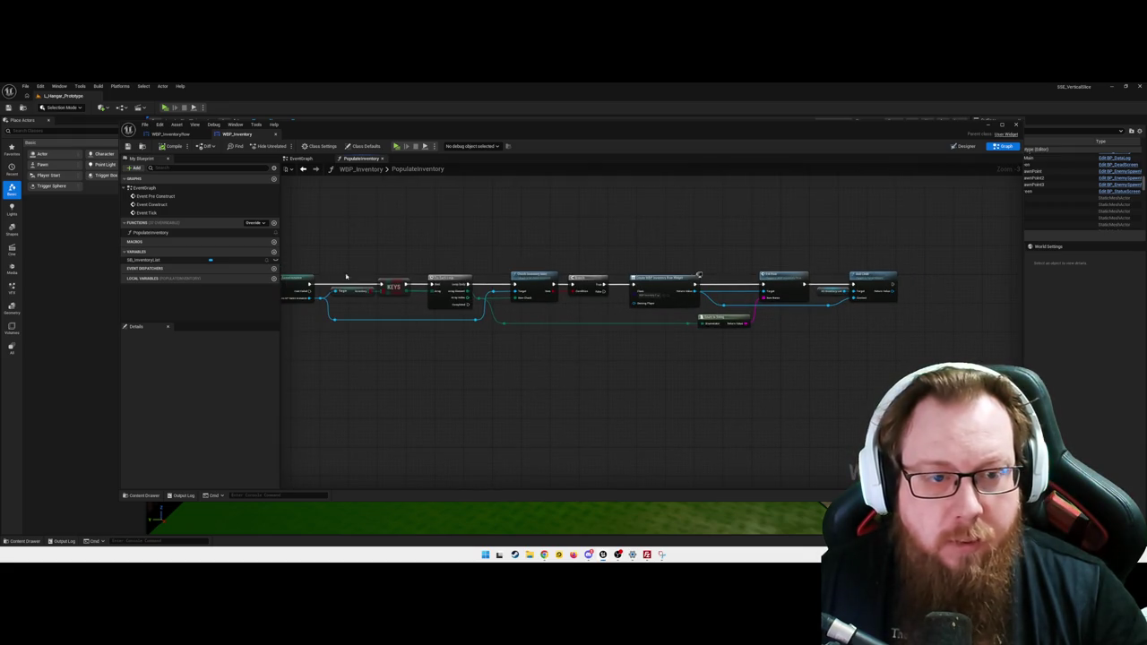
Step: Open WBP_Inventory's EventGraph at Event Construct
{"action": "left_click_drag", "start_coordinate": [448, 386], "coordinate": [535, 377]}
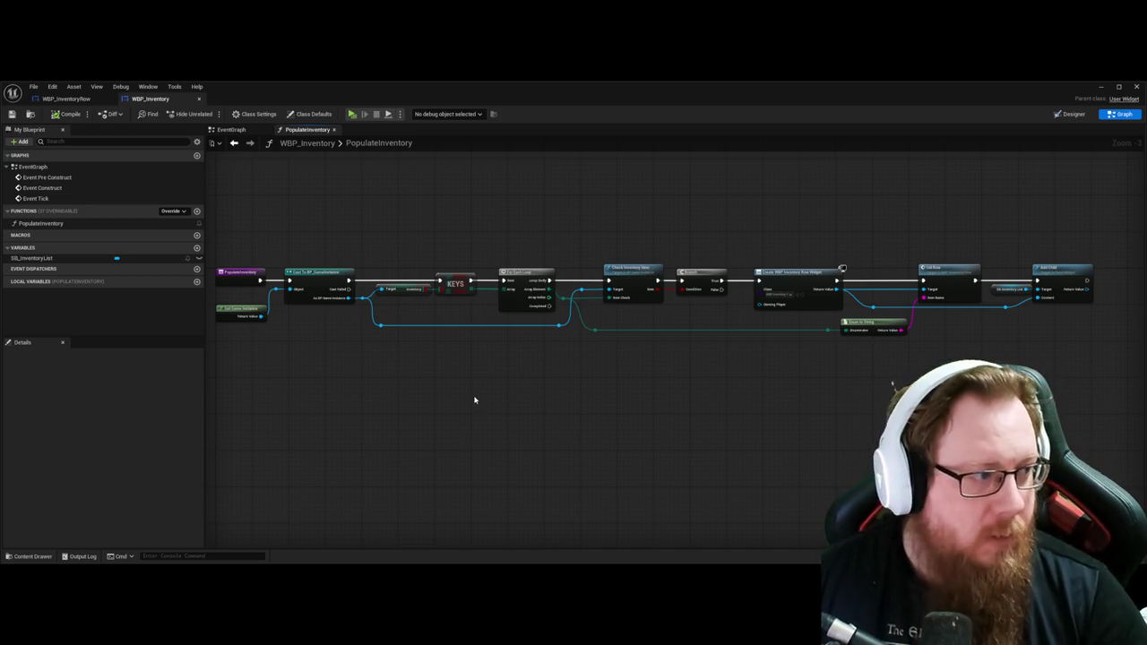
{"action": "left_click_drag", "start_coordinate": [799, 403], "coordinate": [609, 409]}
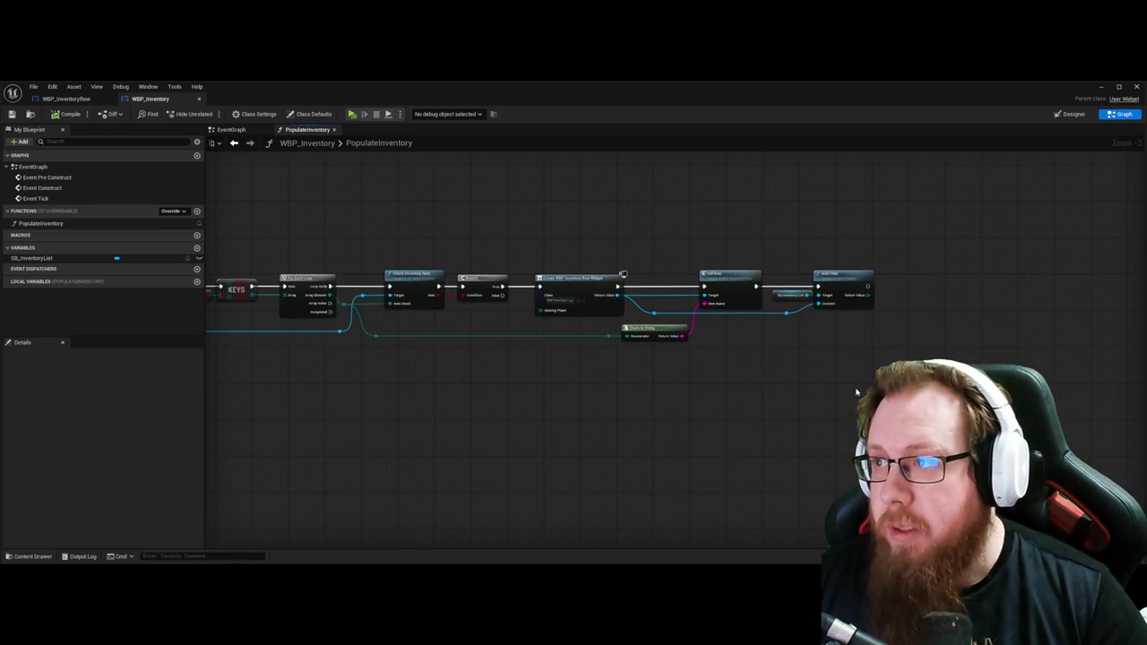
{"action": "left_click_drag", "start_coordinate": [872, 373], "coordinate": [991, 354]}
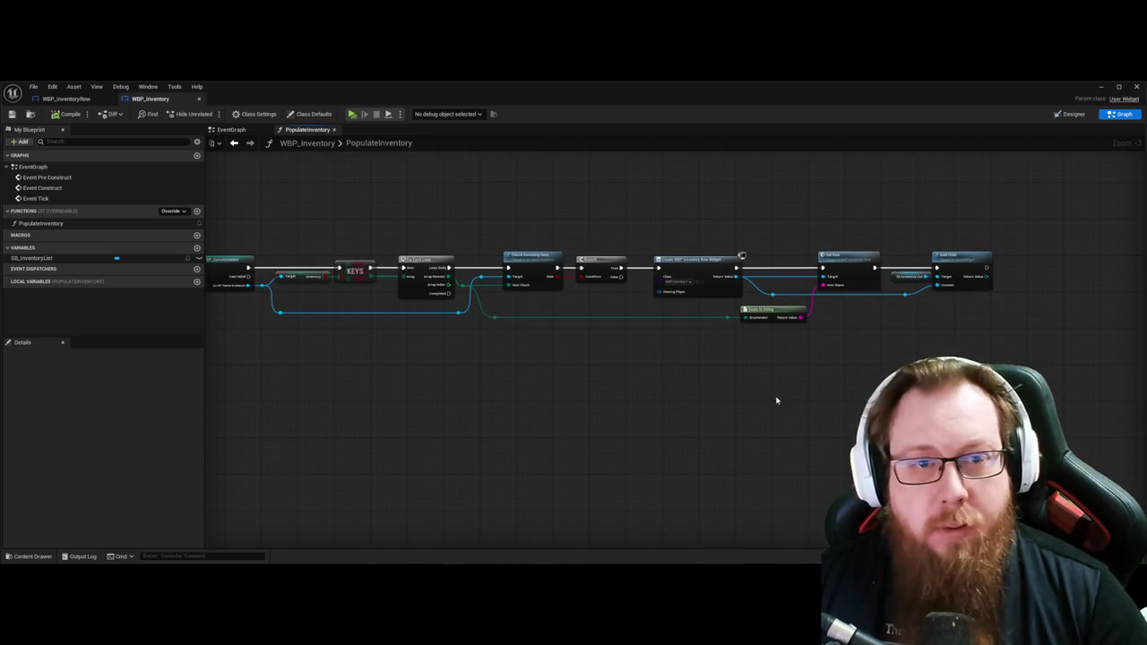
{"action": "double_click", "coordinate": [42, 187]}
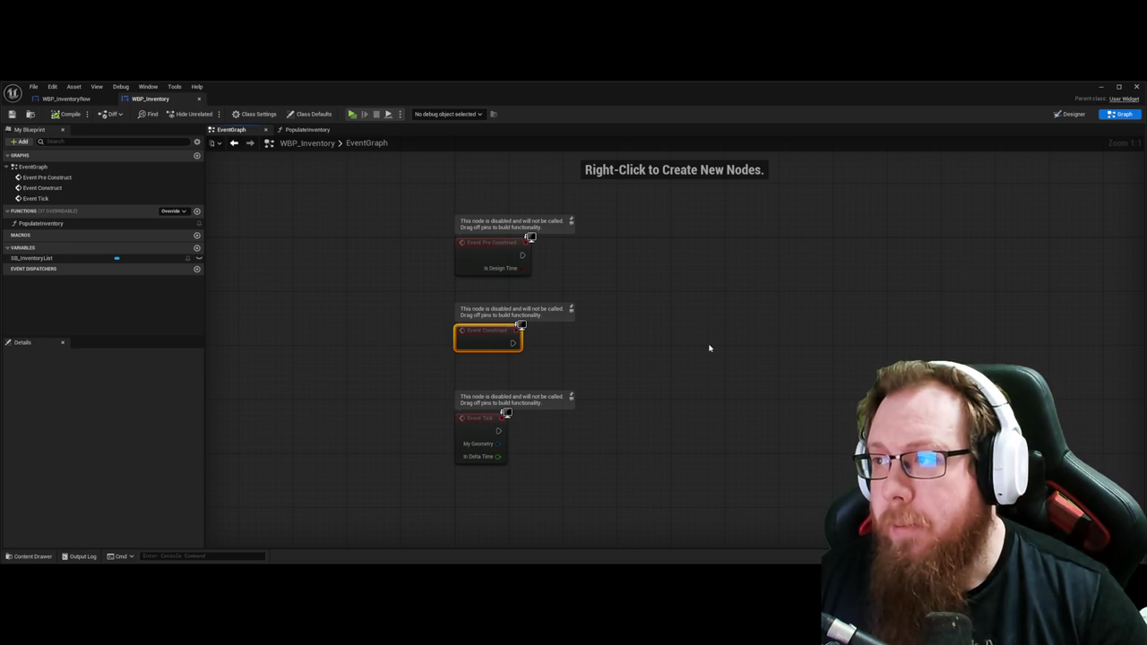
Step: Wire a Populate Inventory call to WBP_Inventory's Event Construct execution output
{"action": "left_click_drag", "start_coordinate": [513, 343], "coordinate": [599, 346]}
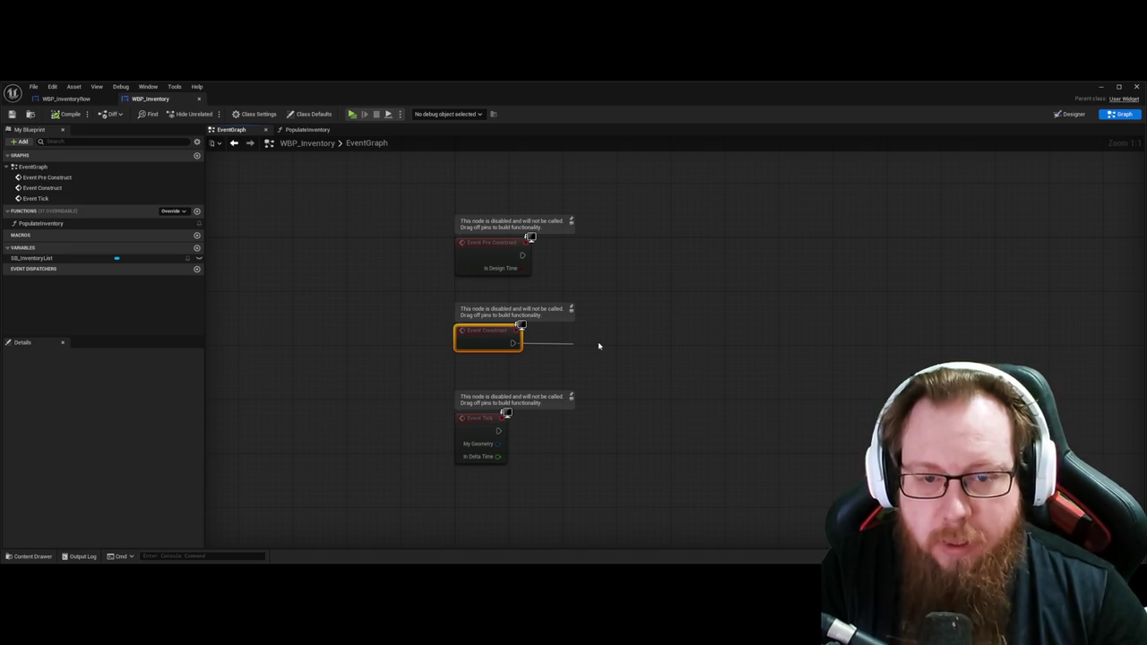
{"action": "left_click", "coordinate": [640, 397]}
{"action": "left_click_drag", "start_coordinate": [624, 346], "coordinate": [623, 328]}
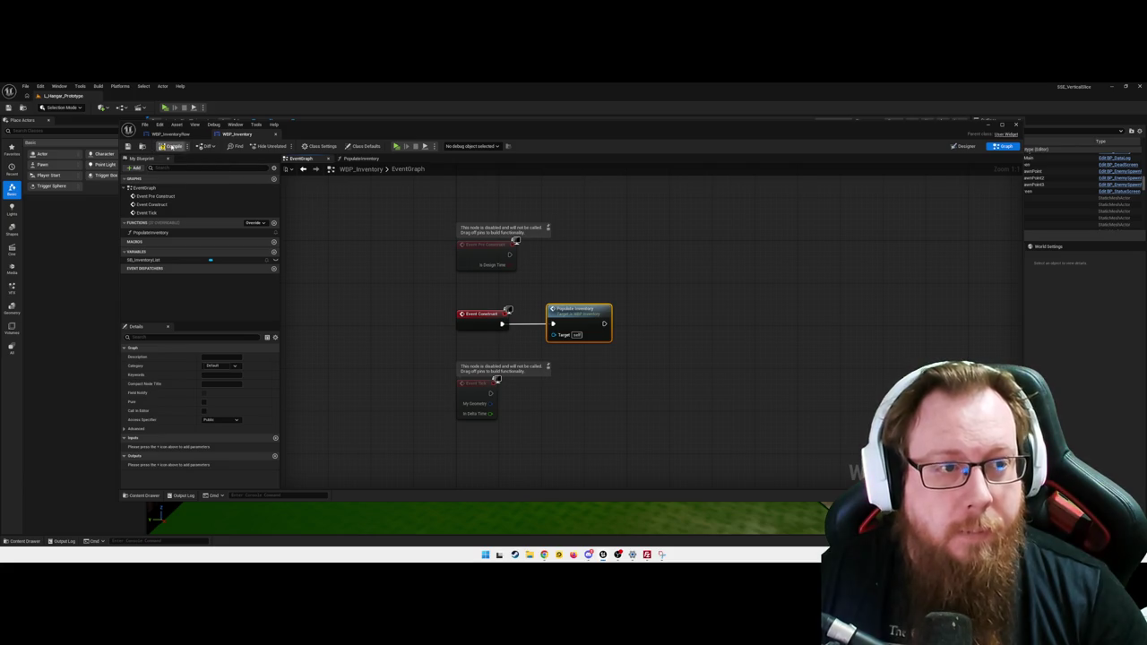
{"action": "left_click", "coordinate": [317, 256]}
Step: Open BP_FirstPersonCharacter from FirstPerson > Blueprints in the Content Drawer
{"action": "key", "text": "ctrl+space"}
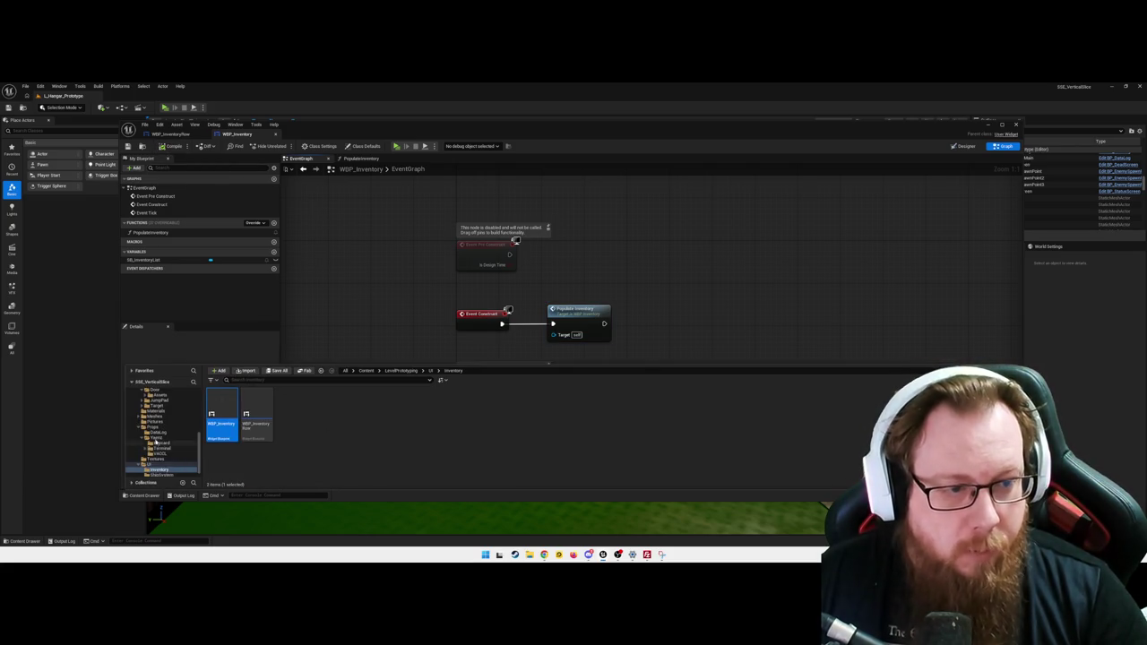
{"action": "scroll", "coordinate": [155, 442], "scroll_direction": "up", "scroll_amount": 5}
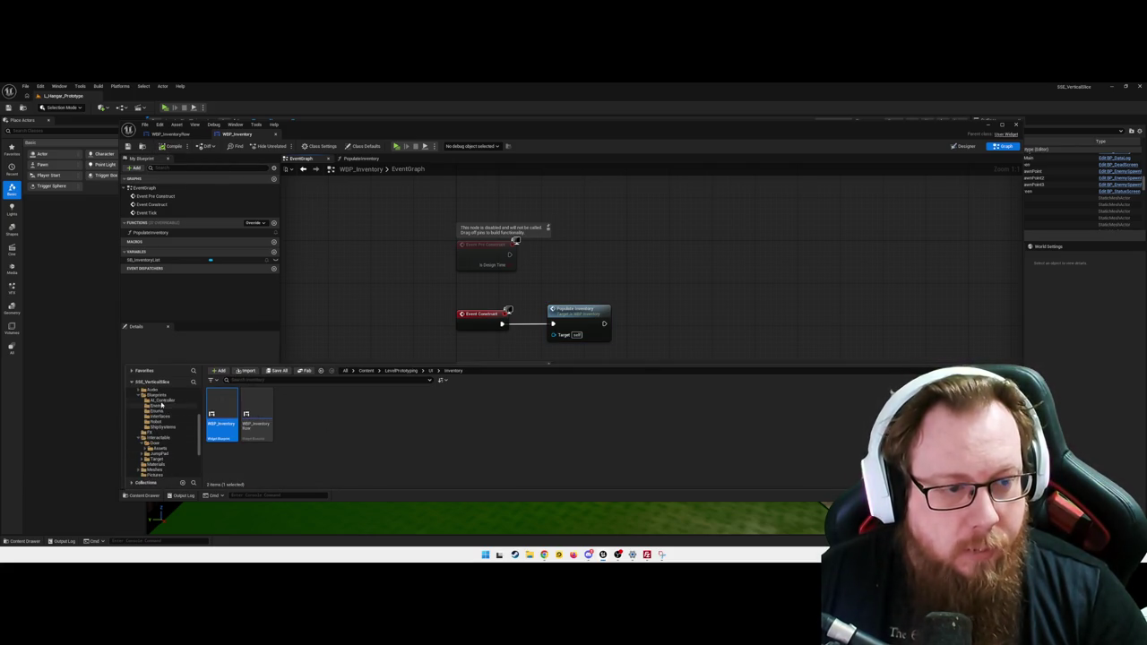
{"action": "scroll", "coordinate": [164, 416], "scroll_direction": "up", "scroll_amount": 2}
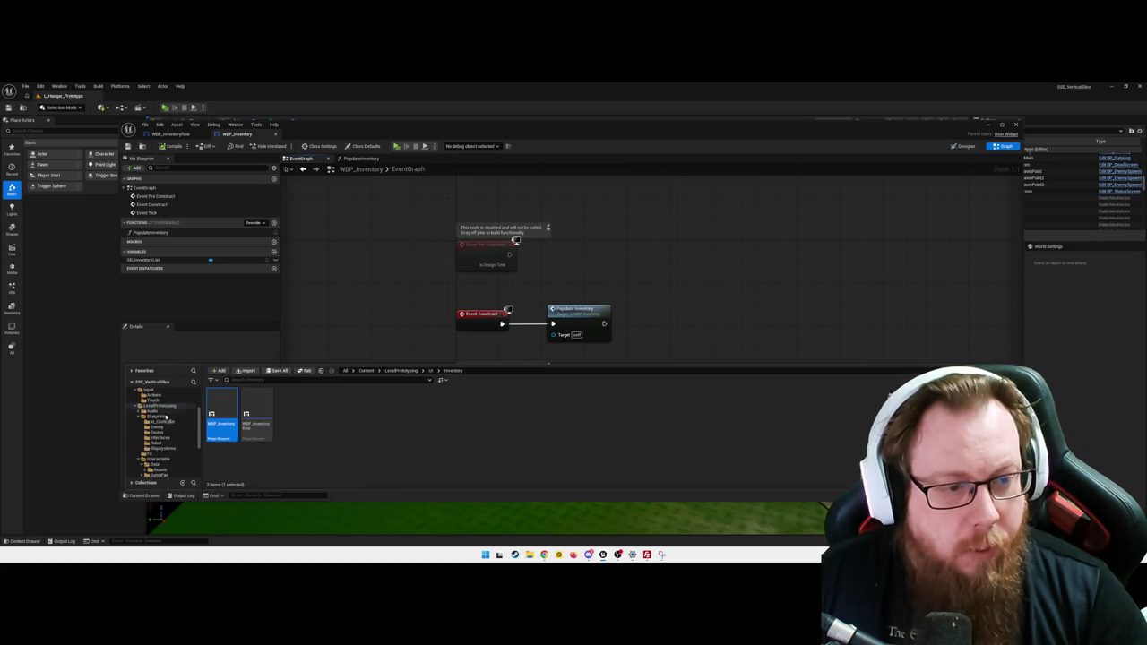
{"action": "left_click", "coordinate": [148, 391]}
{"action": "scroll", "coordinate": [158, 416], "scroll_direction": "up", "scroll_amount": 2}
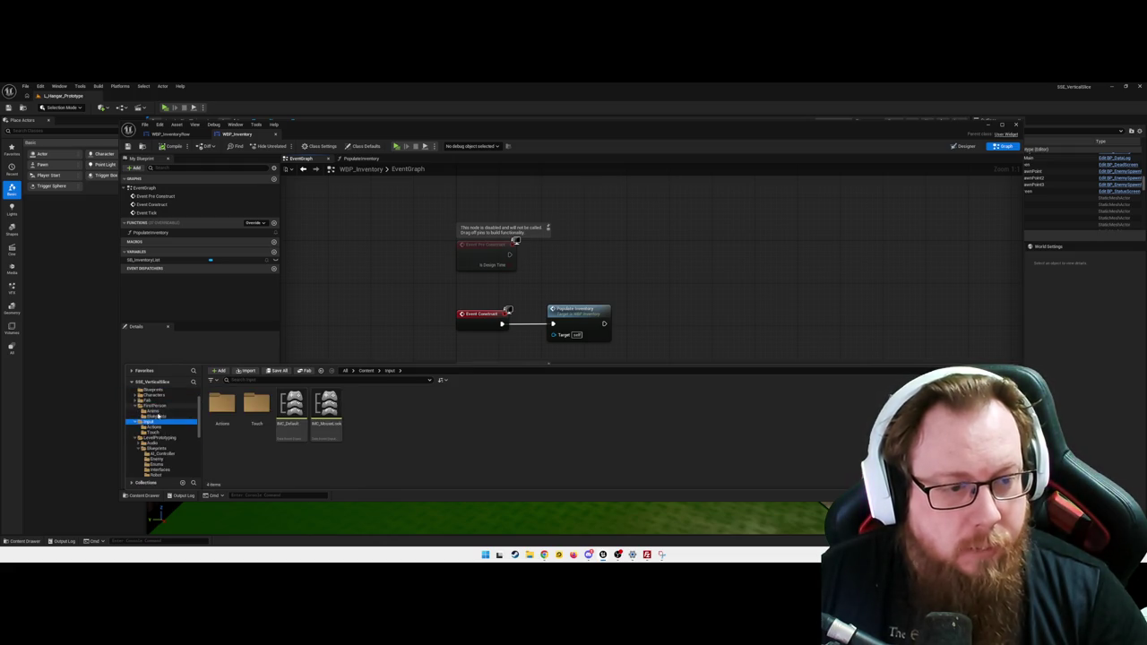
{"action": "left_click", "coordinate": [136, 423]}
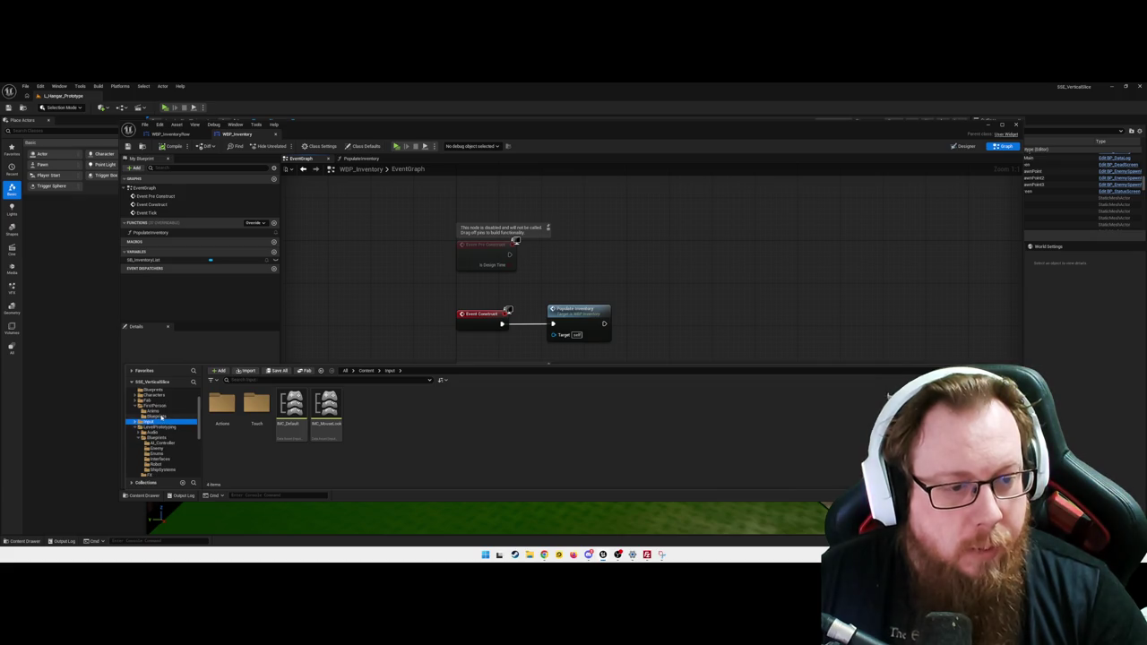
{"action": "left_click", "coordinate": [160, 418]}
{"action": "double_click", "coordinate": [256, 405]}
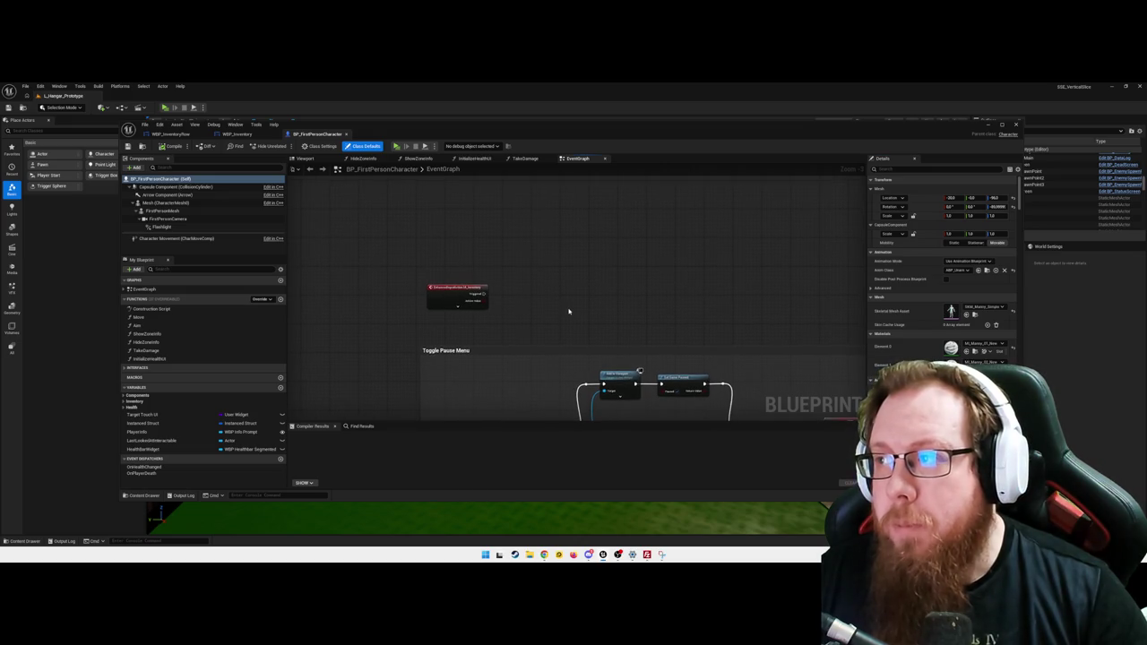
{"action": "scroll", "coordinate": [570, 310], "scroll_direction": "up", "scroll_amount": 2}
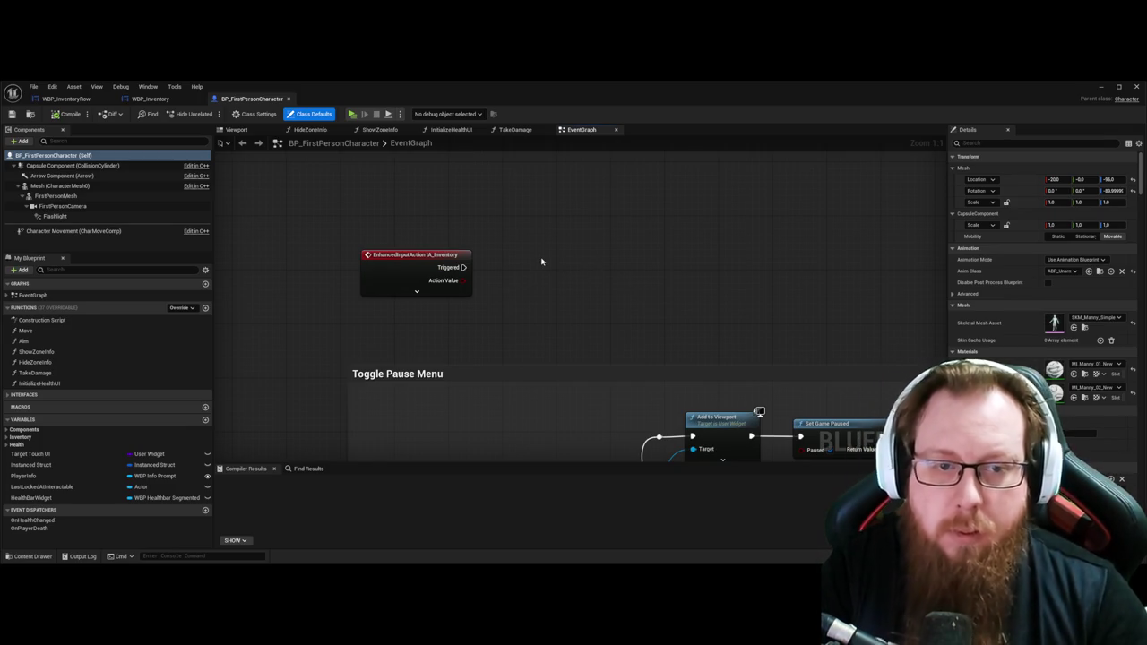
{"action": "left_click", "coordinate": [417, 292]}
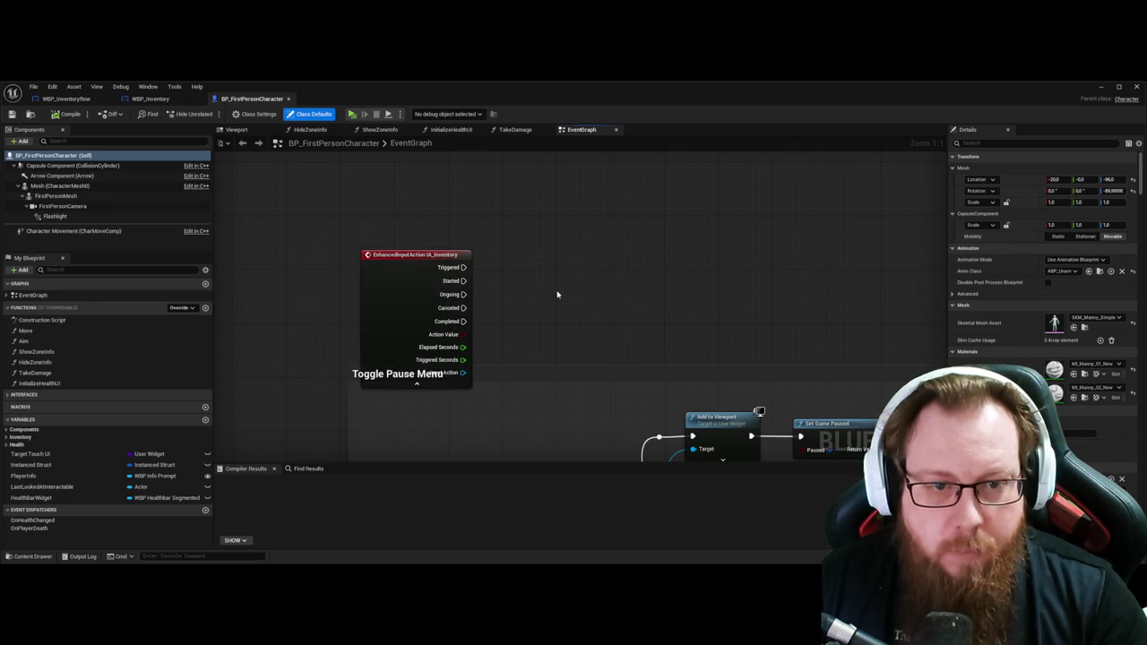
{"action": "left_click", "coordinate": [430, 386]}
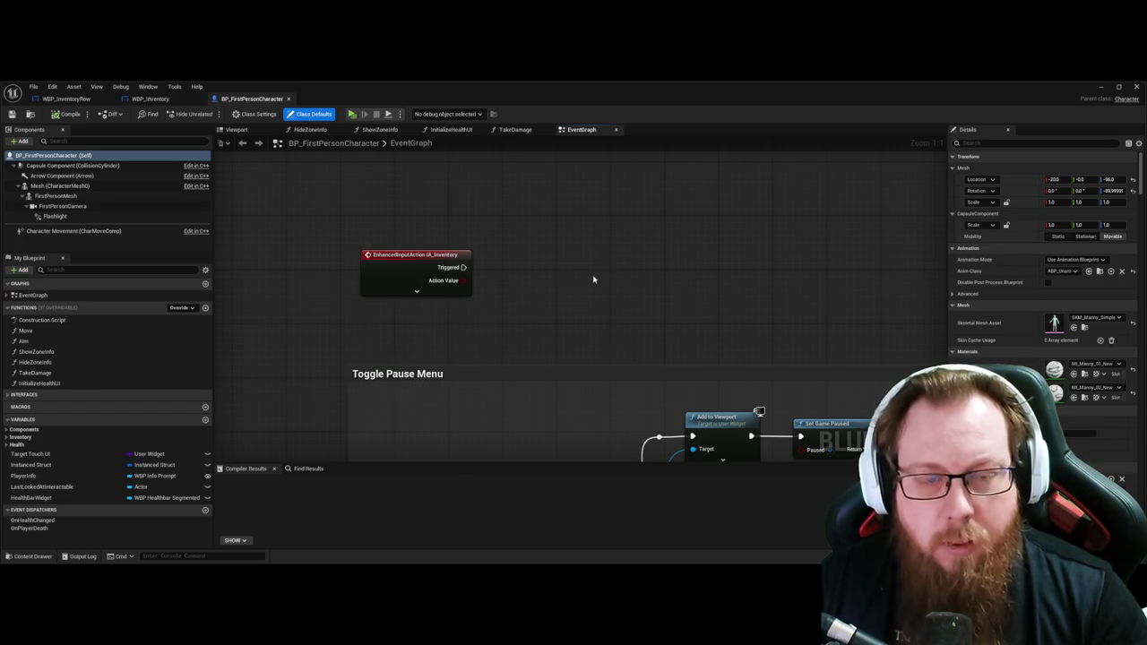
{"action": "left_click_drag", "start_coordinate": [594, 279], "coordinate": [575, 283]}
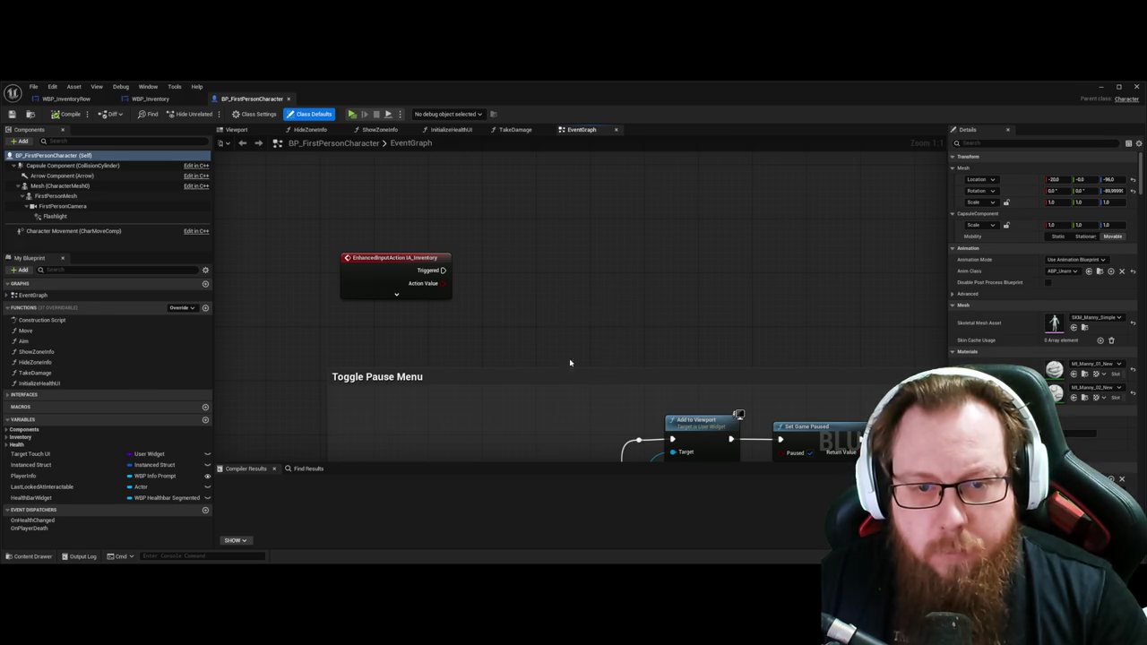
{"action": "mouse_move", "coordinate": [442, 283]}
{"action": "left_mouse_down"}
{"action": "mouse_move", "coordinate": [487, 285]}
{"action": "mouse_move", "coordinate": [520, 259]}
{"action": "left_mouse_up"}
{"action": "left_click_drag", "start_coordinate": [442, 270], "coordinate": [472, 261]}
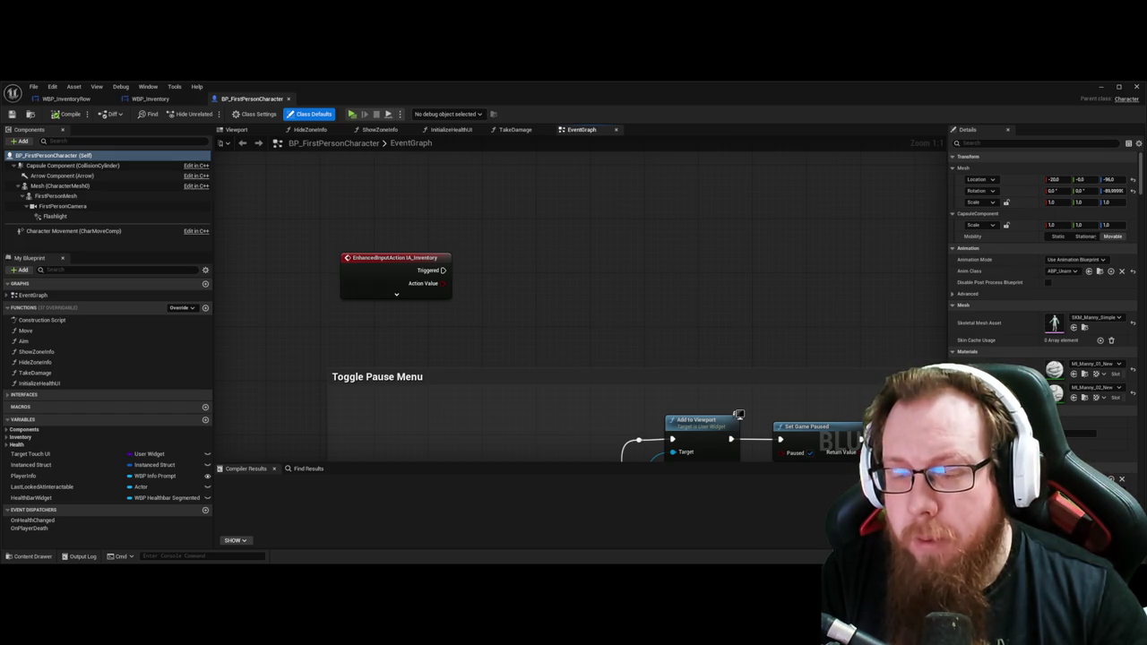
{"action": "mouse_move", "coordinate": [865, 306]}
{"action": "left_mouse_down"}
{"action": "mouse_move", "coordinate": [816, 278]}
{"action": "mouse_move", "coordinate": [921, 145]}
{"action": "left_mouse_up"}
Step: Zoom and pan the character's Event Graph down to the Toggle Flashlight and IA_Interact sections
{"action": "scroll", "coordinate": [815, 278], "scroll_direction": "down", "scroll_amount": 2}
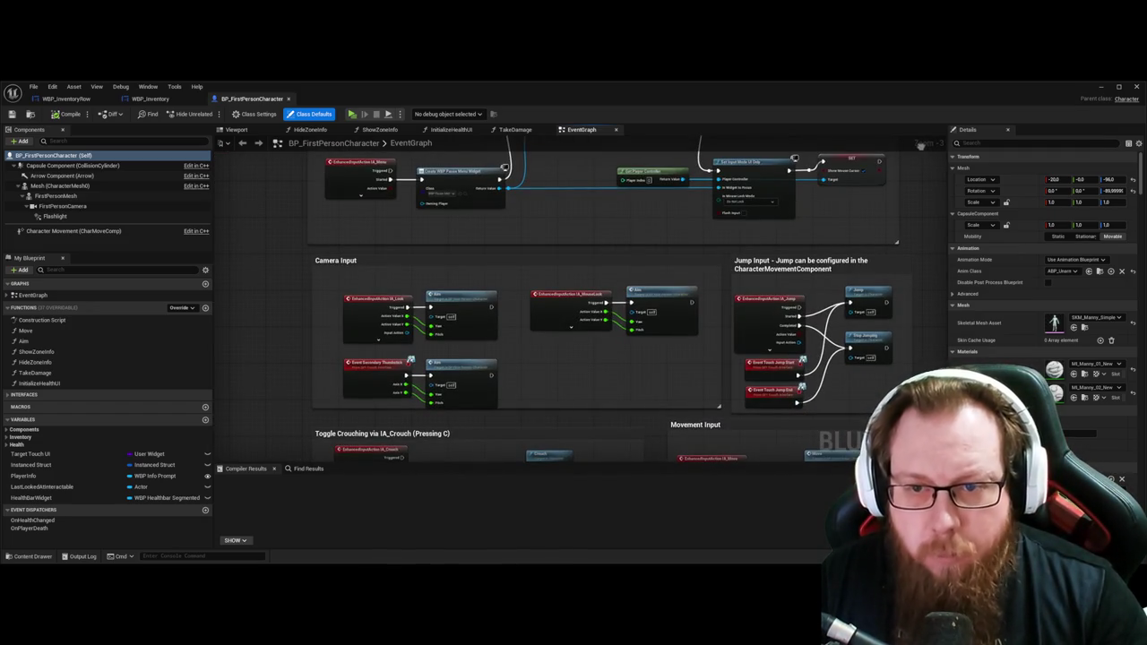
{"action": "left_click_drag", "start_coordinate": [538, 377], "coordinate": [562, 285]}
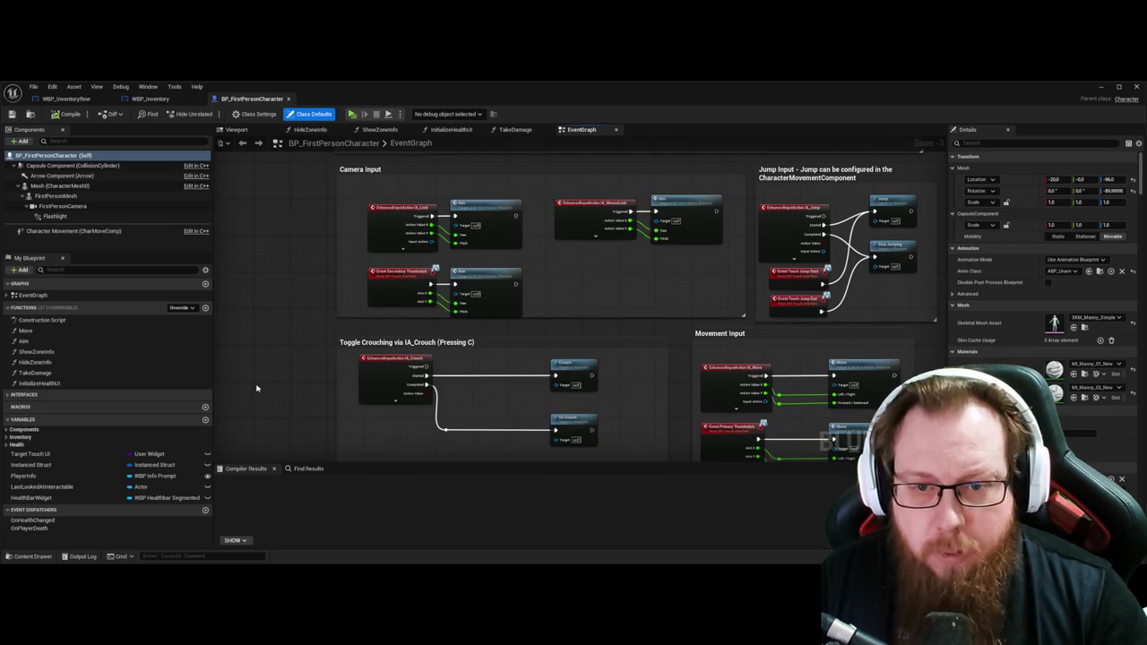
{"action": "left_click_drag", "start_coordinate": [256, 387], "coordinate": [267, 176]}
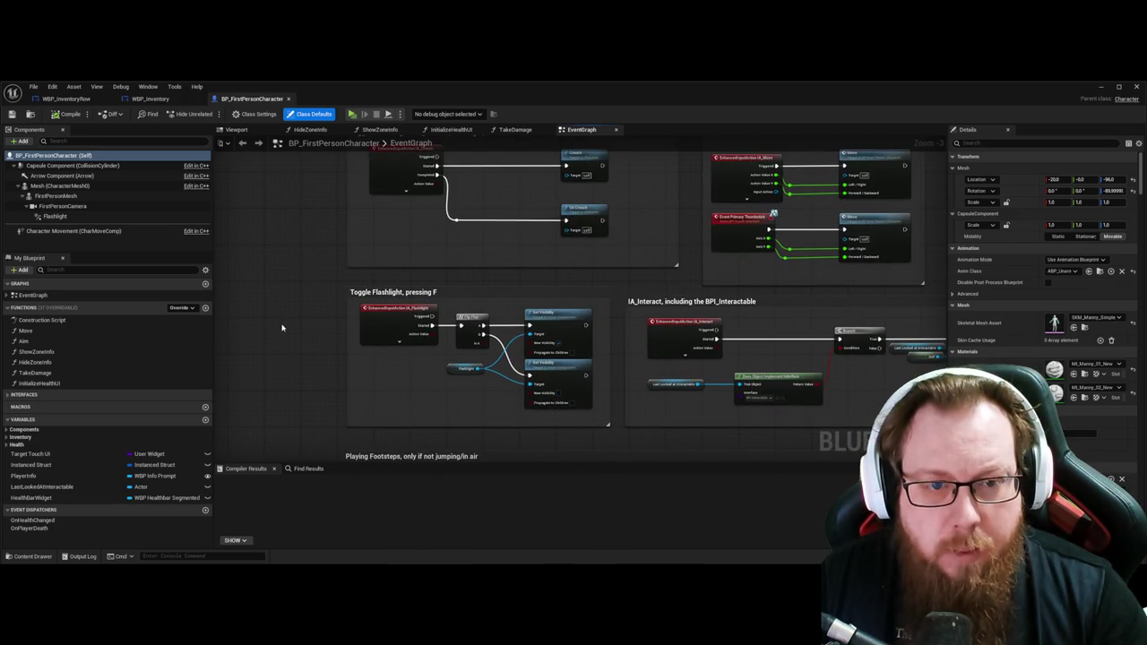
{"action": "scroll", "coordinate": [281, 328], "scroll_direction": "up", "scroll_amount": 2}
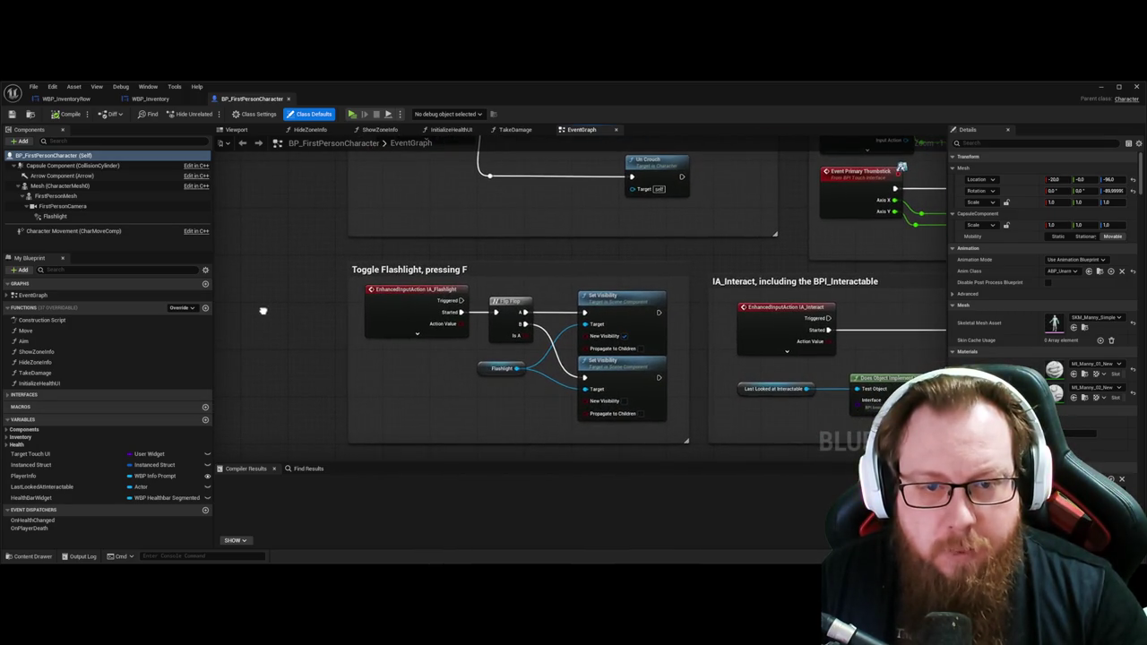
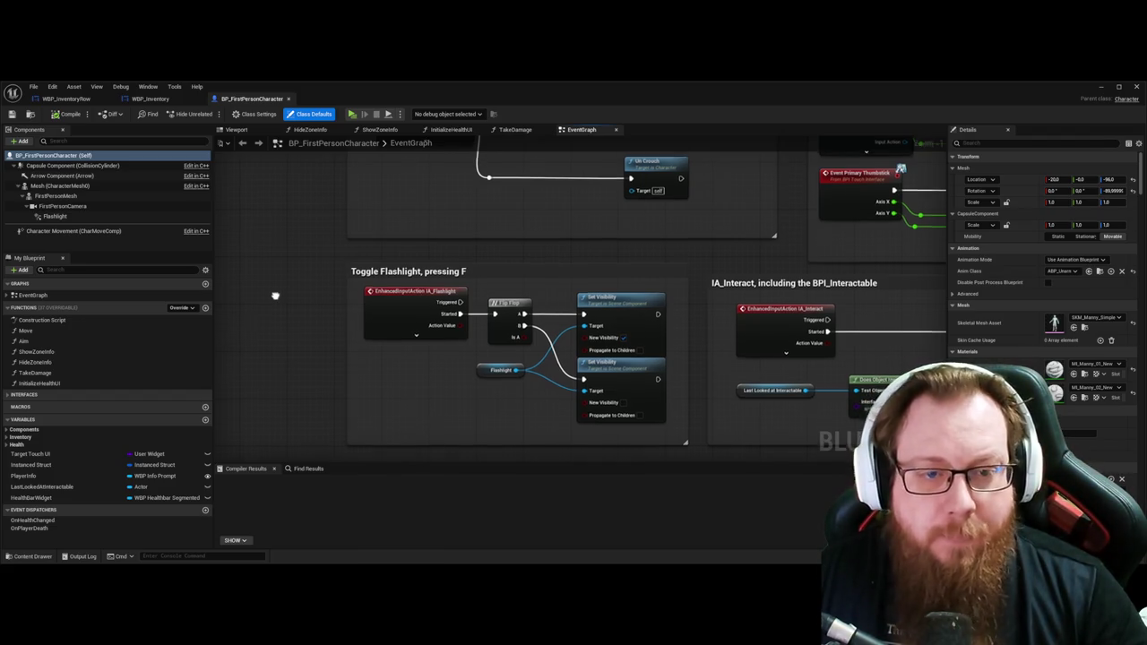
Step: Connect the IA_Inventory event's Started pin to a new Flip Flop node
{"action": "scroll", "coordinate": [275, 294], "scroll_direction": "up", "scroll_amount": 5}
{"action": "scroll", "coordinate": [273, 334], "scroll_direction": "up", "scroll_amount": 10}
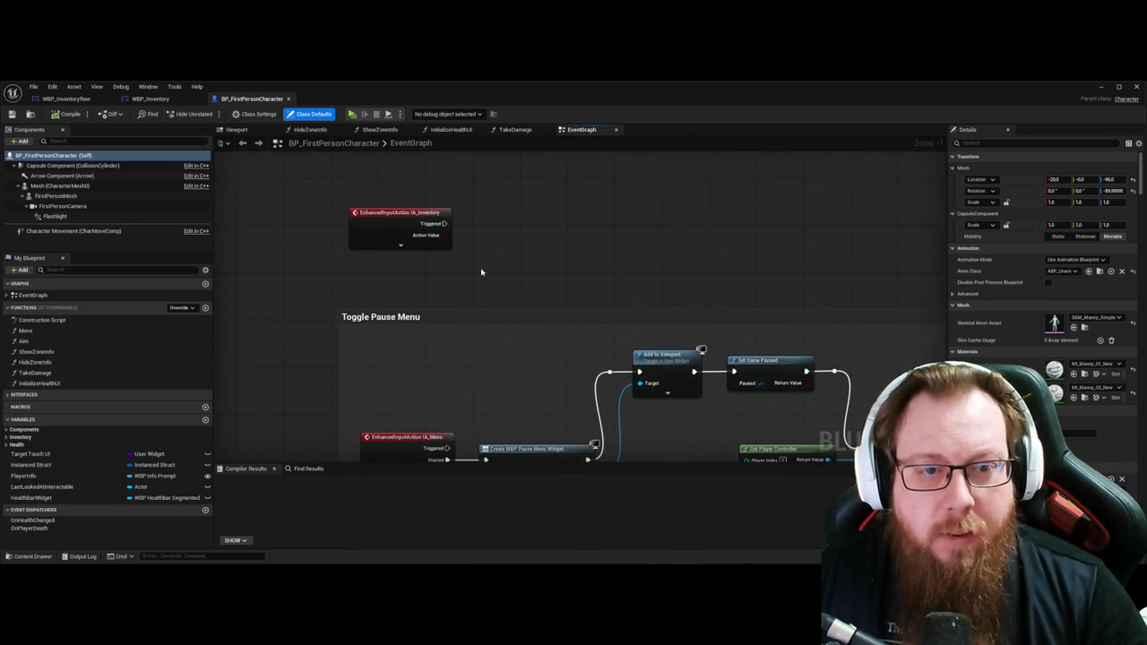
{"action": "left_click", "coordinate": [401, 244]}
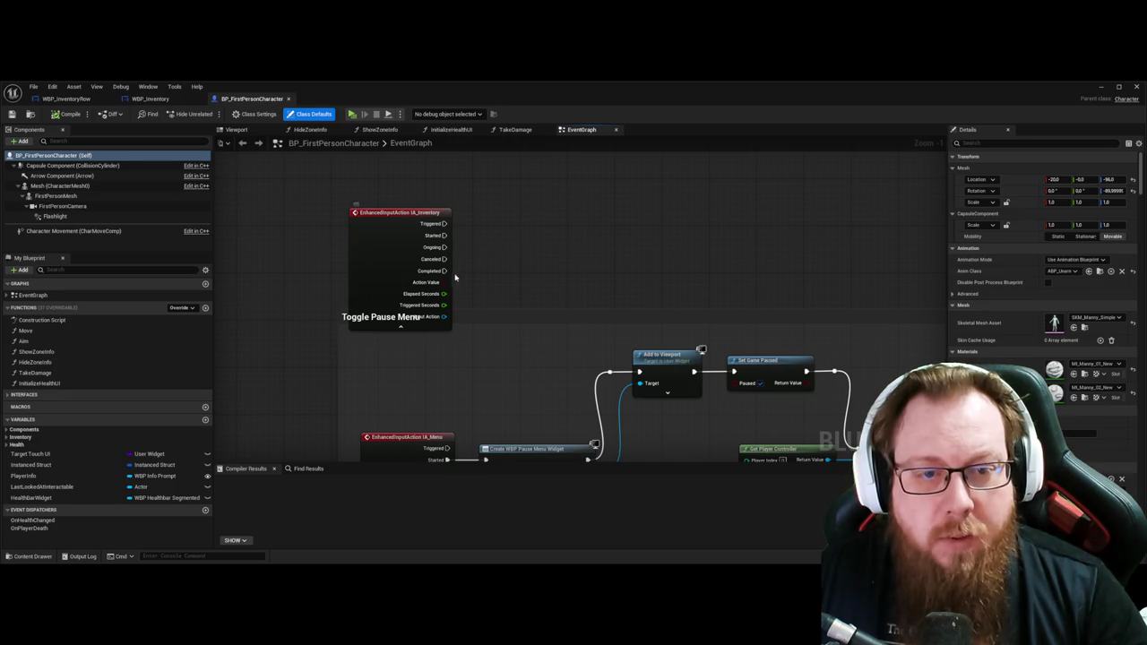
{"action": "mouse_move", "coordinate": [444, 235]}
{"action": "left_mouse_down"}
{"action": "mouse_move", "coordinate": [479, 240]}
{"action": "mouse_move", "coordinate": [515, 226]}
{"action": "left_mouse_up"}
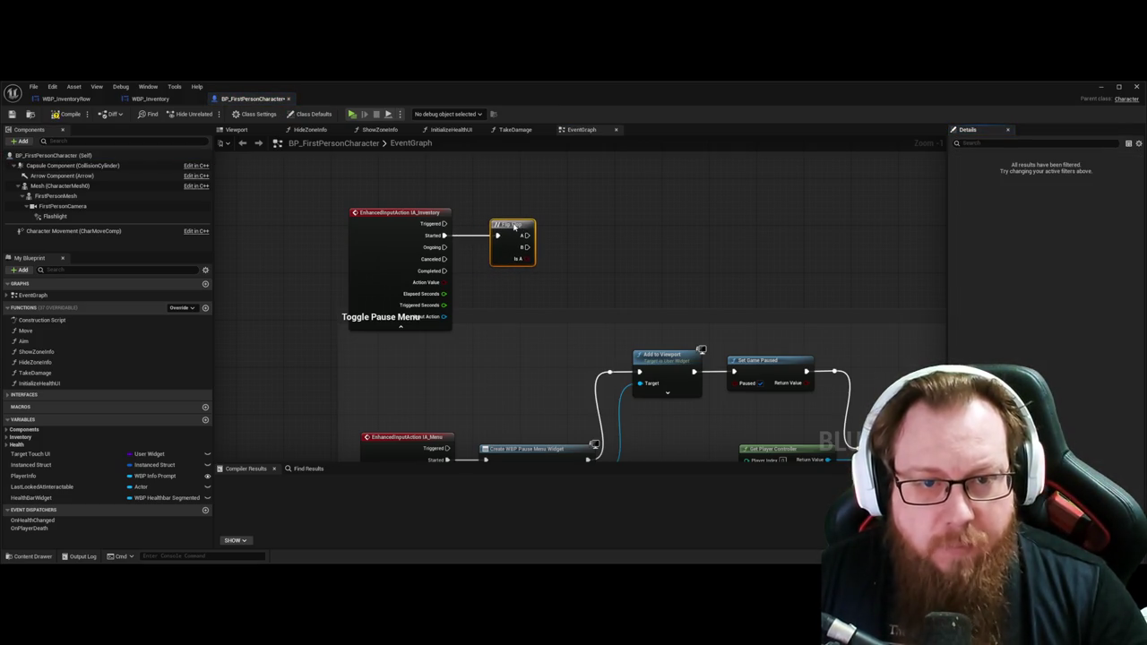
{"action": "left_click", "coordinate": [625, 235]}
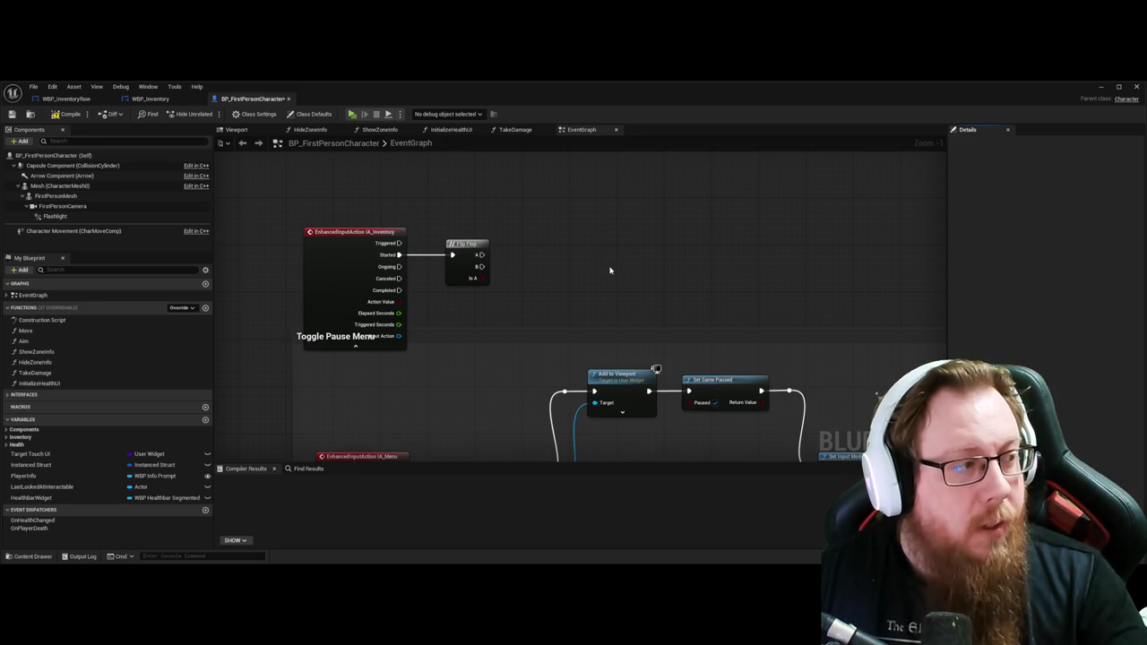
{"action": "key", "text": "super+Down"}
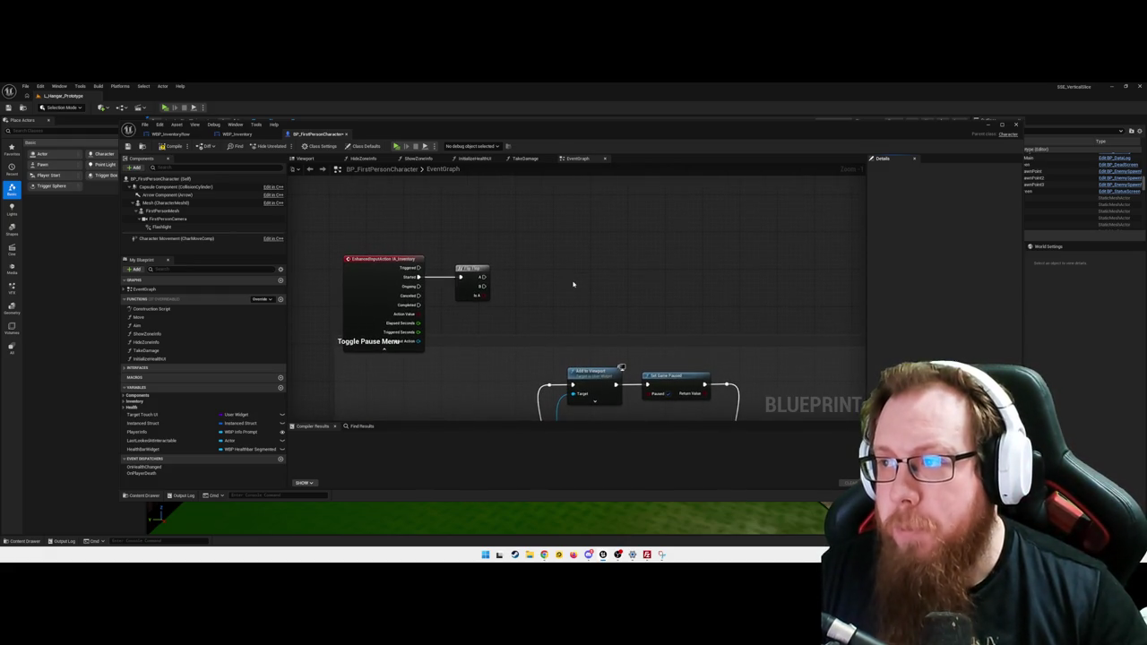
{"action": "left_click_drag", "start_coordinate": [483, 277], "coordinate": [523, 278]}
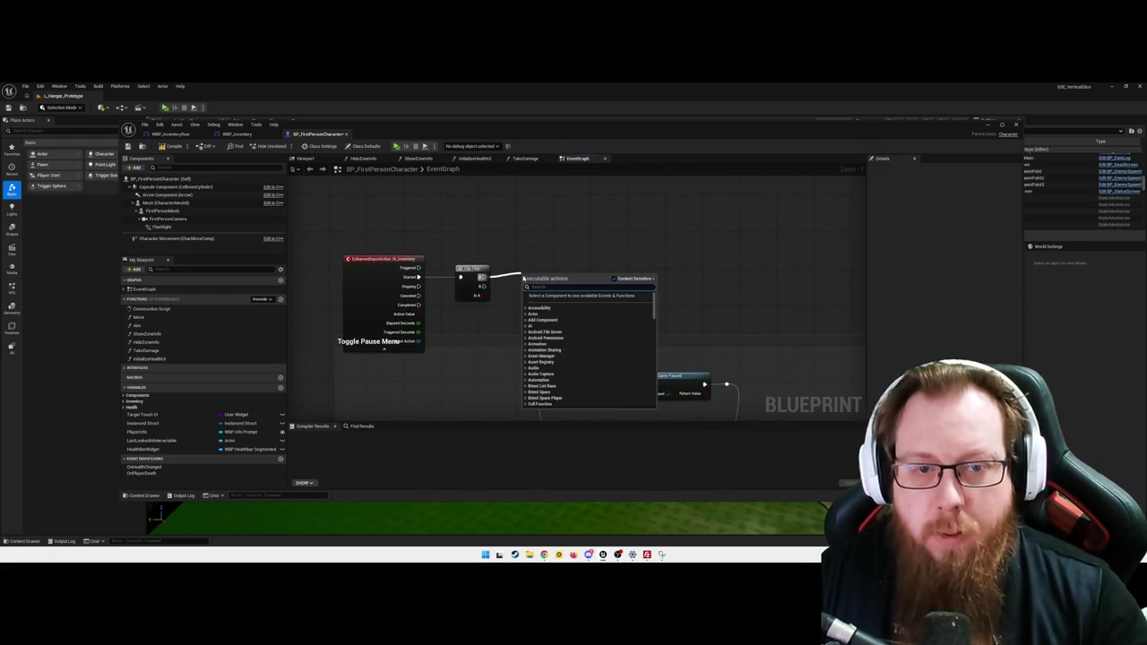
Step: Add a Create Widget node from Flip Flop A with its class set to WBP_Inventory
{"action": "type", "text": "create widget"}
{"action": "key", "text": "Return"}
{"action": "left_click_drag", "start_coordinate": [565, 280], "coordinate": [564, 248]}
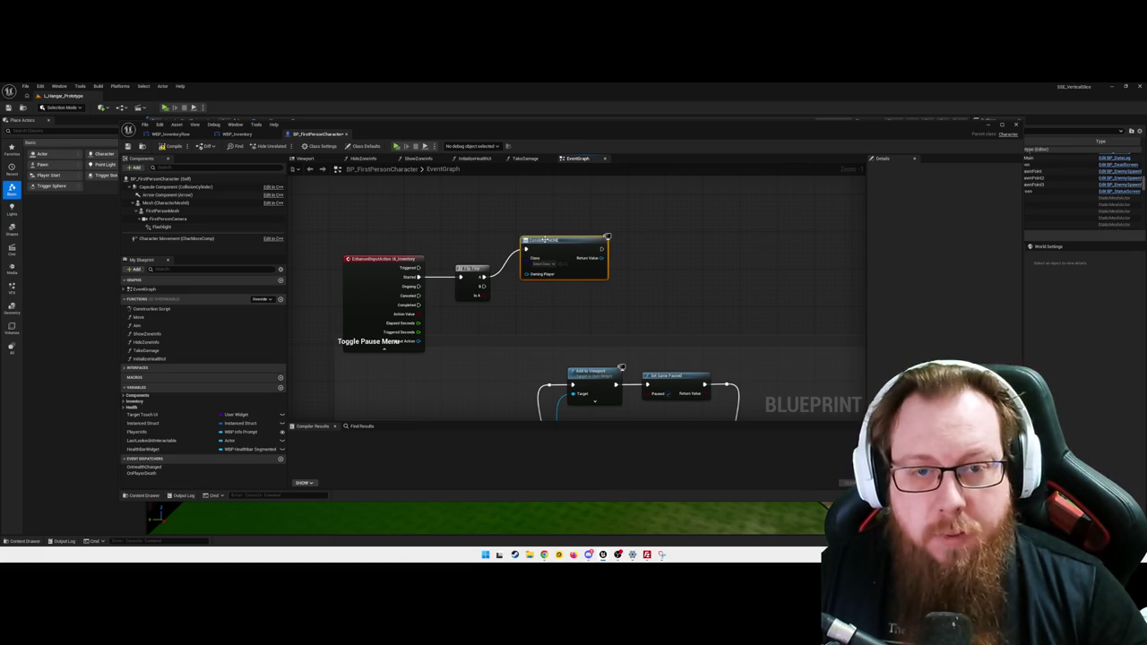
{"action": "right_click", "coordinate": [526, 250]}
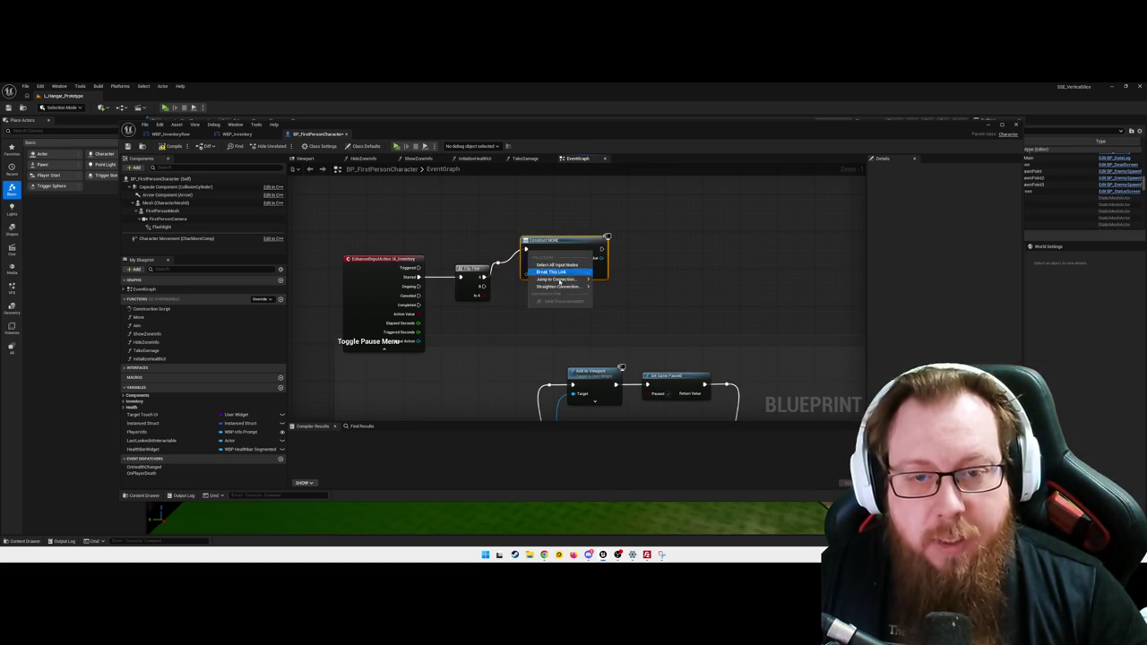
{"action": "left_click", "coordinate": [616, 289]}
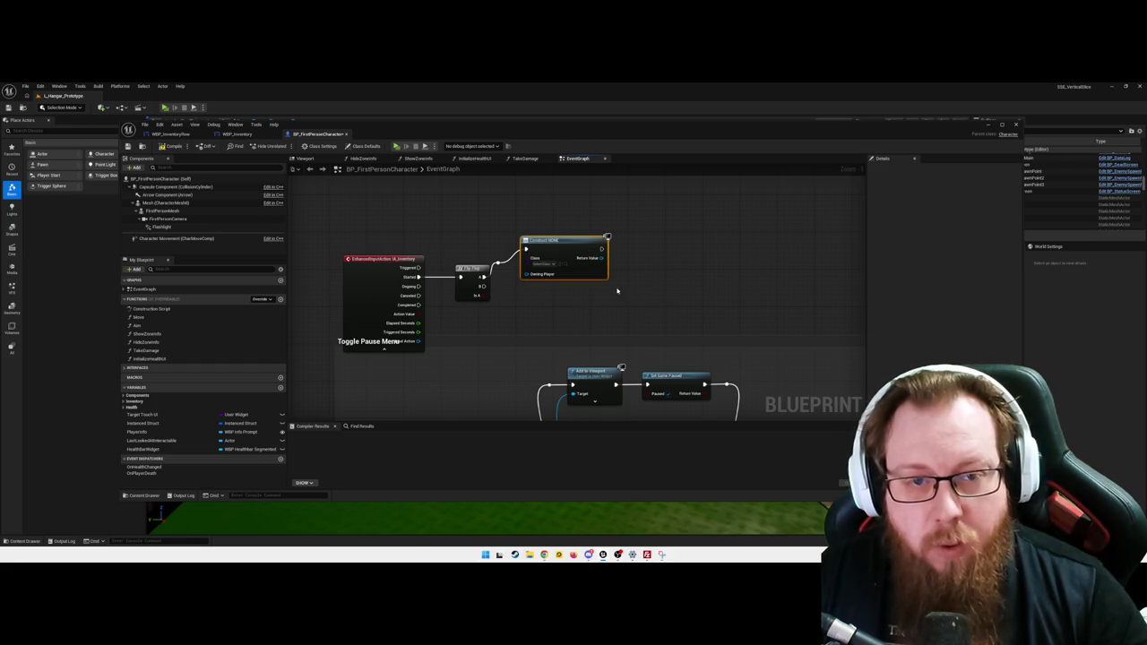
{"action": "left_click", "coordinate": [545, 262]}
{"action": "type", "text": "wbp"}
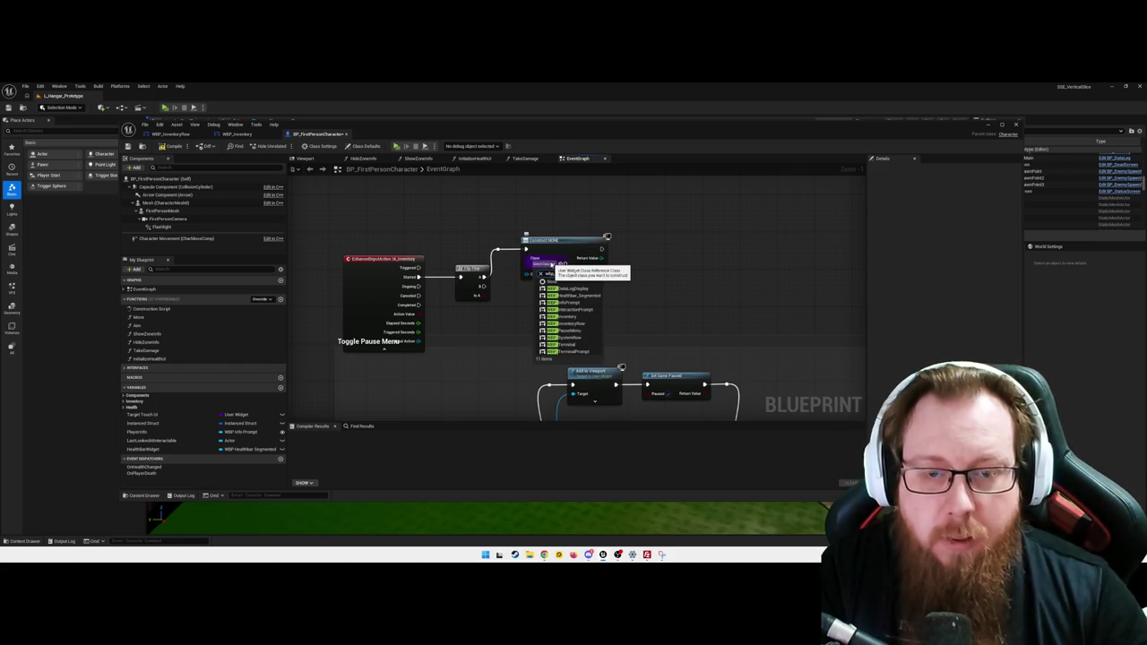
{"action": "left_click", "coordinate": [567, 316]}
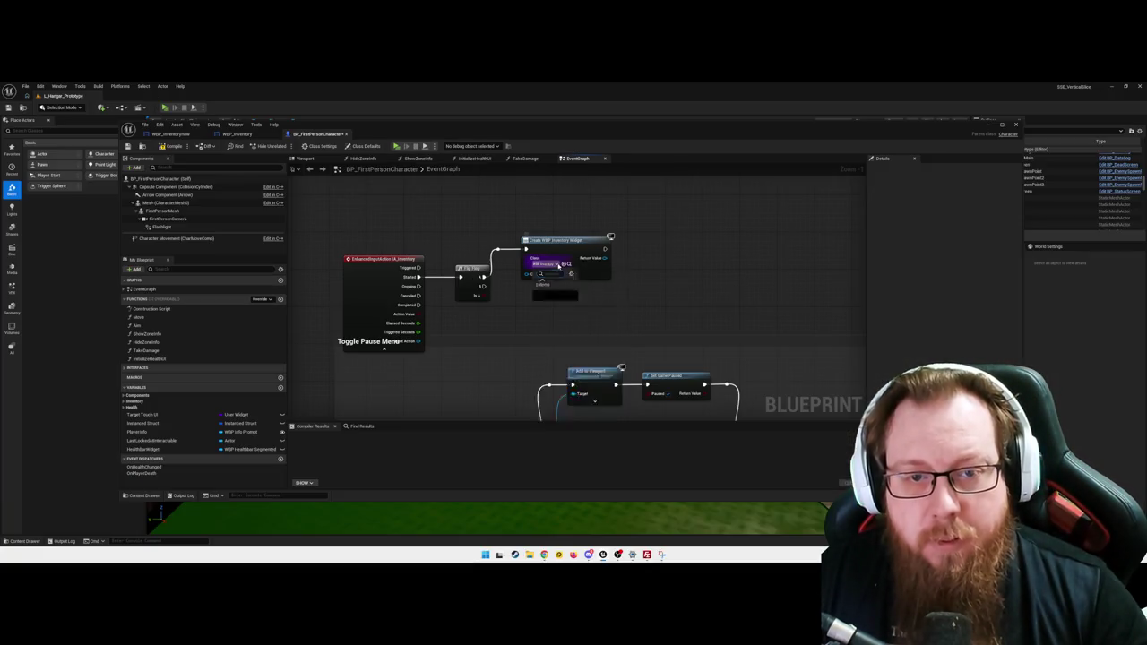
{"action": "left_click", "coordinate": [545, 264]}
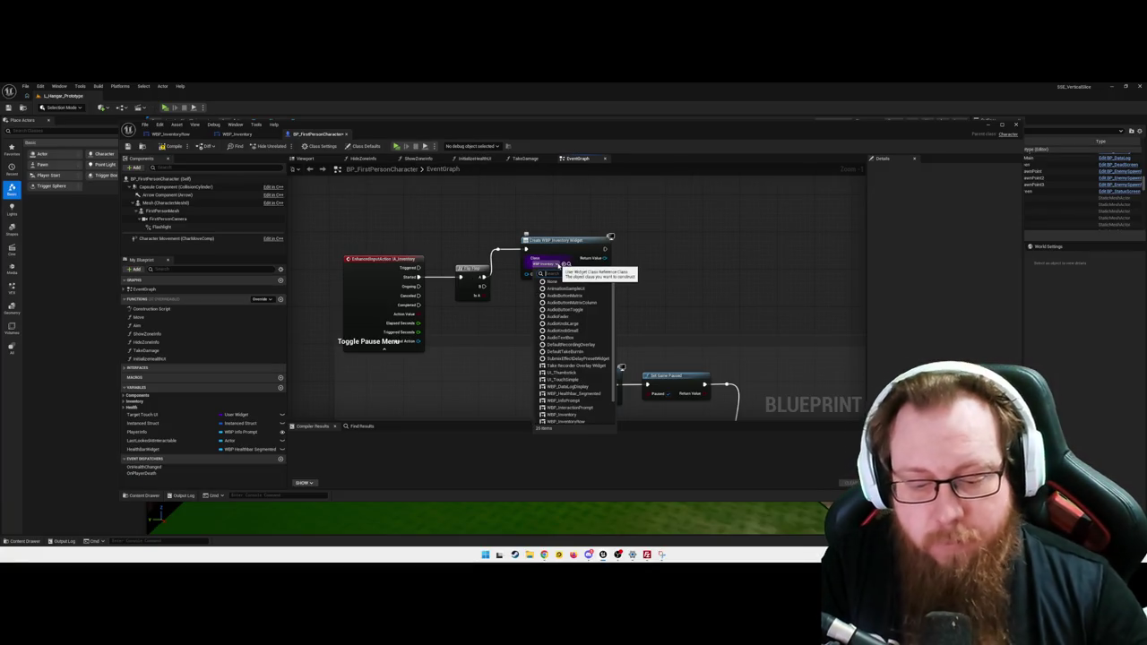
{"action": "type", "text": "inventory"}
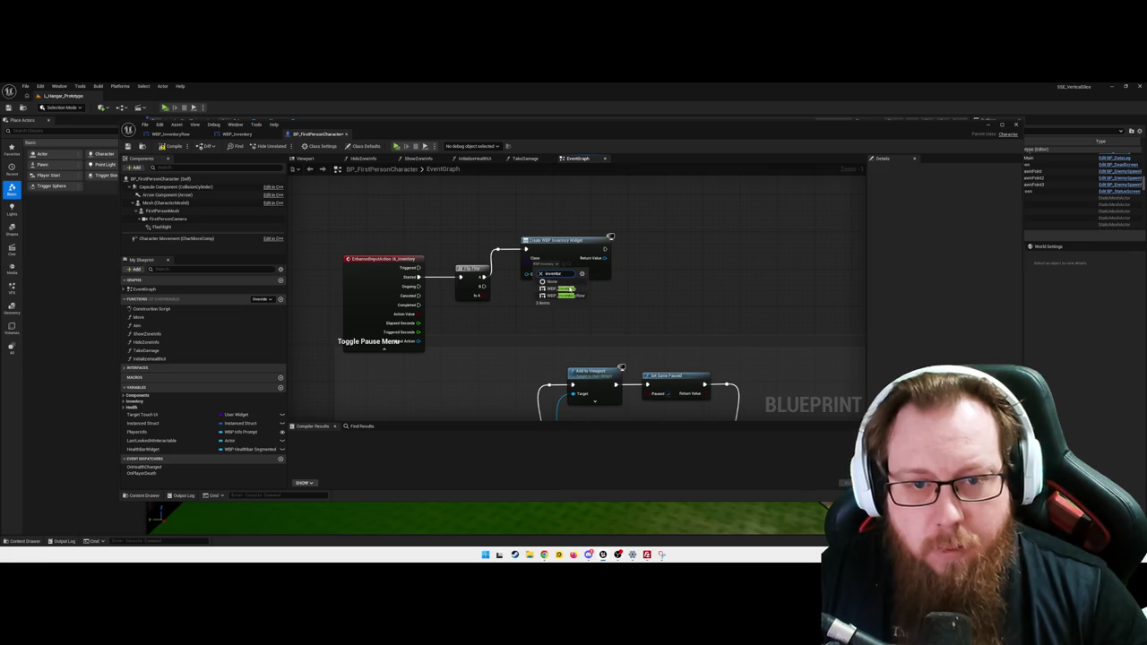
{"action": "left_click", "coordinate": [568, 292]}
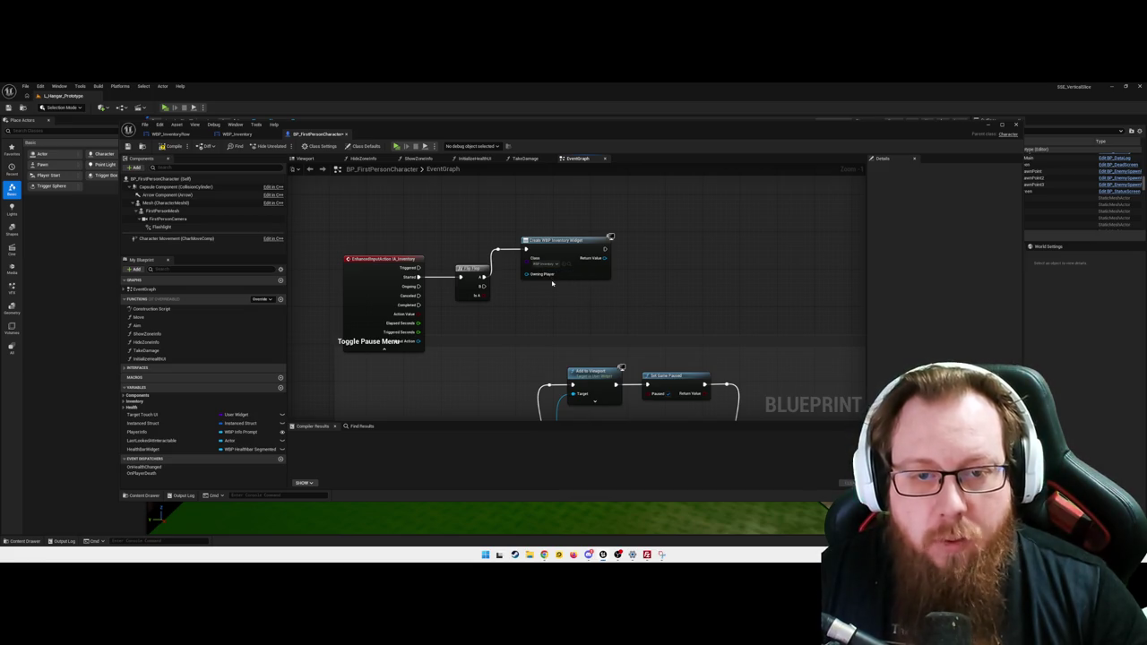
{"action": "left_click", "coordinate": [554, 264]}
{"action": "left_click", "coordinate": [570, 269]}
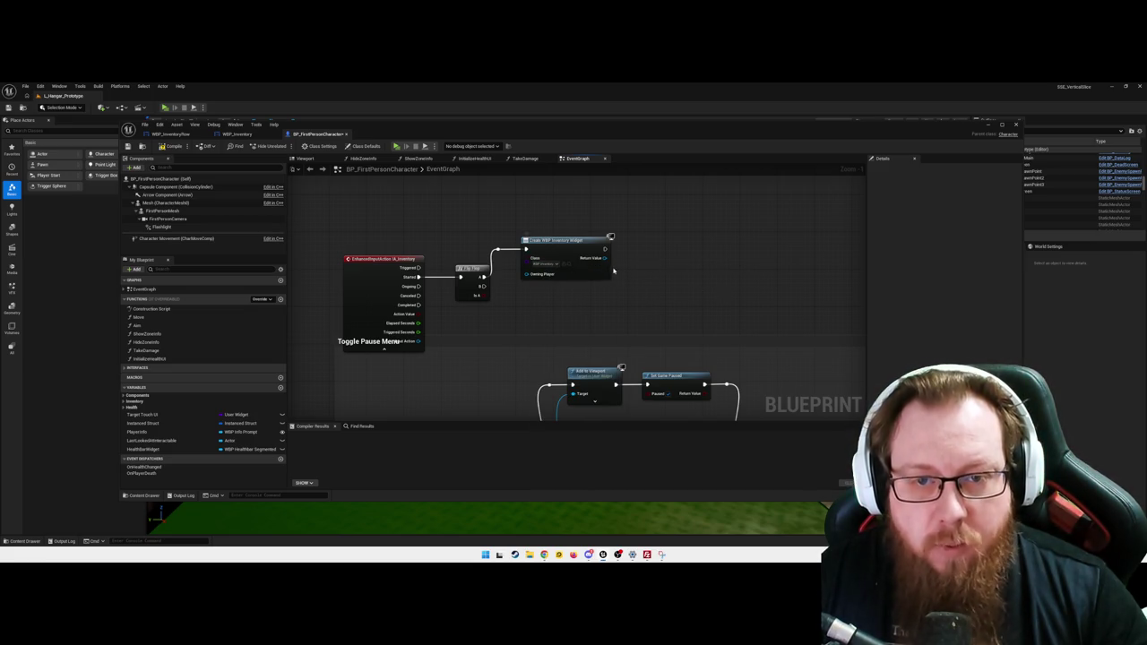
Step: Add an Add to Viewport node whose Target takes the created widget's Return Value
{"action": "mouse_move", "coordinate": [605, 249]}
{"action": "left_mouse_down"}
{"action": "mouse_move", "coordinate": [659, 240]}
{"action": "mouse_move", "coordinate": [623, 259]}
{"action": "mouse_move", "coordinate": [634, 259]}
{"action": "left_mouse_up"}
{"action": "type", "text": "add to viewport"}
{"action": "key", "text": "Return"}
{"action": "left_click", "coordinate": [500, 305]}
{"action": "left_click_drag", "start_coordinate": [484, 285], "coordinate": [511, 310]}
{"action": "type", "text": "remove"}
{"action": "key", "text": "BackSpace"}
{"action": "key", "text": "BackSpace"}
{"action": "key", "text": "BackSpace"}
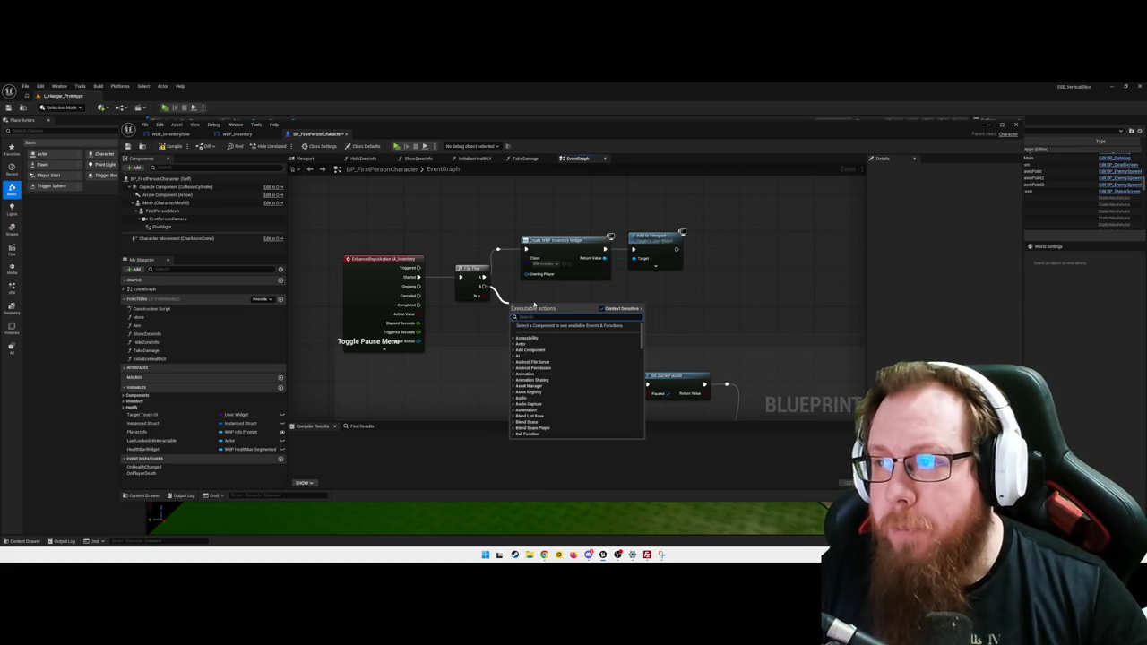
Step: Drop the loose Flip Flop B wire and add a new variable to the blueprint
{"action": "left_click", "coordinate": [544, 291]}
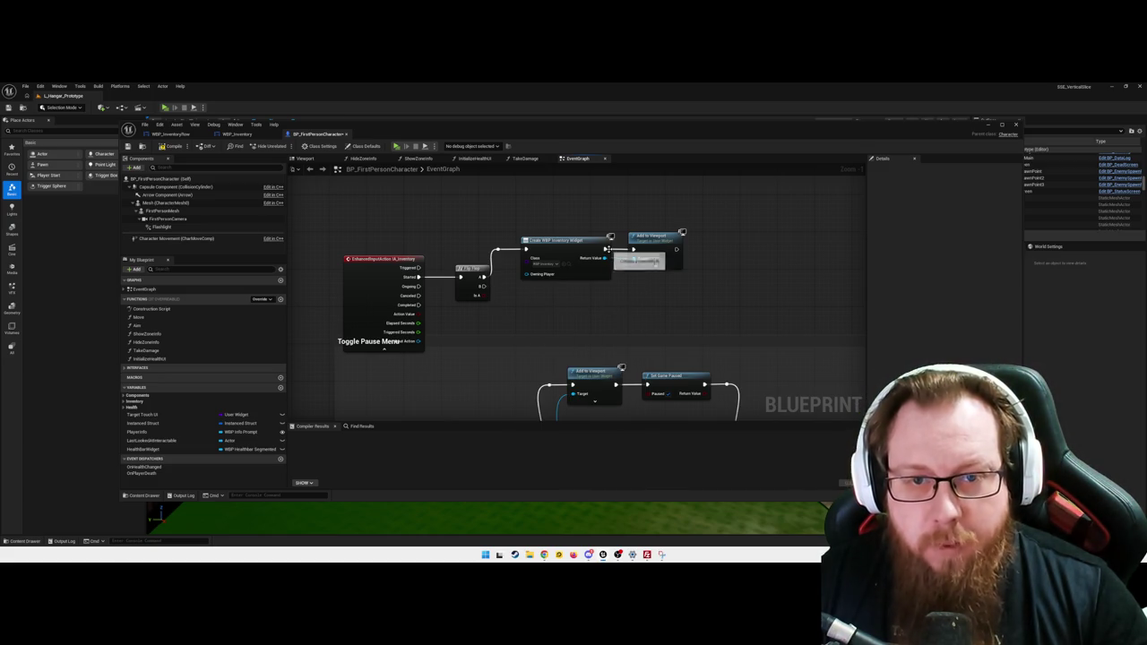
{"action": "left_click", "coordinate": [596, 264]}
{"action": "left_click", "coordinate": [680, 291]}
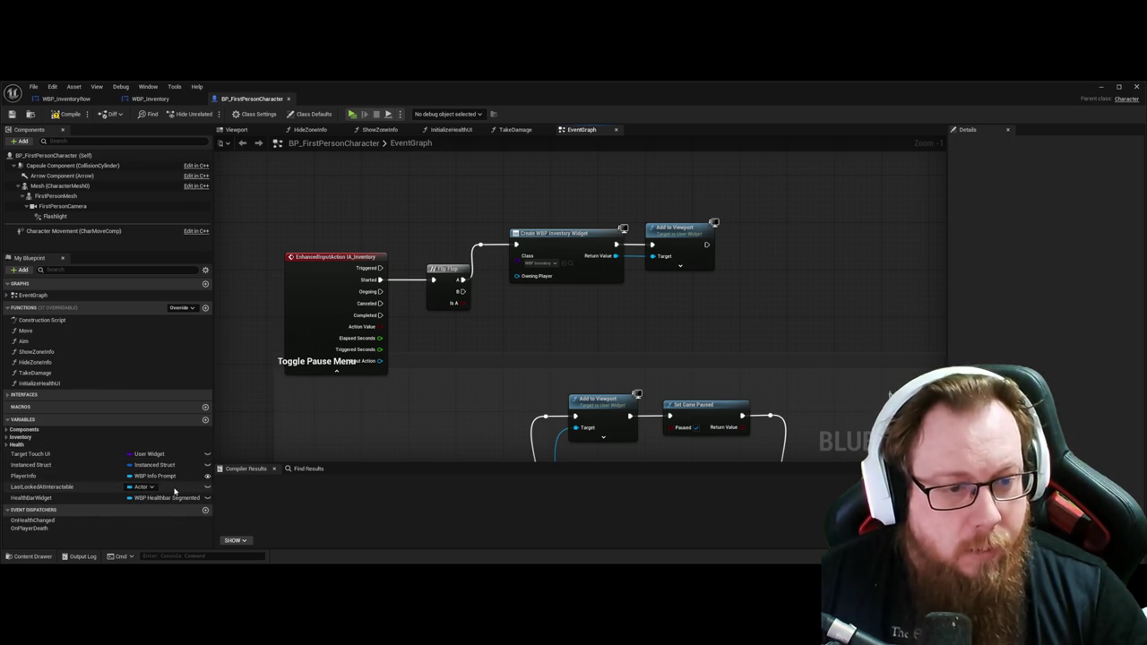
{"action": "left_click", "coordinate": [205, 419]}
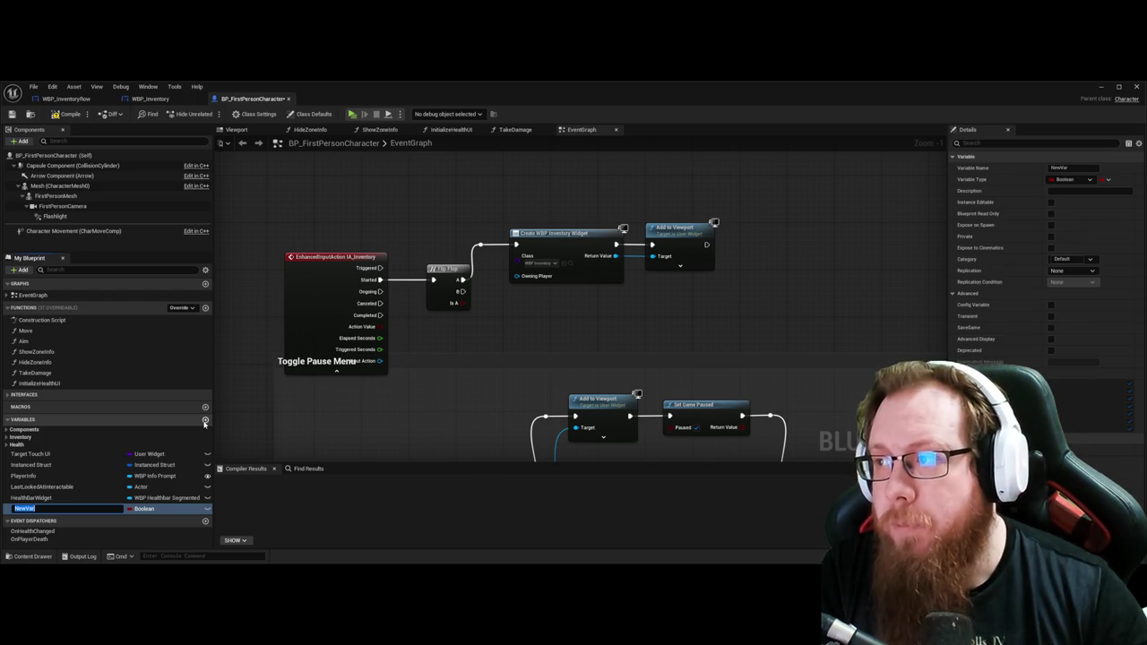
Step: Rename the new variable to InventoryWidget and shift Add to Viewport right for space
{"action": "type", "text": "InventoryWidget"}
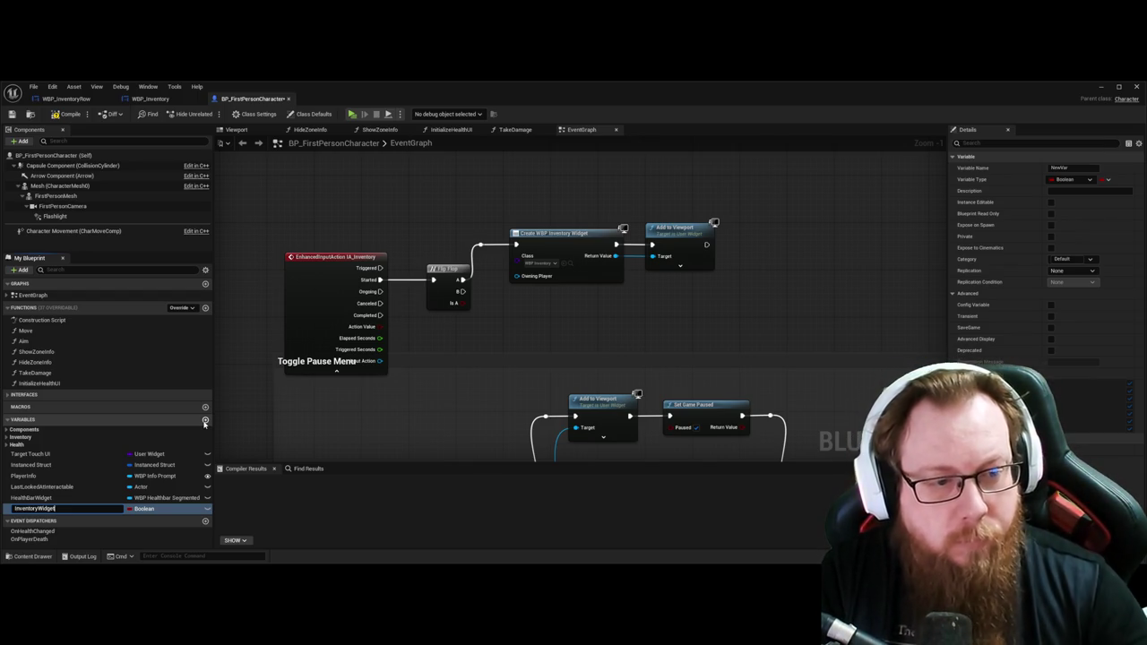
{"action": "key", "text": "Return"}
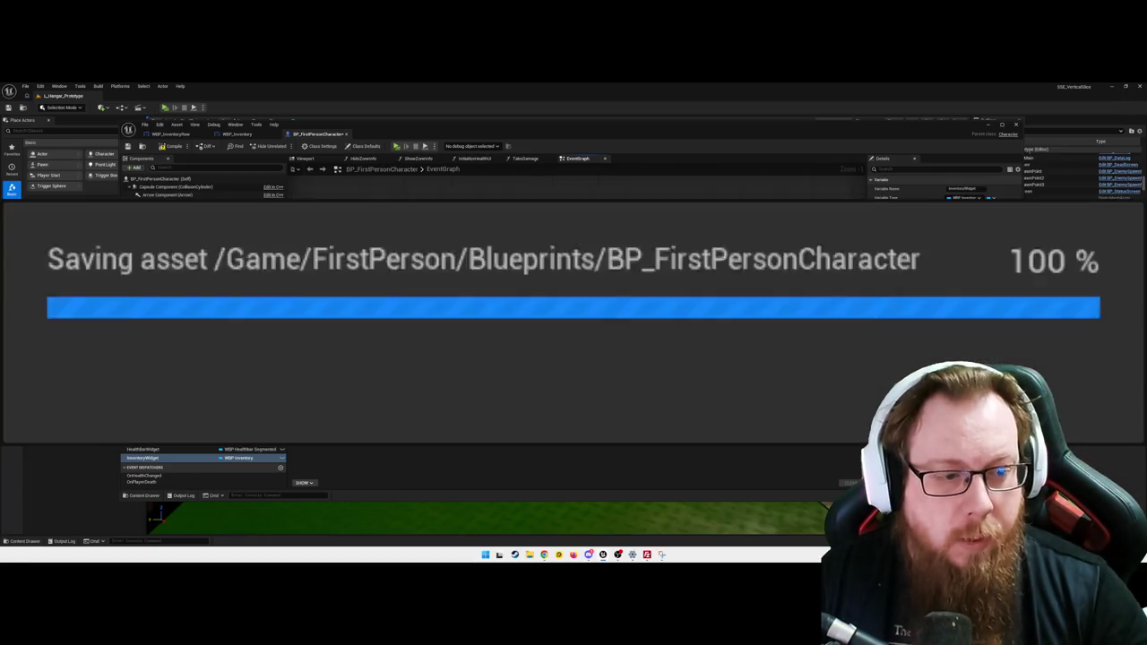
{"action": "left_click_drag", "start_coordinate": [540, 333], "coordinate": [515, 323]}
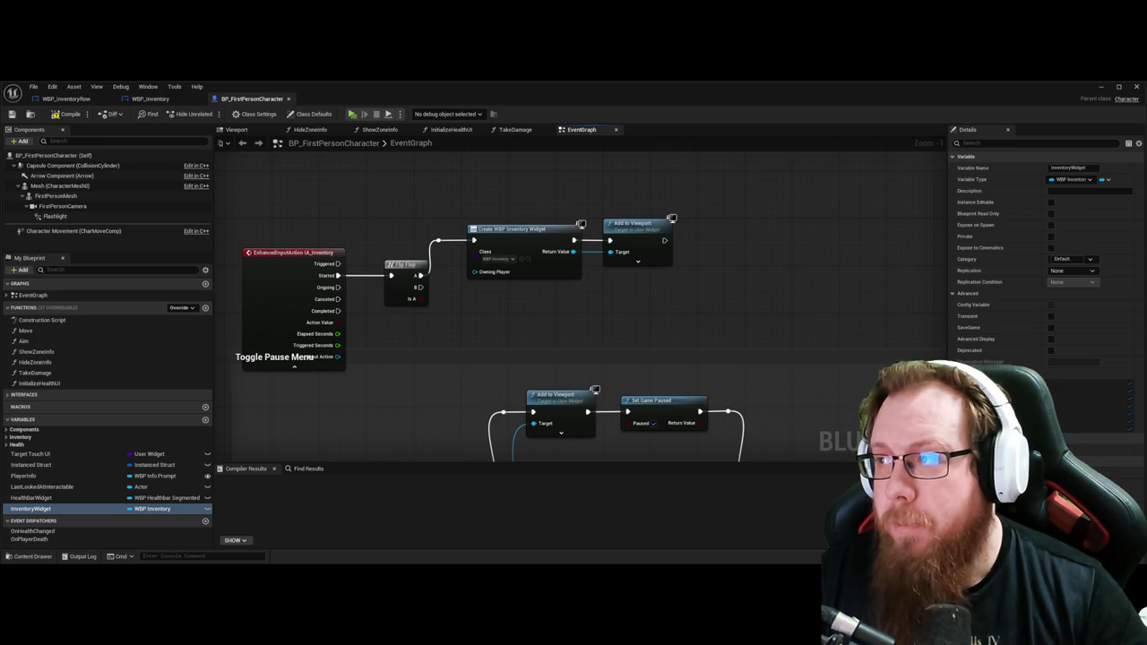
{"action": "left_click_drag", "start_coordinate": [632, 224], "coordinate": [694, 219]}
Step: Place a SET InventoryWidget node after Create Widget, moving Add to Viewport aside
{"action": "left_click", "coordinate": [571, 305]}
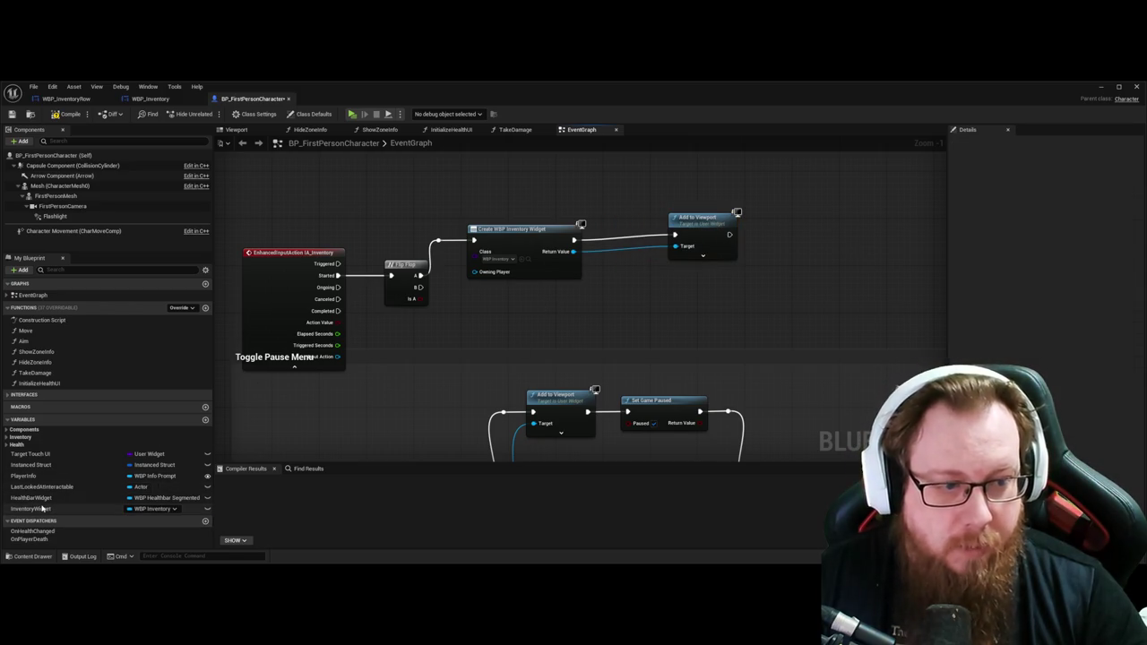
{"action": "left_click", "coordinate": [30, 508]}
{"action": "mouse_move", "coordinate": [645, 299]}
{"action": "left_mouse_down"}
{"action": "mouse_move", "coordinate": [686, 320]}
{"action": "mouse_move", "coordinate": [634, 276]}
{"action": "left_mouse_up"}
{"action": "left_click", "coordinate": [608, 247]}
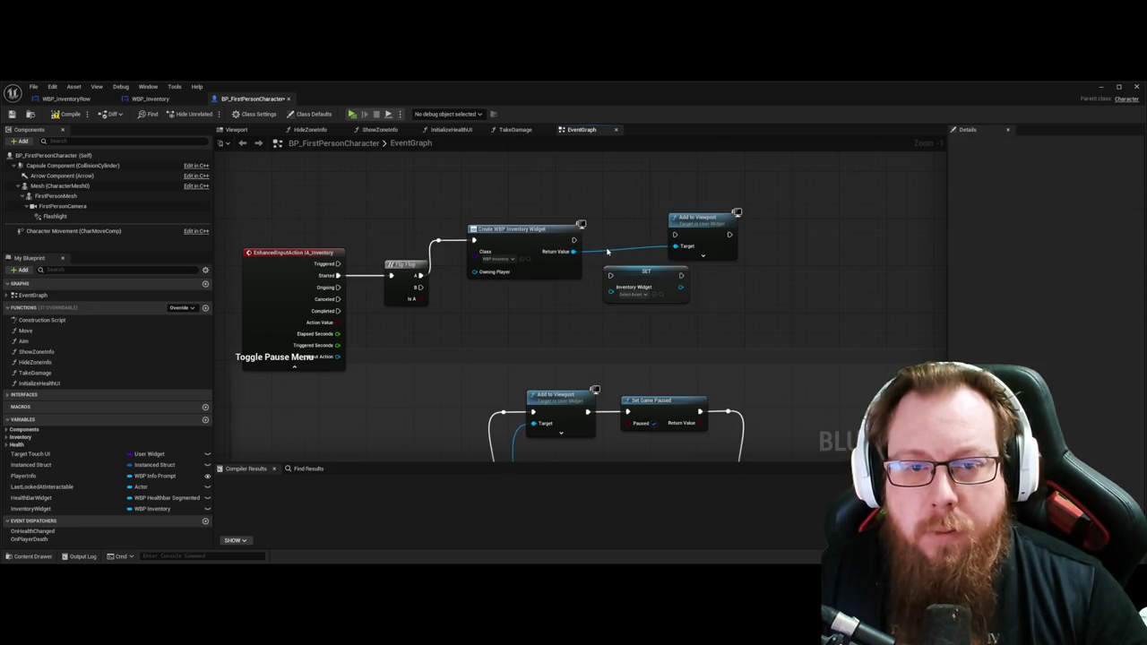
{"action": "left_click", "coordinate": [675, 247], "text": "alt"}
{"action": "left_click_drag", "start_coordinate": [710, 223], "coordinate": [810, 222]}
{"action": "mouse_move", "coordinate": [649, 275]}
{"action": "left_mouse_down"}
{"action": "mouse_move", "coordinate": [639, 238]}
{"action": "mouse_move", "coordinate": [598, 241]}
{"action": "mouse_move", "coordinate": [599, 251]}
{"action": "left_mouse_up"}
Step: Wire the created widget through the SET node into Add to Viewport's Target
{"action": "left_click_drag", "start_coordinate": [816, 219], "coordinate": [722, 225]}
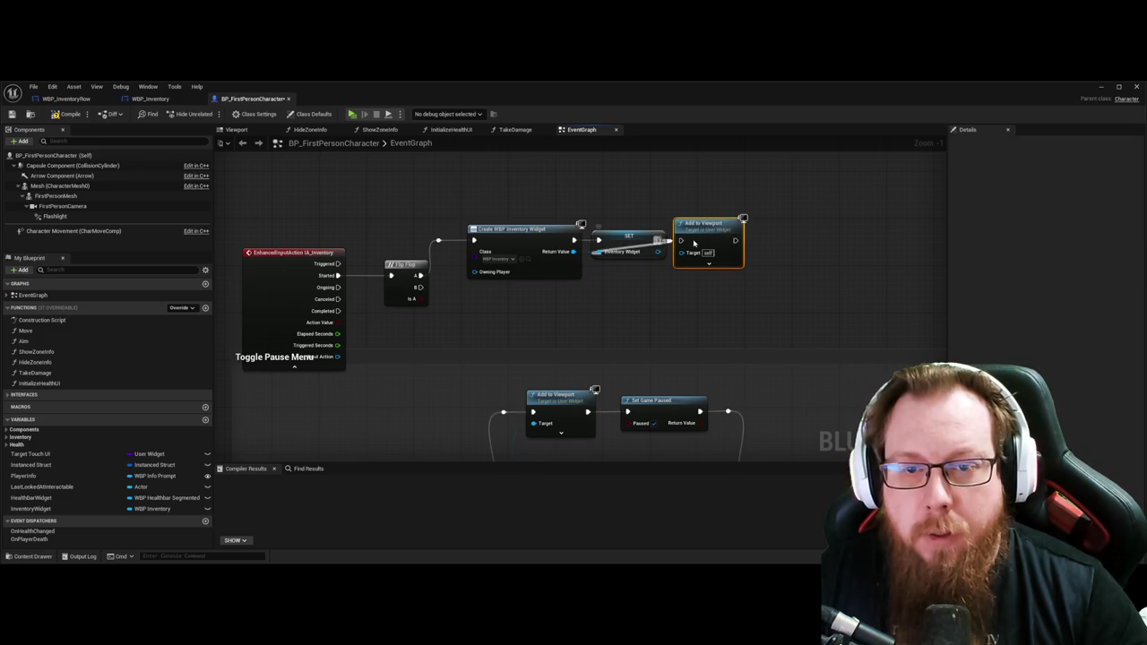
{"action": "left_click_drag", "start_coordinate": [659, 252], "coordinate": [687, 254]}
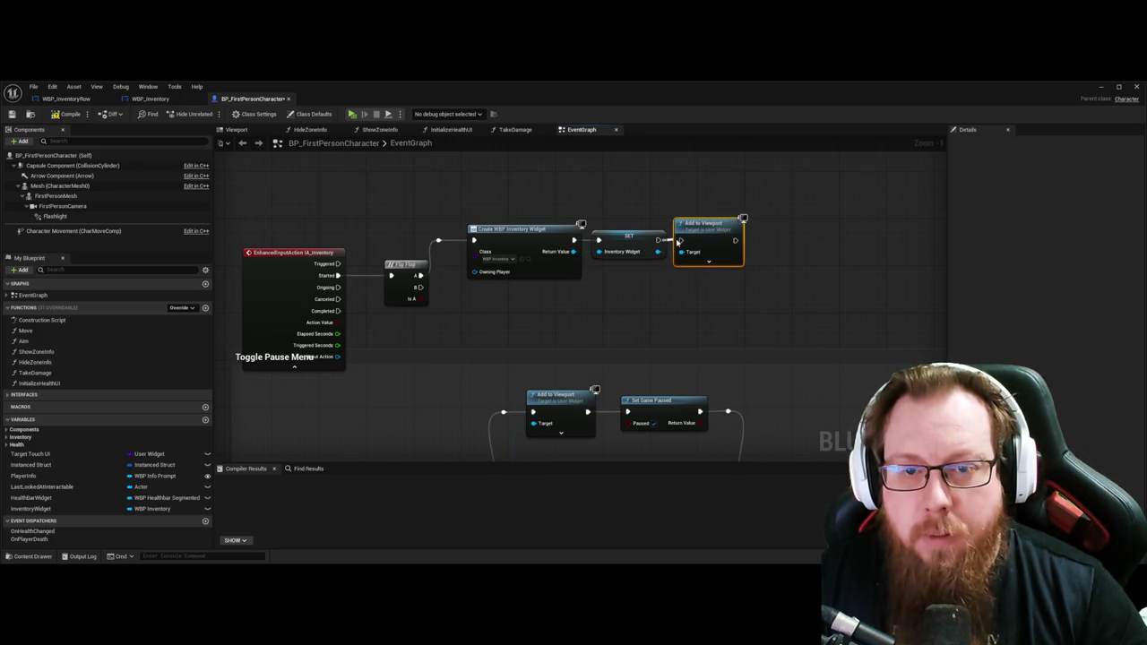
{"action": "left_click", "coordinate": [663, 240]}
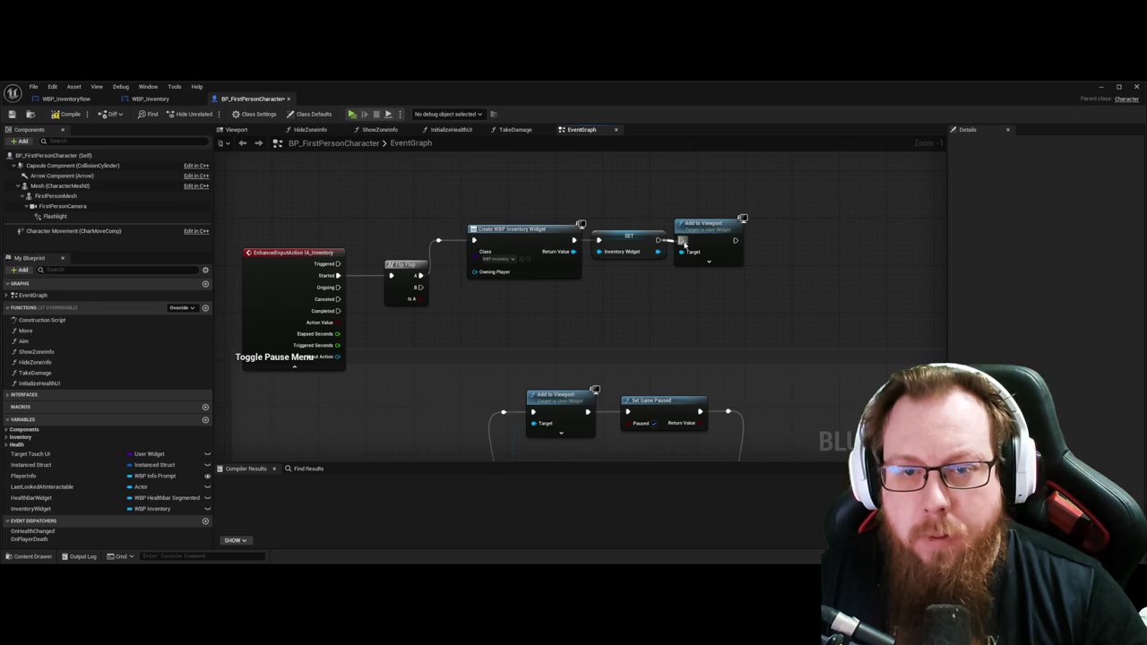
{"action": "left_click_drag", "start_coordinate": [474, 329], "coordinate": [490, 304]}
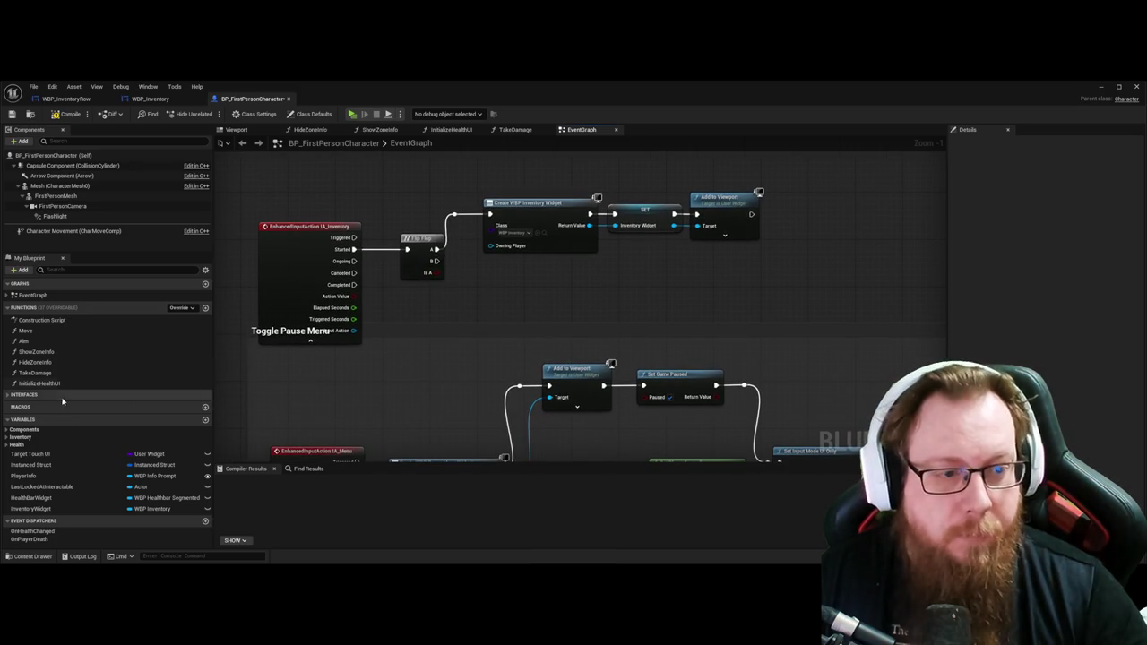
{"action": "left_click", "coordinate": [81, 509]}
Step: Add an InventoryWidget getter and wire Flip Flop B into Remove from Parent
{"action": "mouse_move", "coordinate": [81, 509]}
{"action": "left_mouse_down"}
{"action": "mouse_move", "coordinate": [491, 306]}
{"action": "mouse_move", "coordinate": [587, 306]}
{"action": "mouse_move", "coordinate": [561, 275]}
{"action": "left_mouse_up"}
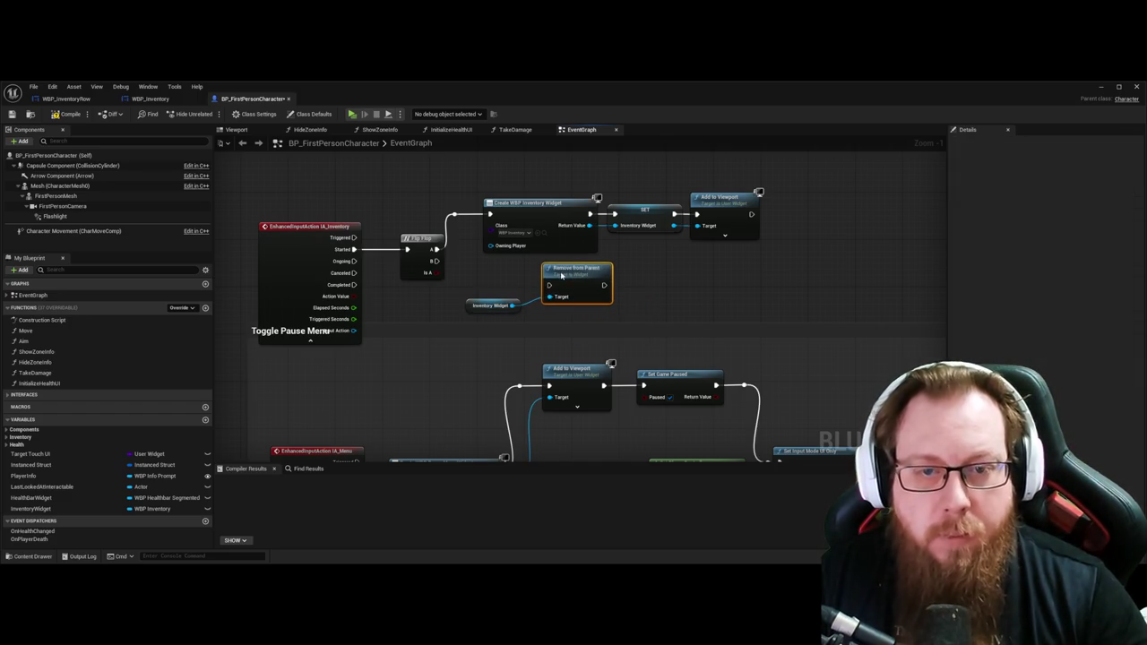
{"action": "left_click_drag", "start_coordinate": [544, 287], "coordinate": [548, 285]}
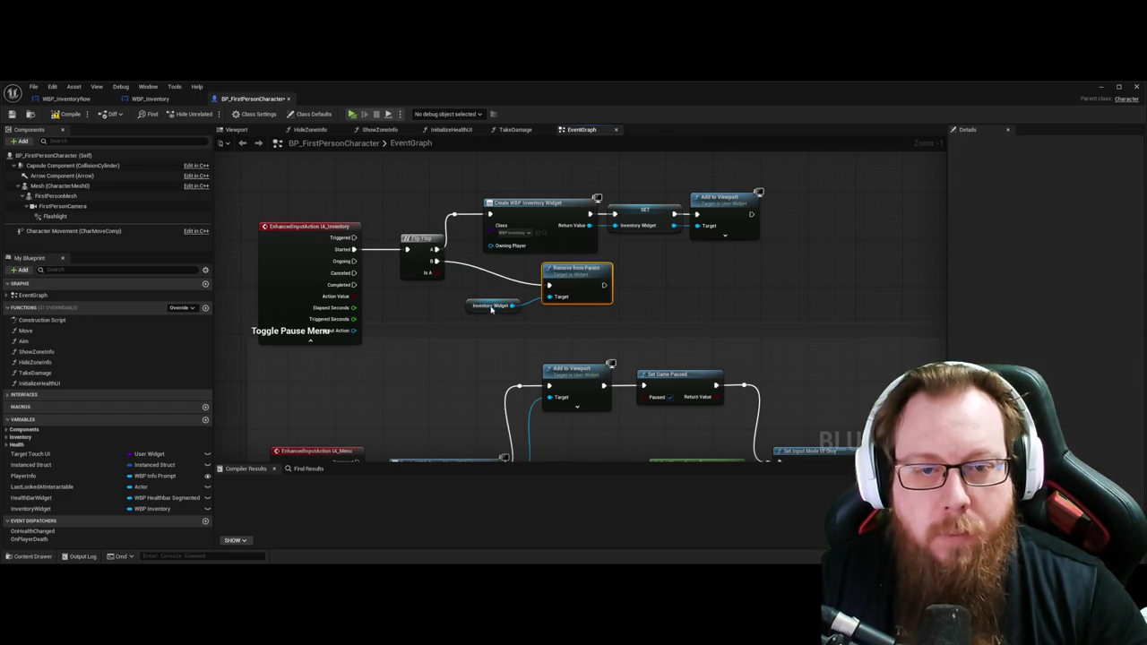
{"action": "left_click_drag", "start_coordinate": [468, 311], "coordinate": [396, 311]}
{"action": "left_click_drag", "start_coordinate": [566, 278], "coordinate": [511, 279]}
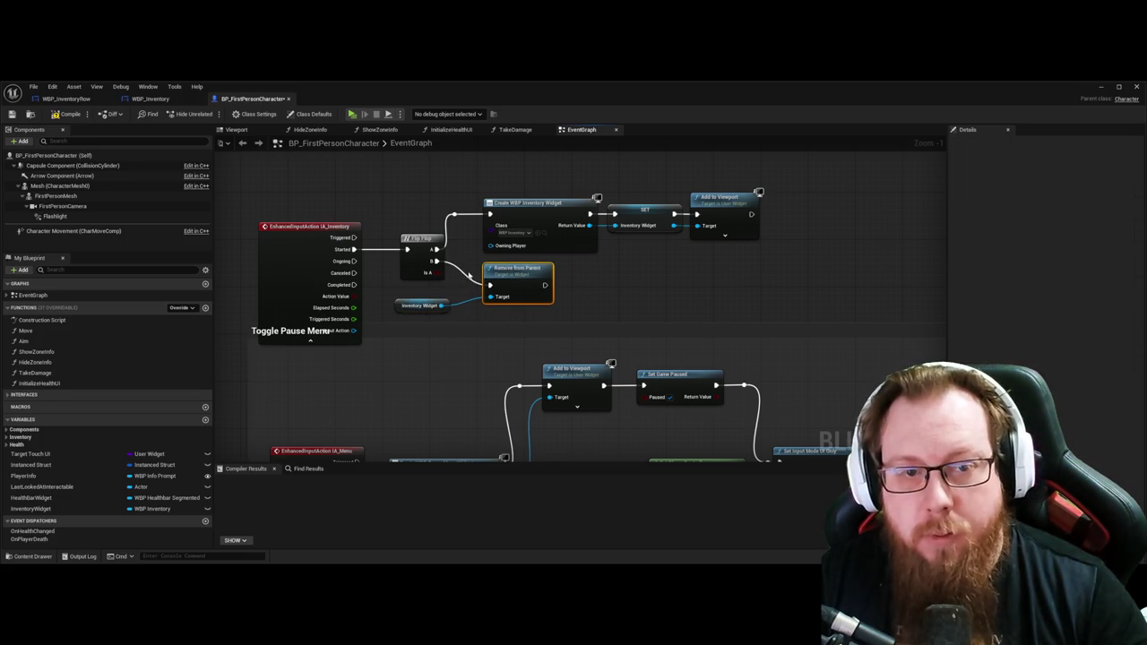
{"action": "left_click", "coordinate": [465, 279]}
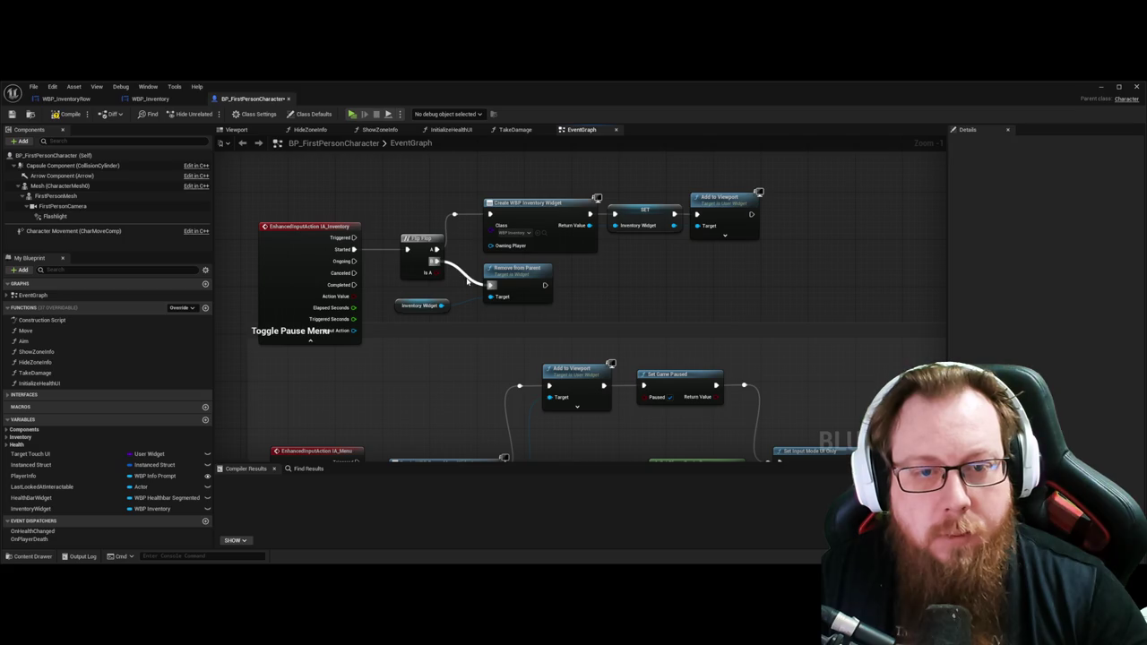
Step: Tidy the wires with a reroute point, straighten them, and hide unused input pins
{"action": "double_click", "coordinate": [466, 279]}
{"action": "left_click_drag", "start_coordinate": [466, 277], "coordinate": [462, 294]}
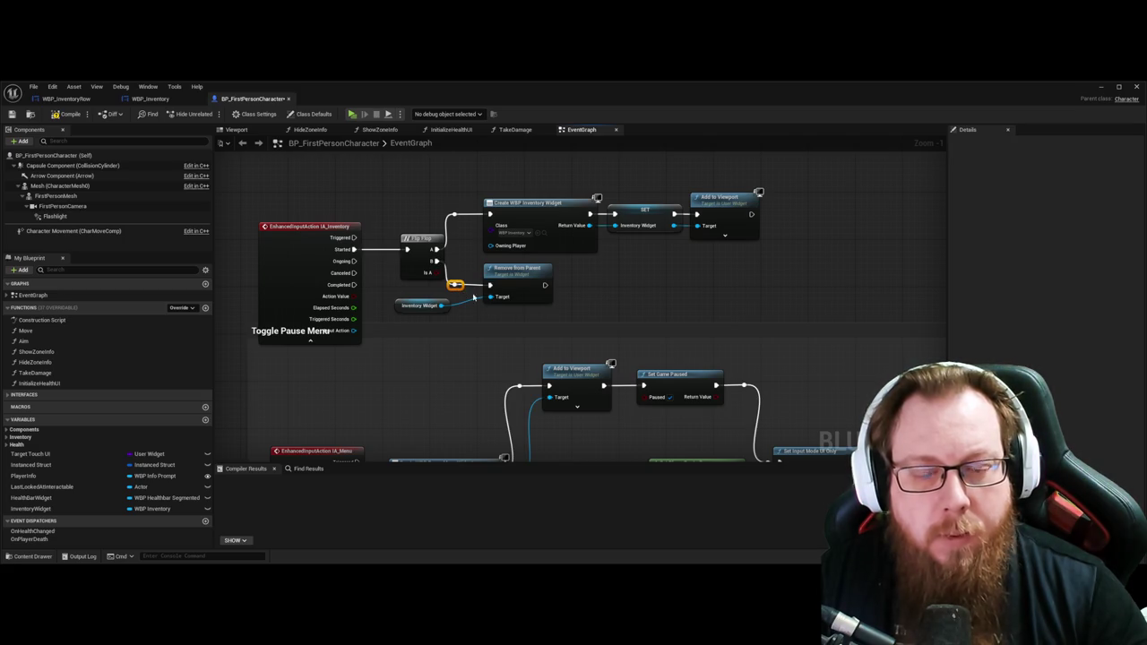
{"action": "left_click", "coordinate": [511, 294]}
{"action": "key", "text": "q"}
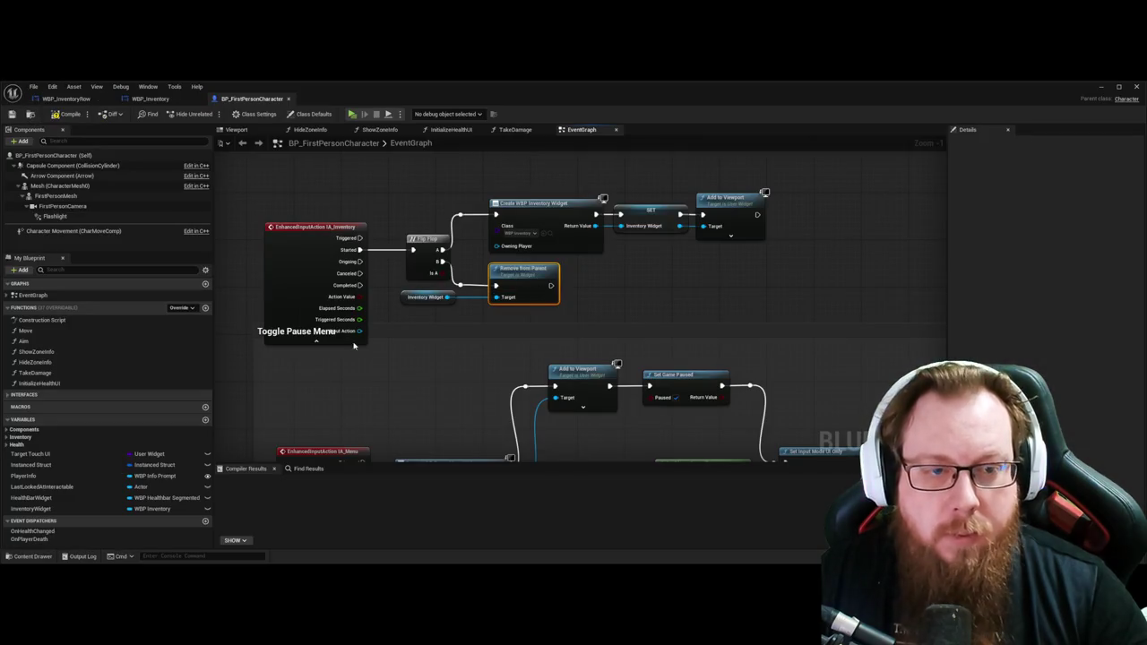
{"action": "left_click", "coordinate": [317, 343]}
{"action": "left_click", "coordinate": [384, 192]}
{"action": "left_click_drag", "start_coordinate": [383, 191], "coordinate": [409, 210]}
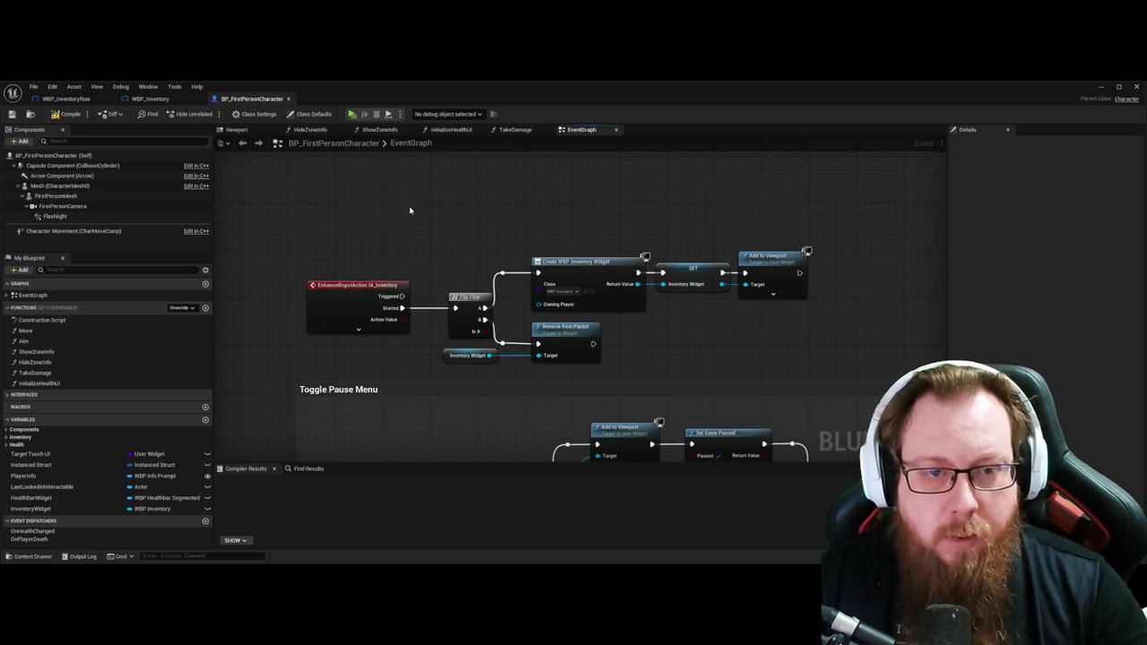
Step: Add a comment box titled 'Toggle Inventory' to the graph
{"action": "key", "text": "c"}
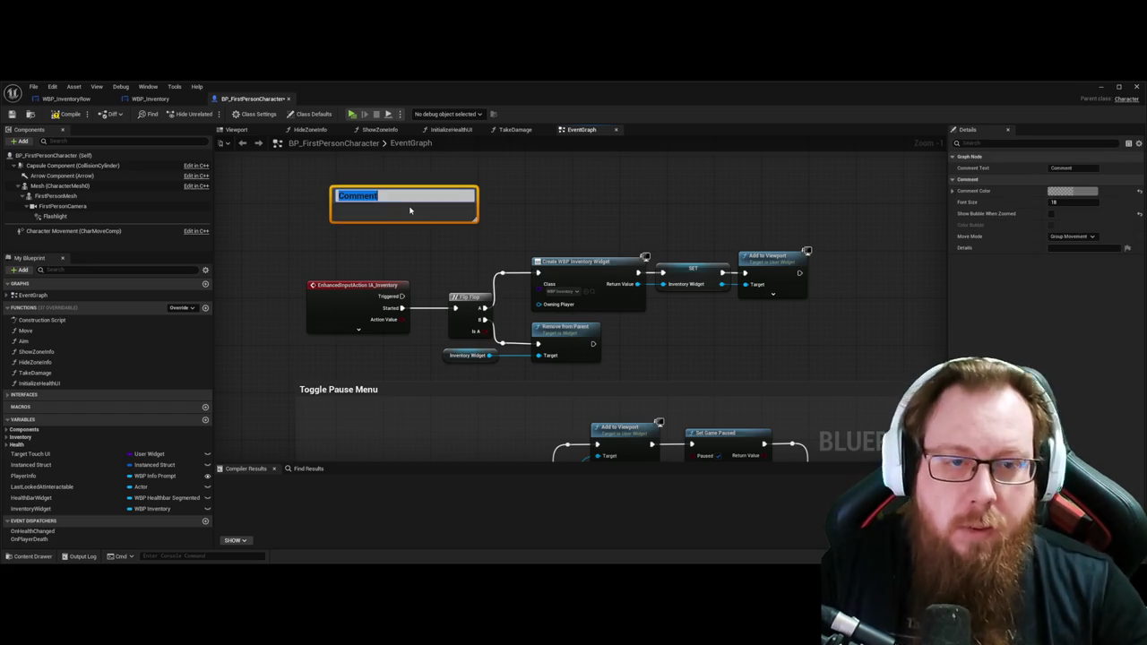
{"action": "type", "text": "Toggle Inventory"}
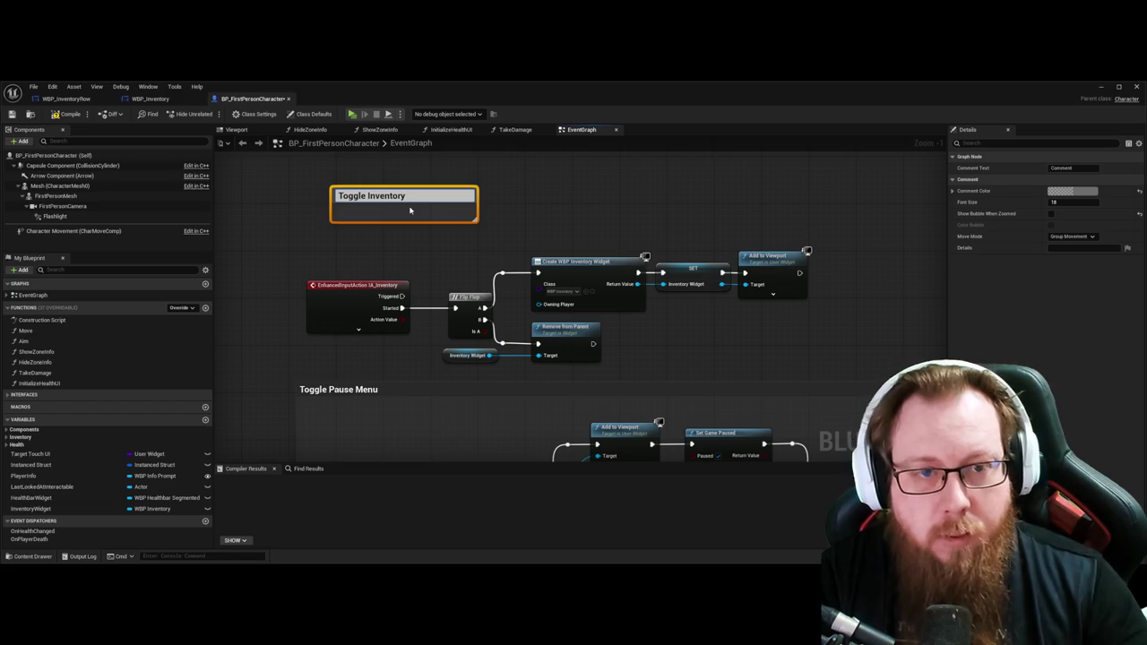
{"action": "key", "text": "Return"}
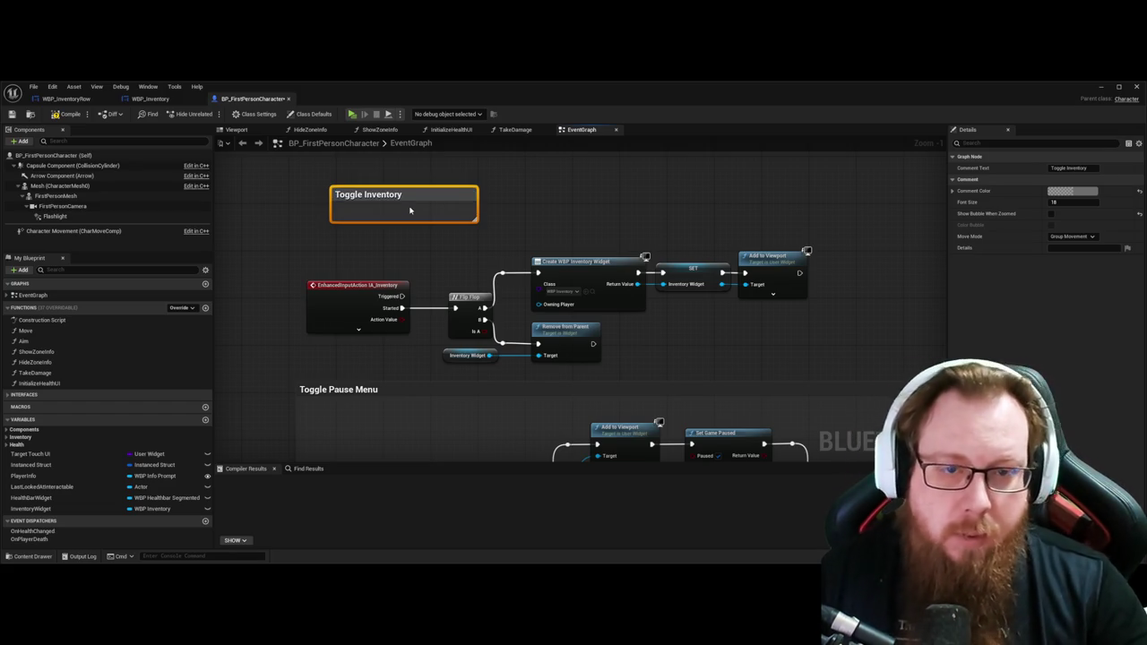
{"action": "scroll", "coordinate": [500, 218], "scroll_direction": "down", "scroll_amount": 3}
Step: Move the inventory toggle nodes into the comment and resize it to fit them
{"action": "mouse_move", "coordinate": [643, 320]}
{"action": "left_mouse_down"}
{"action": "mouse_move", "coordinate": [732, 335]}
{"action": "mouse_move", "coordinate": [273, 254]}
{"action": "left_mouse_up"}
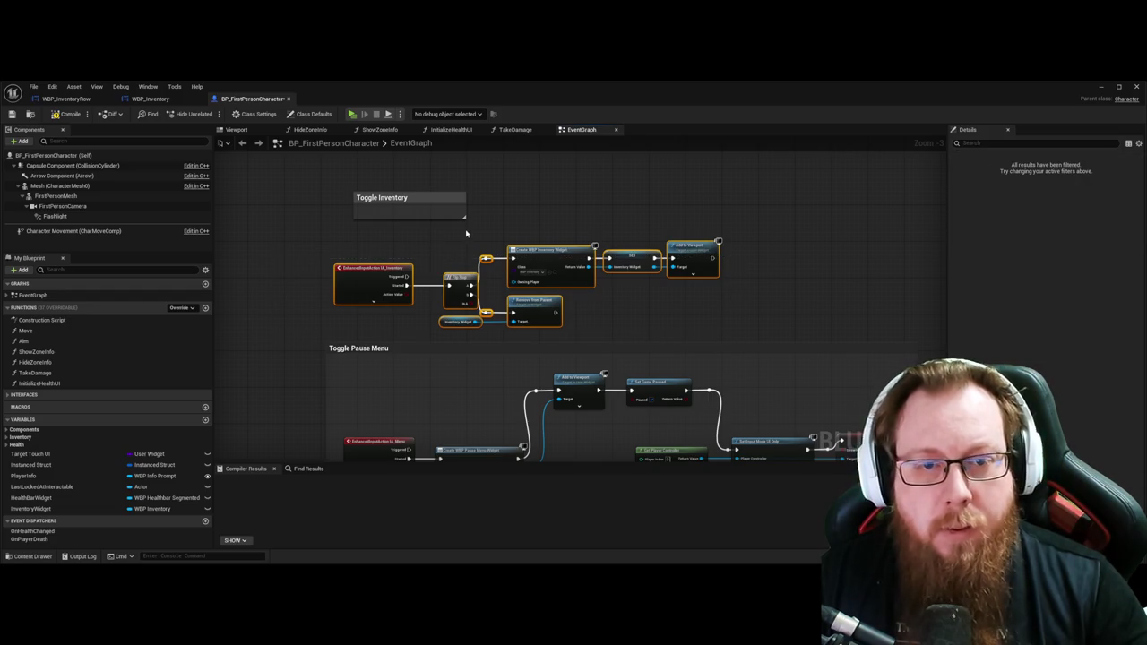
{"action": "key", "text": "Delete"}
{"action": "left_click_drag", "start_coordinate": [464, 215], "coordinate": [901, 330]}
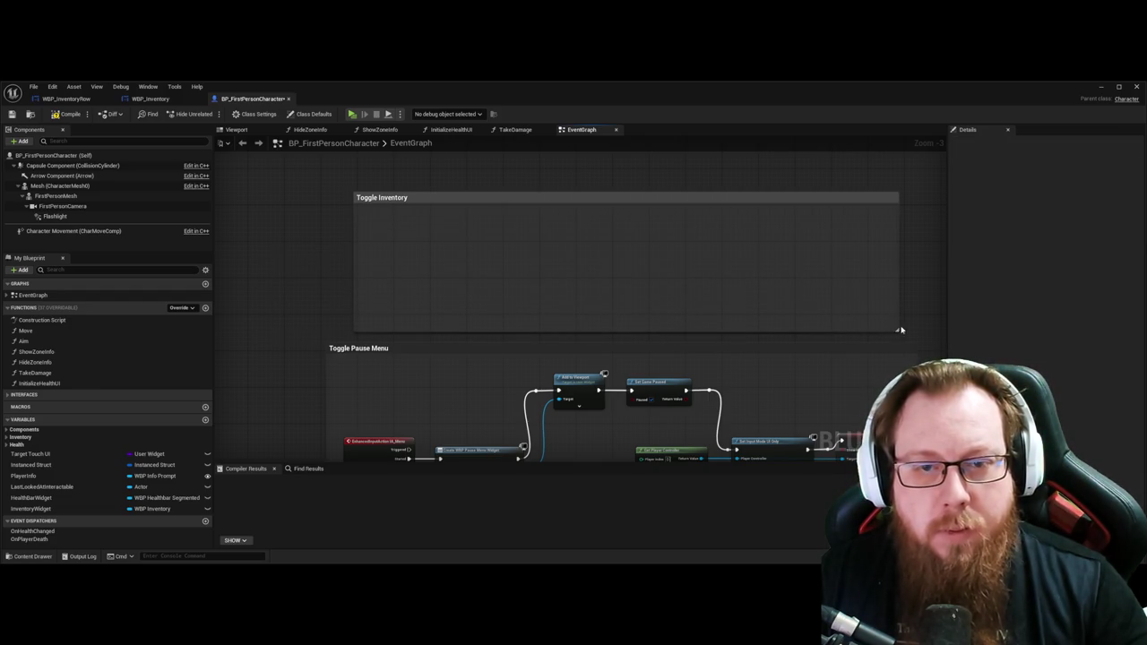
{"action": "key", "text": "ctrl+v"}
{"action": "mouse_move", "coordinate": [456, 231]}
{"action": "left_mouse_down"}
{"action": "mouse_move", "coordinate": [621, 244]}
{"action": "mouse_move", "coordinate": [574, 251]}
{"action": "mouse_move", "coordinate": [581, 242]}
{"action": "left_mouse_up"}
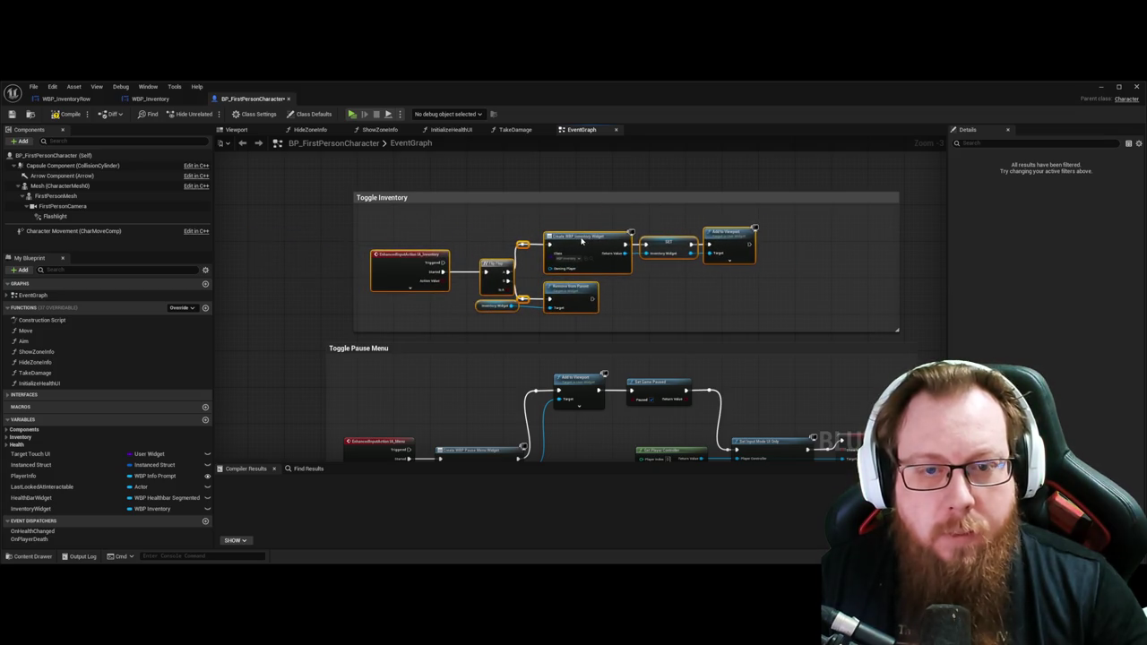
{"action": "left_click", "coordinate": [586, 181]}
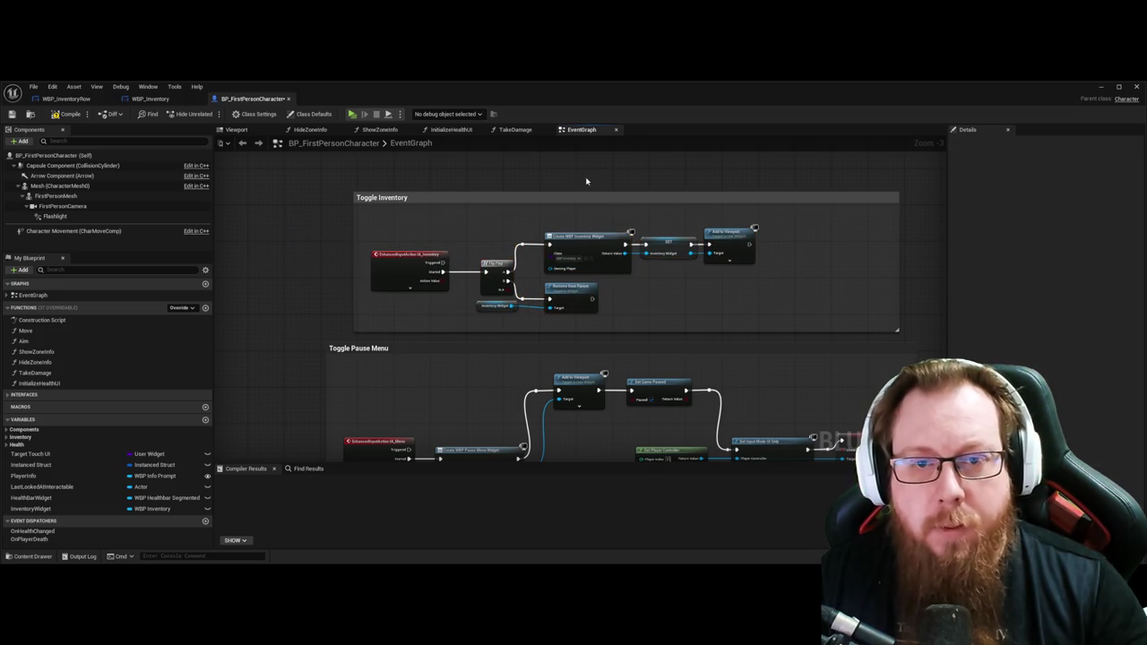
{"action": "left_click", "coordinate": [481, 197]}
{"action": "left_click_drag", "start_coordinate": [443, 195], "coordinate": [429, 205]}
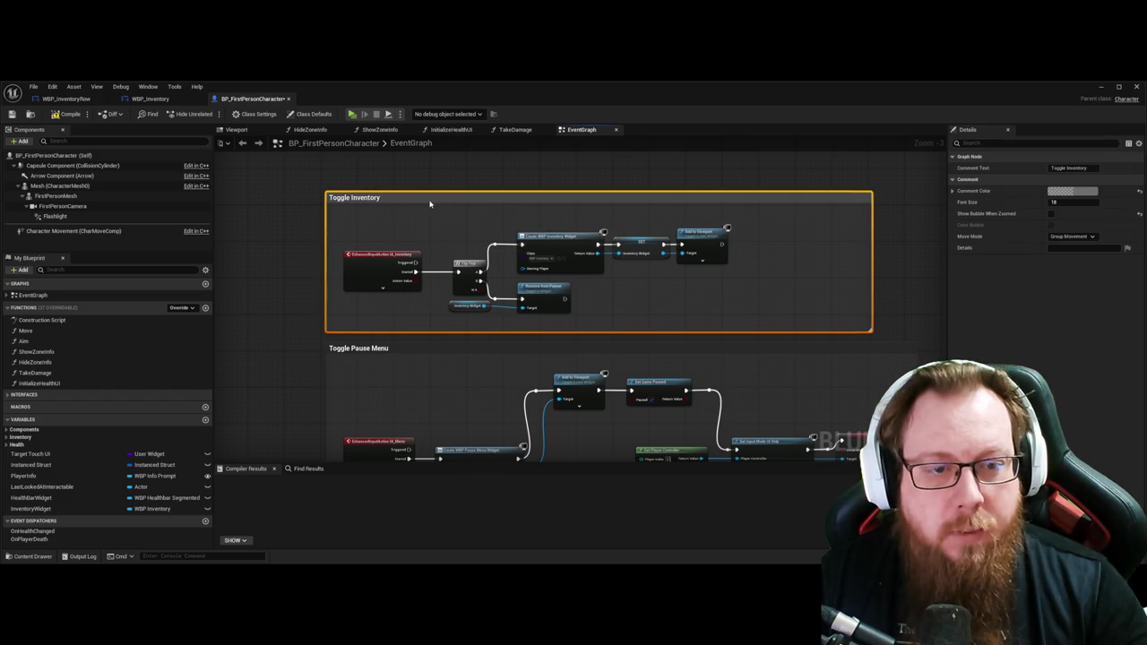
{"action": "left_click", "coordinate": [912, 305]}
{"action": "left_click_drag", "start_coordinate": [869, 329], "coordinate": [752, 335]}
{"action": "key", "text": "super+Down"}
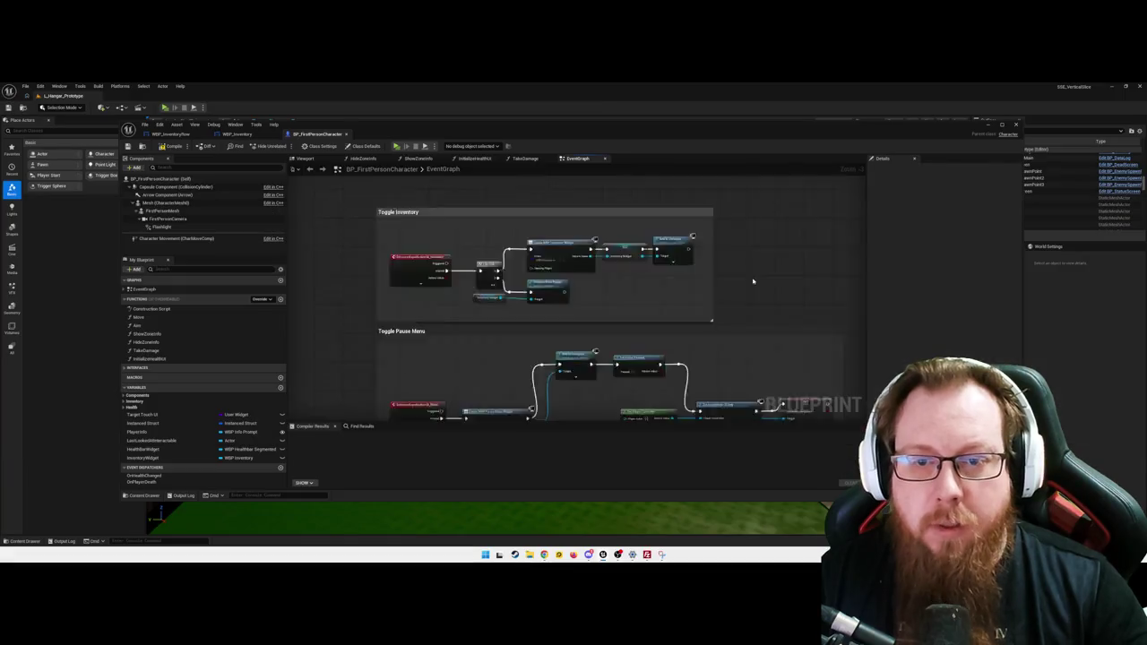
Step: Add a comment titled 'Char related functions and methods' below the BeginPlay nodes
{"action": "scroll", "coordinate": [753, 278], "scroll_direction": "down", "scroll_amount": 10}
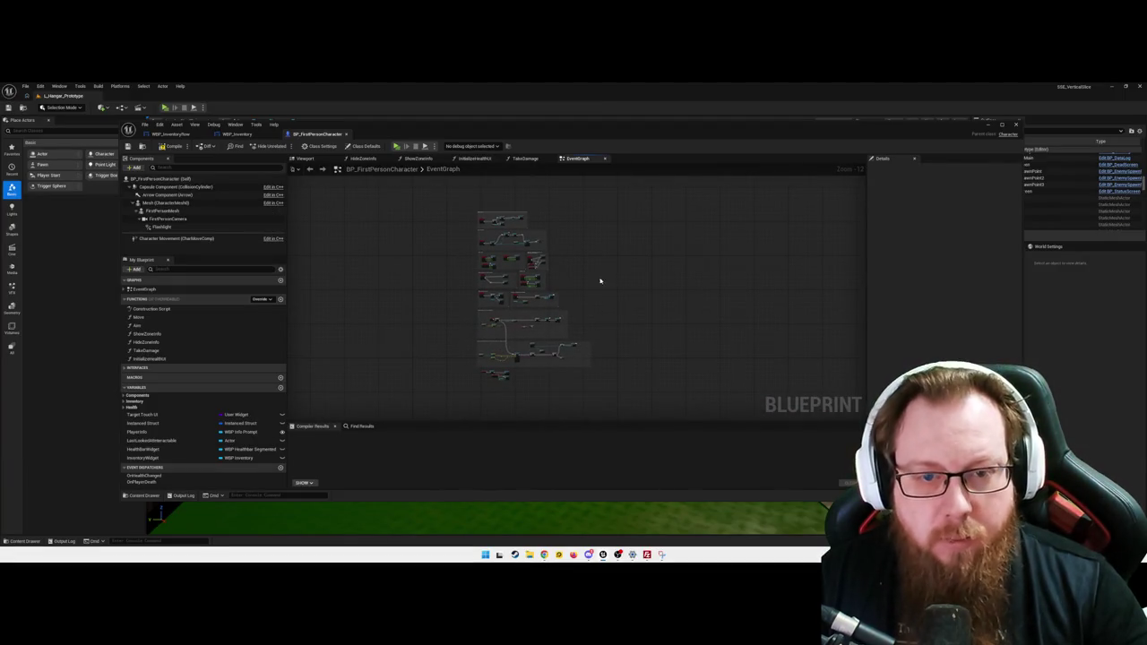
{"action": "scroll", "coordinate": [609, 281], "scroll_direction": "up", "scroll_amount": 3}
{"action": "left_click_drag", "start_coordinate": [627, 255], "coordinate": [636, 234]}
{"action": "scroll", "coordinate": [573, 366], "scroll_direction": "up", "scroll_amount": 6}
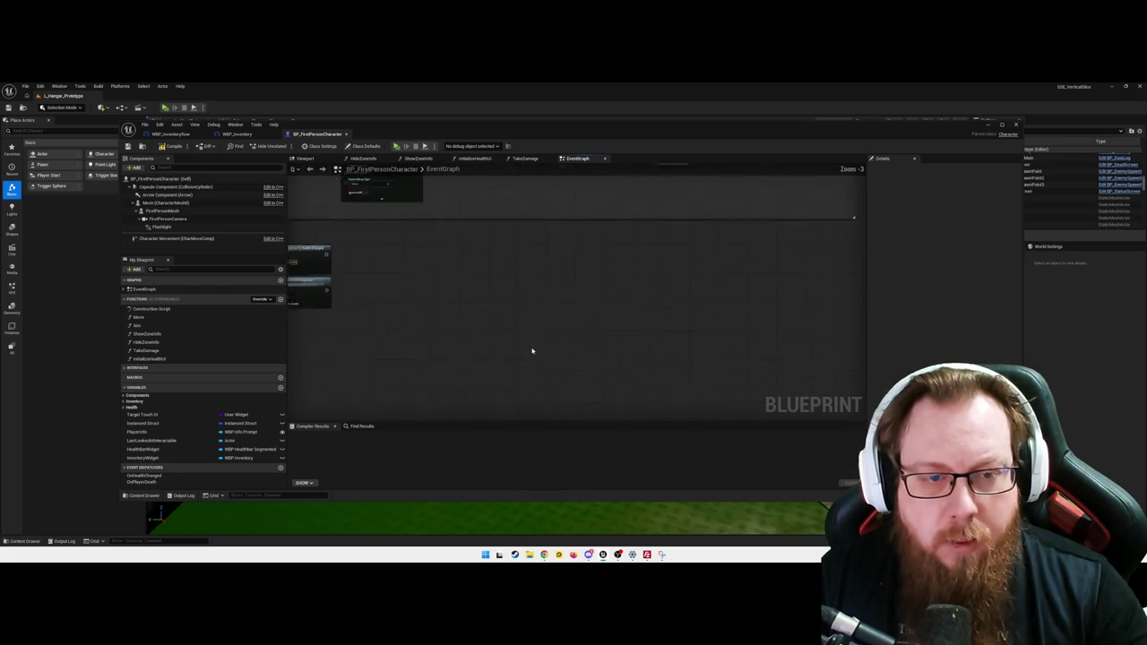
{"action": "right_click", "coordinate": [466, 324]}
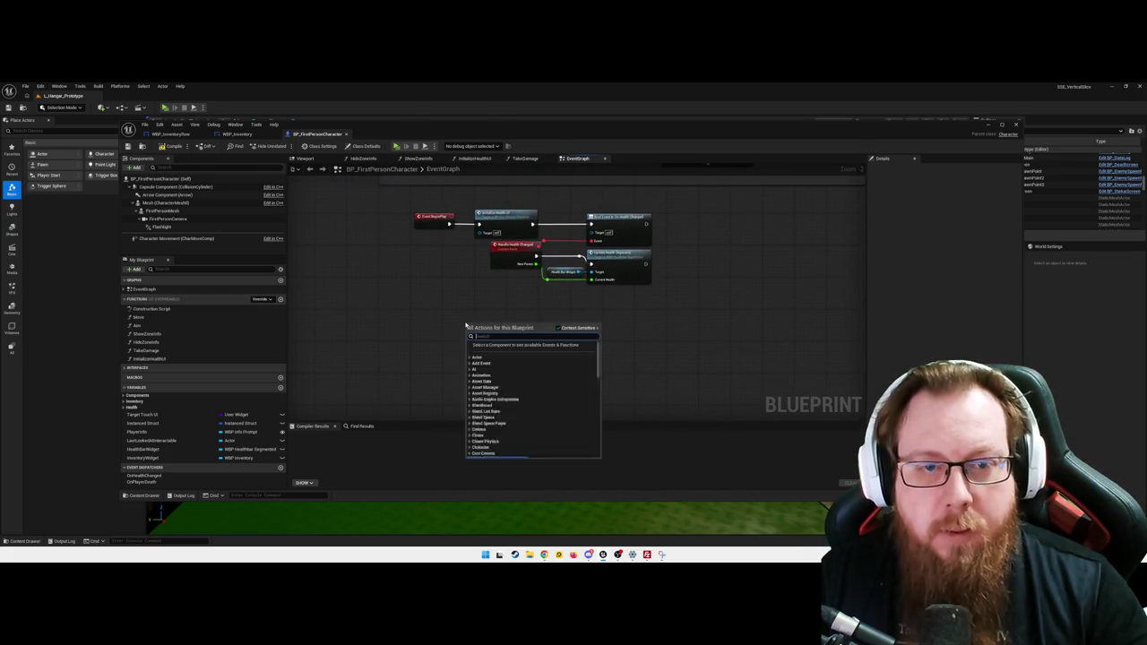
{"action": "key", "text": "Escape"}
{"action": "key", "text": "c"}
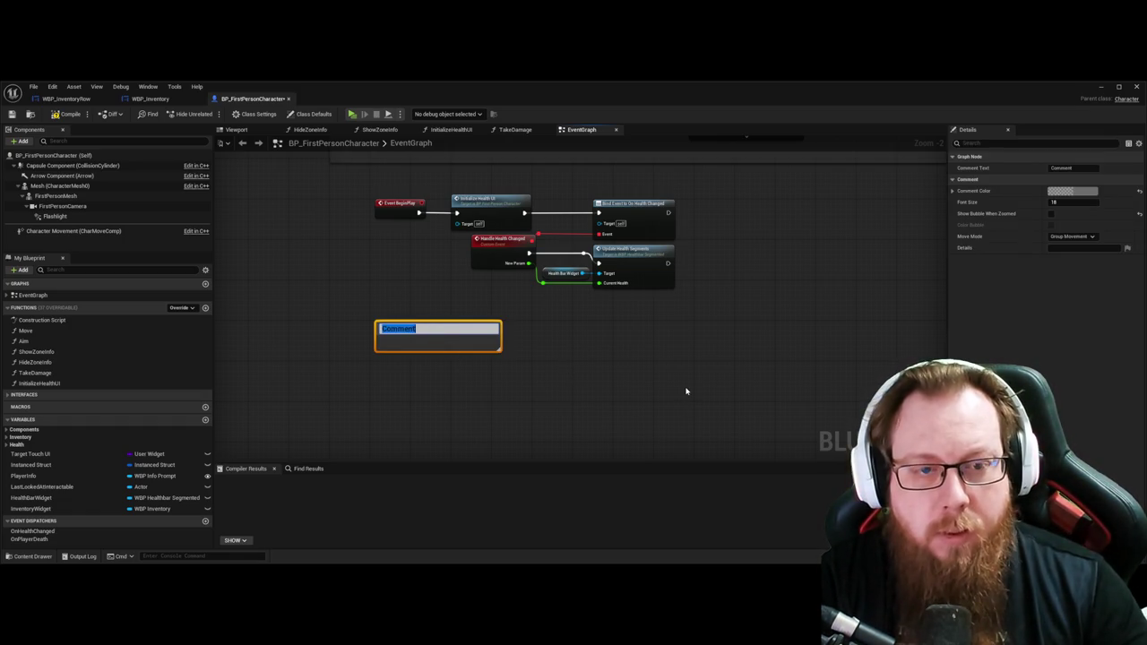
{"action": "type", "text": "Char related functions and"}
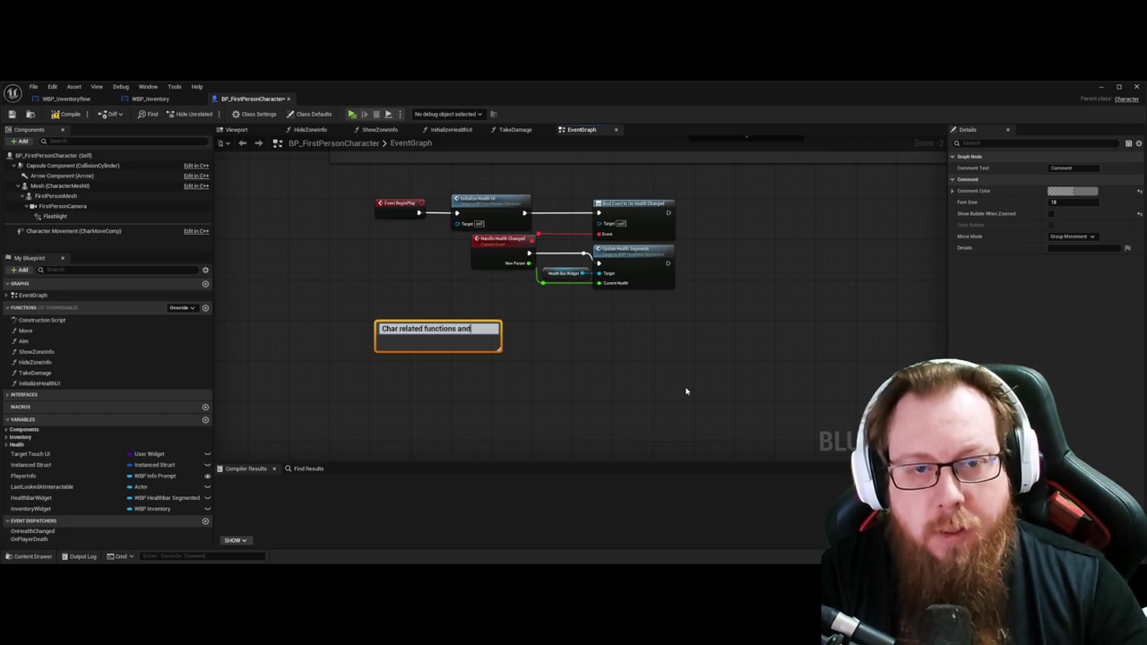
{"action": "type", "text": "  methods"}
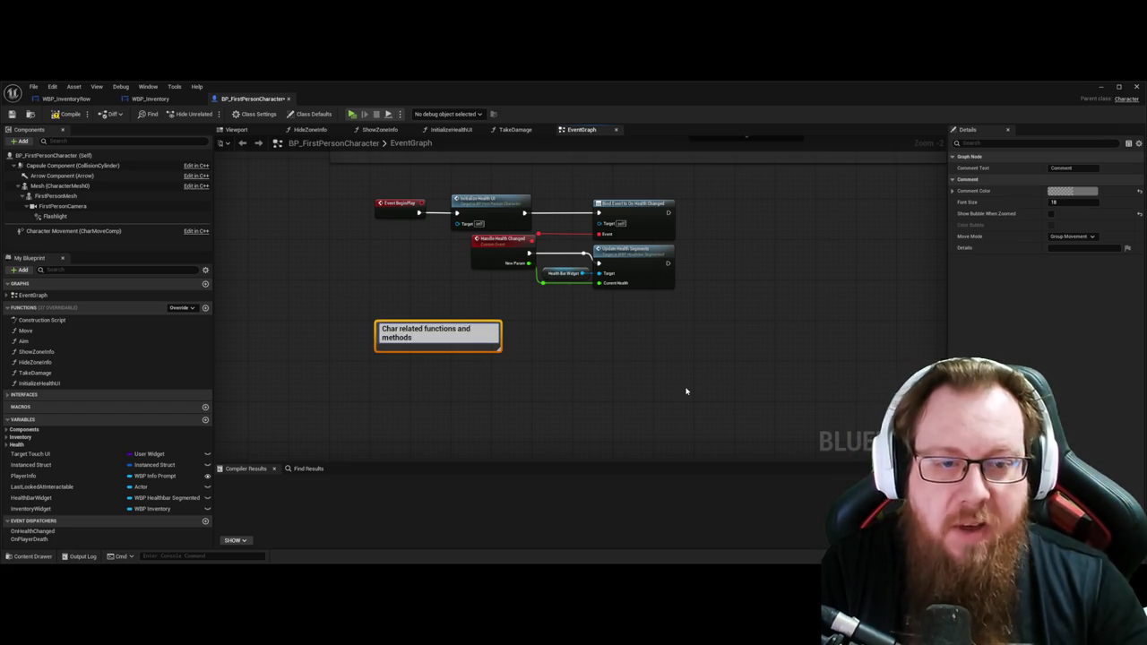
{"action": "key", "text": "Return"}
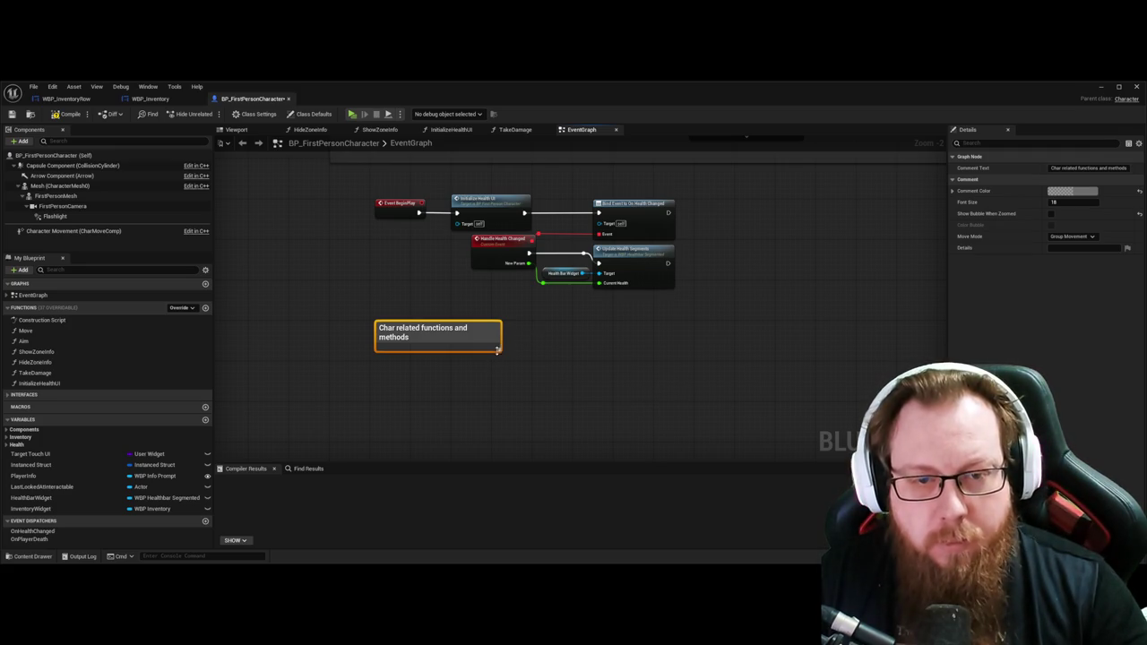
Step: Enlarge the comment and move the BeginPlay and health nodes inside it
{"action": "mouse_move", "coordinate": [502, 355]}
{"action": "left_mouse_down"}
{"action": "mouse_move", "coordinate": [768, 463]}
{"action": "mouse_move", "coordinate": [712, 310]}
{"action": "left_mouse_up"}
{"action": "scroll", "coordinate": [717, 312], "scroll_direction": "down", "scroll_amount": 2}
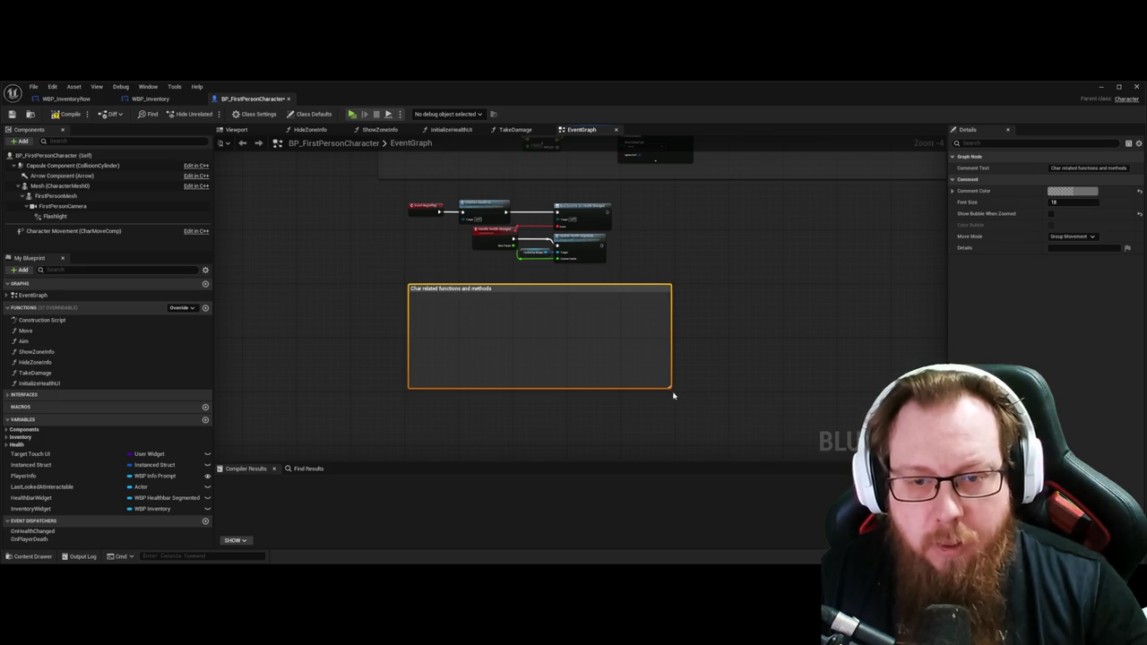
{"action": "left_click_drag", "start_coordinate": [669, 386], "coordinate": [747, 438]}
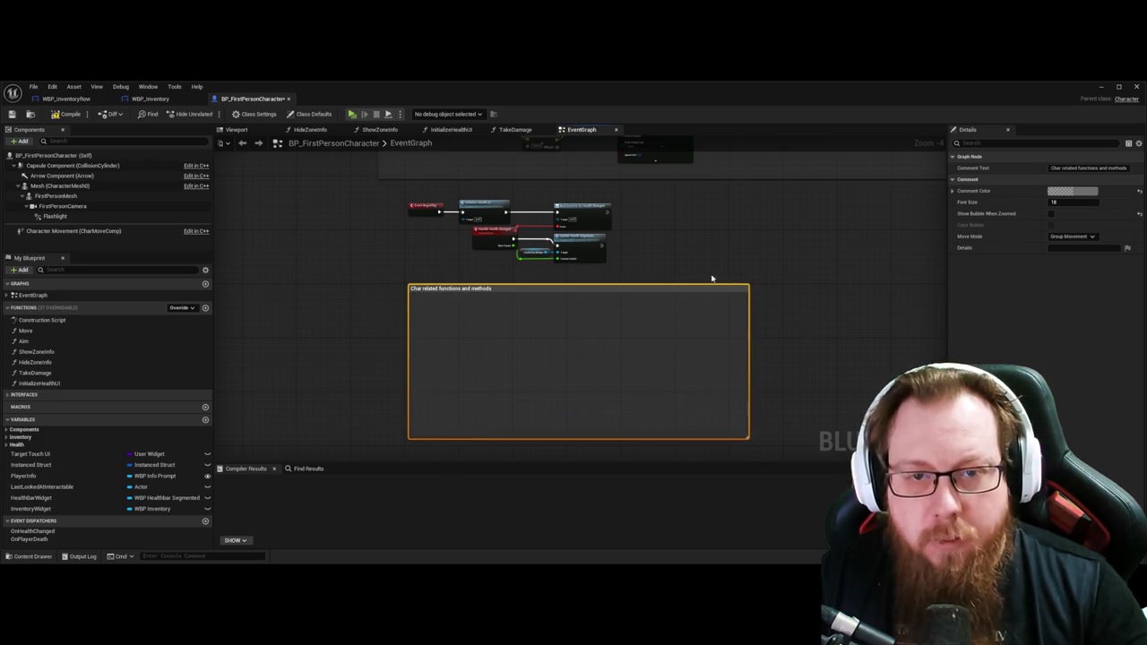
{"action": "left_click", "coordinate": [712, 278]}
{"action": "scroll", "coordinate": [660, 250], "scroll_direction": "up", "scroll_amount": 2}
{"action": "left_click_drag", "start_coordinate": [636, 292], "coordinate": [277, 173]}
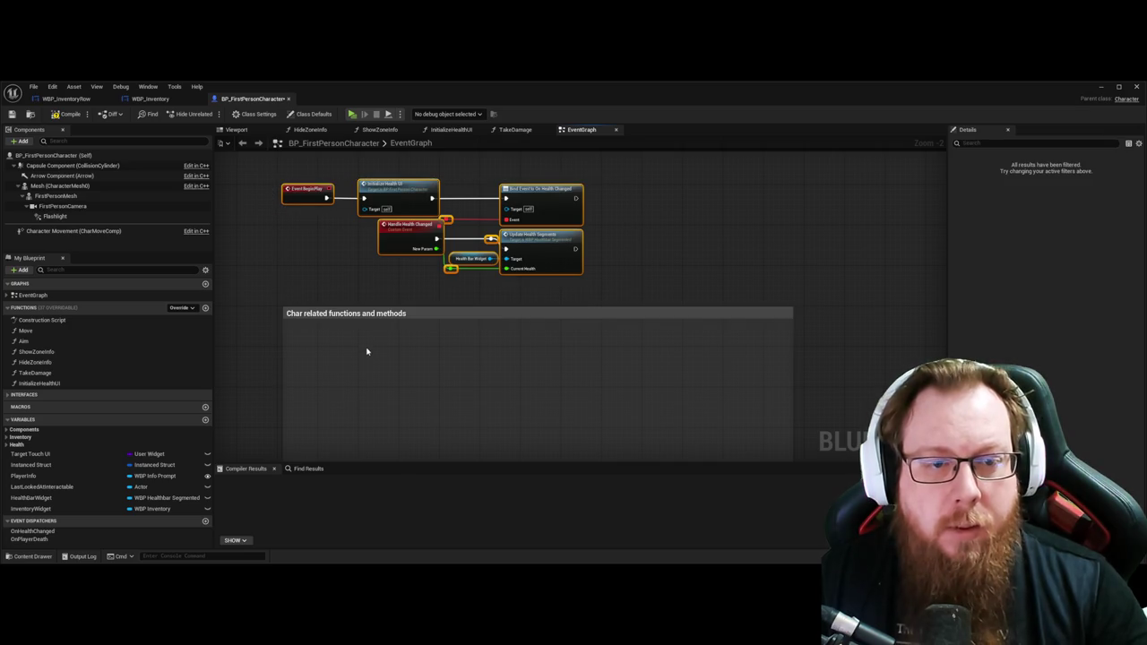
{"action": "key", "text": "ctrl+x"}
{"action": "key", "text": "ctrl+v"}
{"action": "mouse_move", "coordinate": [352, 357]}
{"action": "left_mouse_down"}
{"action": "mouse_move", "coordinate": [368, 328]}
{"action": "mouse_move", "coordinate": [436, 358]}
{"action": "left_mouse_up"}
{"action": "left_click", "coordinate": [482, 231]}
Step: Shrink and reposition the comment to fit its nodes, then save the blueprint
{"action": "scroll", "coordinate": [758, 365], "scroll_direction": "down", "scroll_amount": 2}
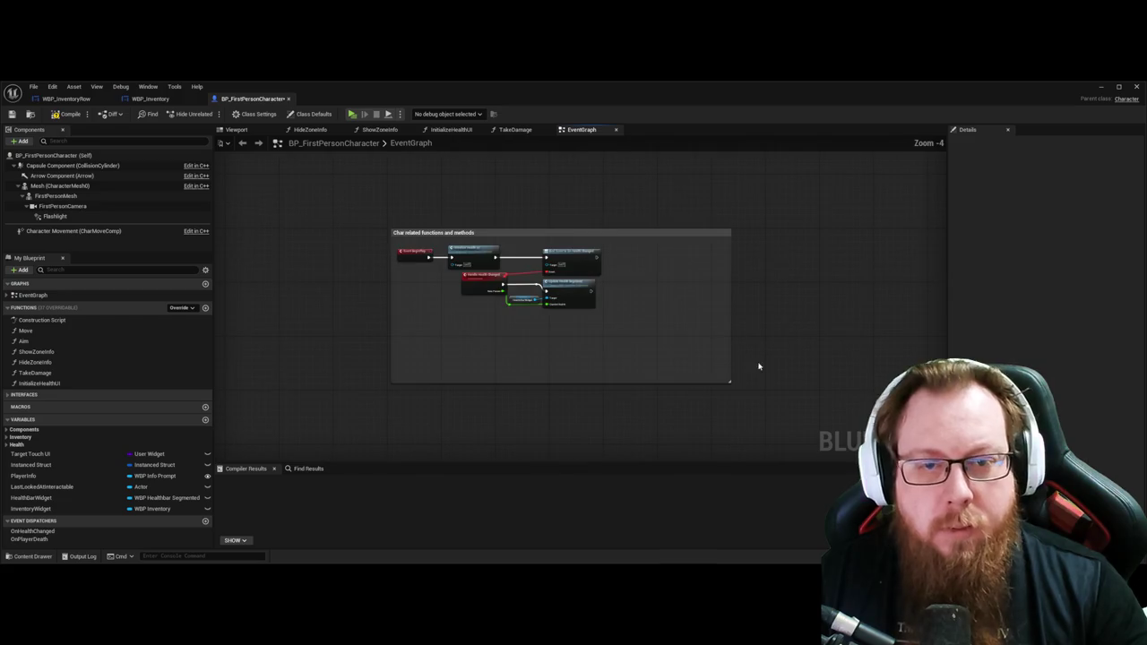
{"action": "mouse_move", "coordinate": [731, 381]}
{"action": "left_mouse_down"}
{"action": "mouse_move", "coordinate": [637, 351]}
{"action": "mouse_move", "coordinate": [616, 323]}
{"action": "mouse_move", "coordinate": [678, 397]}
{"action": "left_mouse_up"}
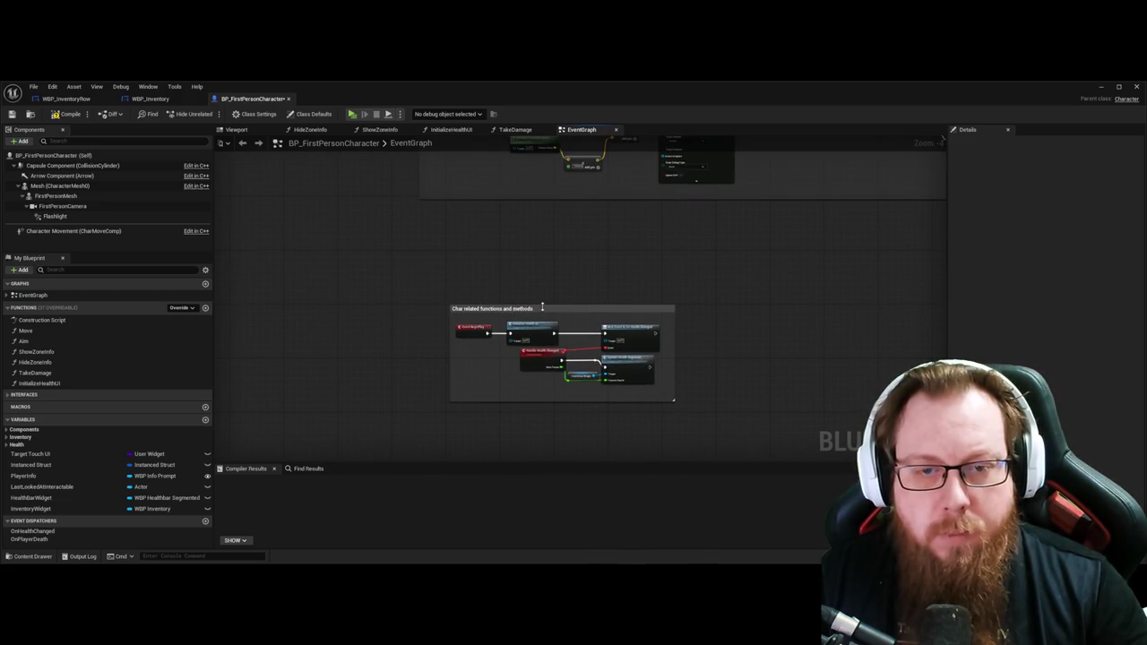
{"action": "mouse_move", "coordinate": [542, 309]}
{"action": "left_mouse_down"}
{"action": "mouse_move", "coordinate": [490, 217]}
{"action": "mouse_move", "coordinate": [513, 227]}
{"action": "left_mouse_up"}
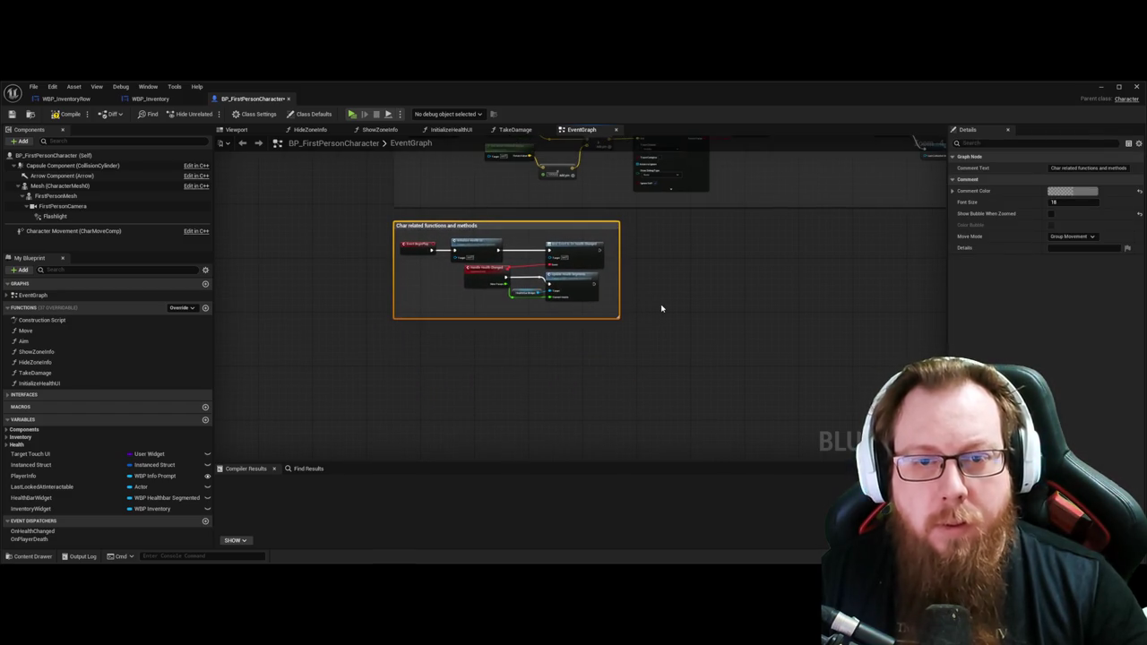
{"action": "key", "text": "ctrl+s"}
{"action": "scroll", "coordinate": [628, 315], "scroll_direction": "up", "scroll_amount": 5}
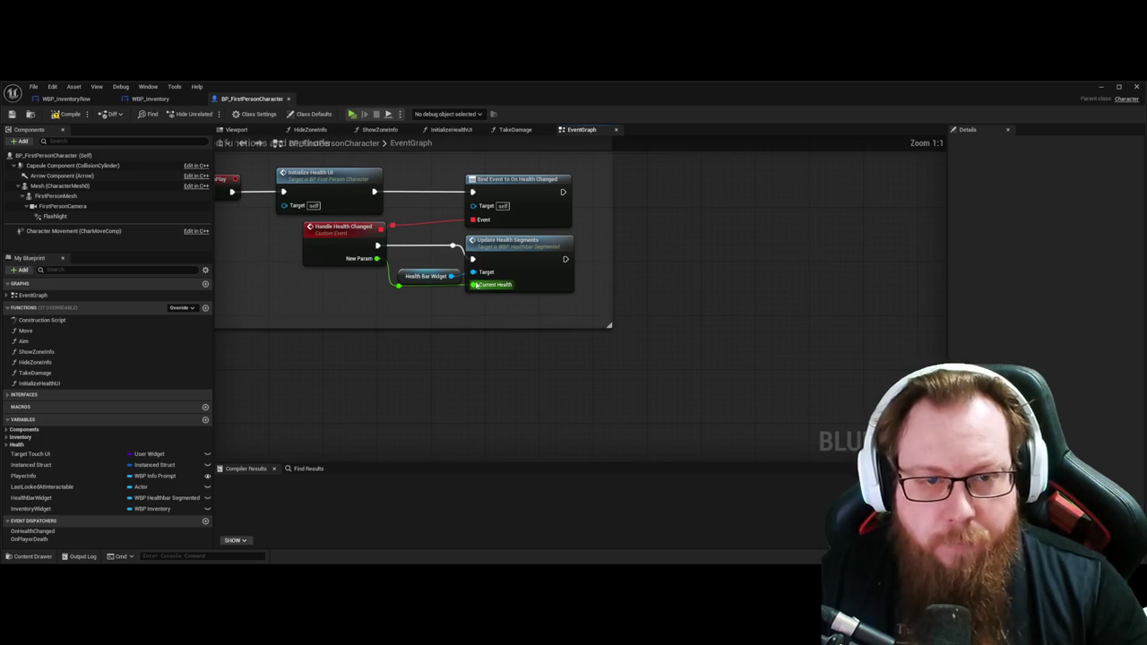
{"action": "left_click", "coordinate": [488, 269]}
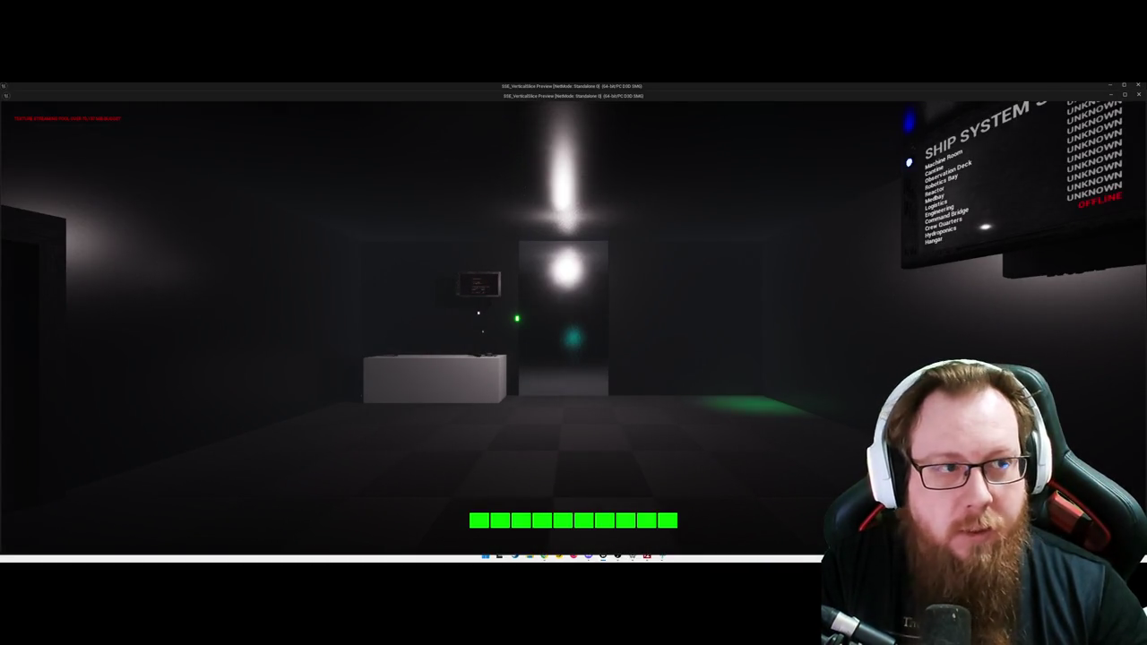
Step: Walk through the doorway in the preview, quit, and reopen BP_FirstPersonCharacter
{"action": "key", "text": "w"}
{"action": "key", "text": "w"}
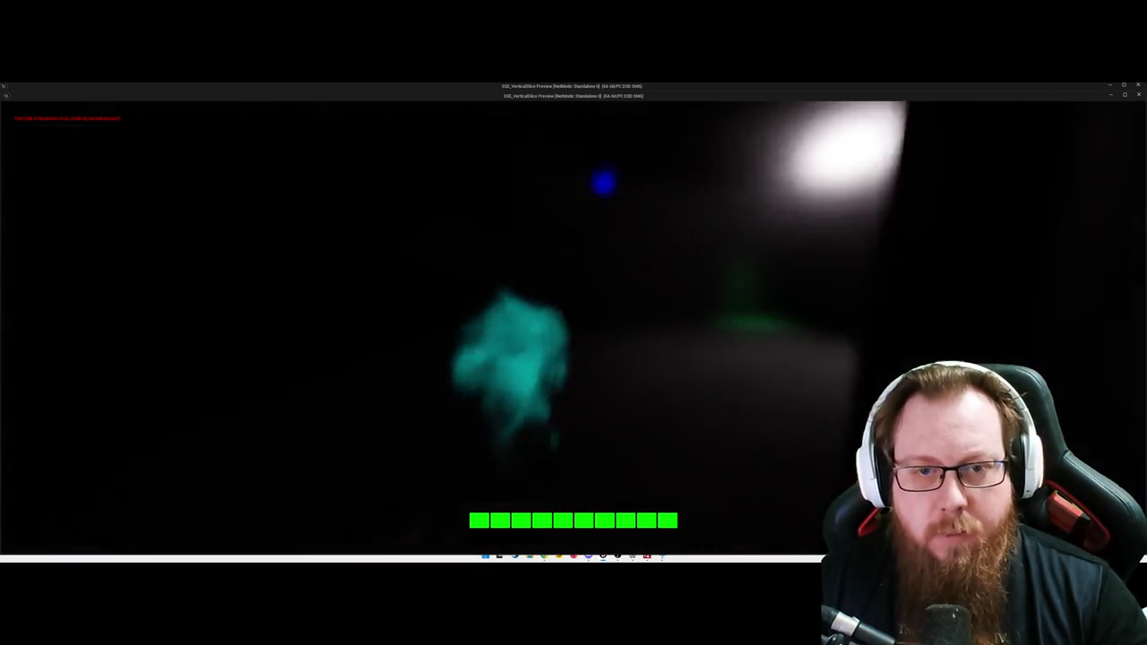
{"action": "key", "text": "w"}
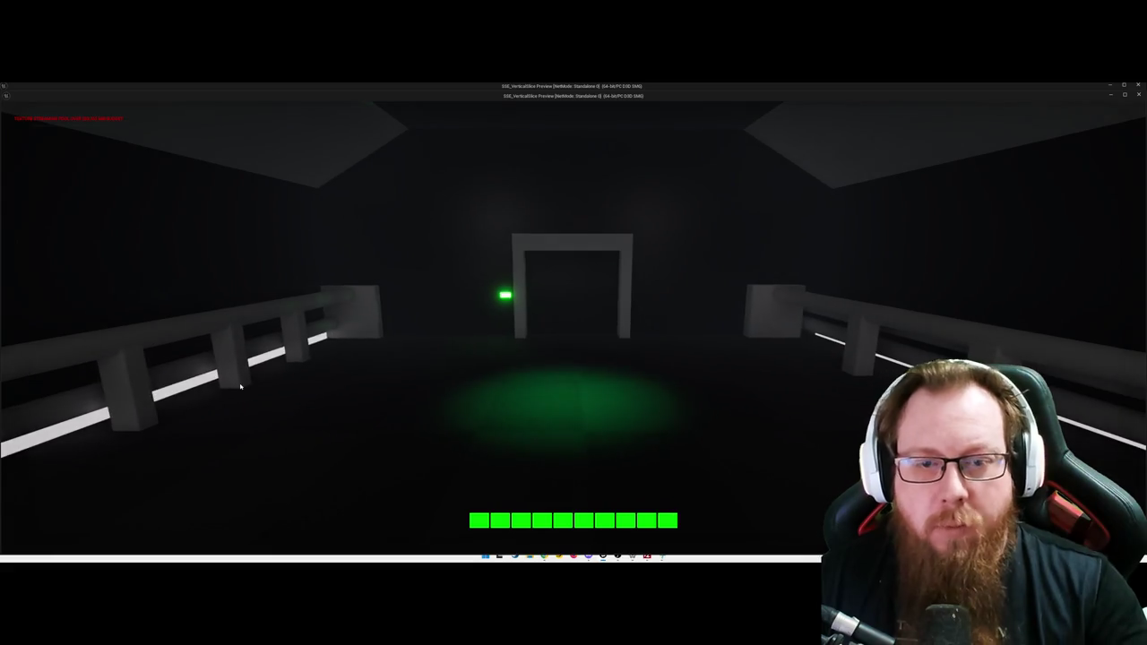
{"action": "key", "text": "Escape"}
{"action": "left_click", "coordinate": [570, 369]}
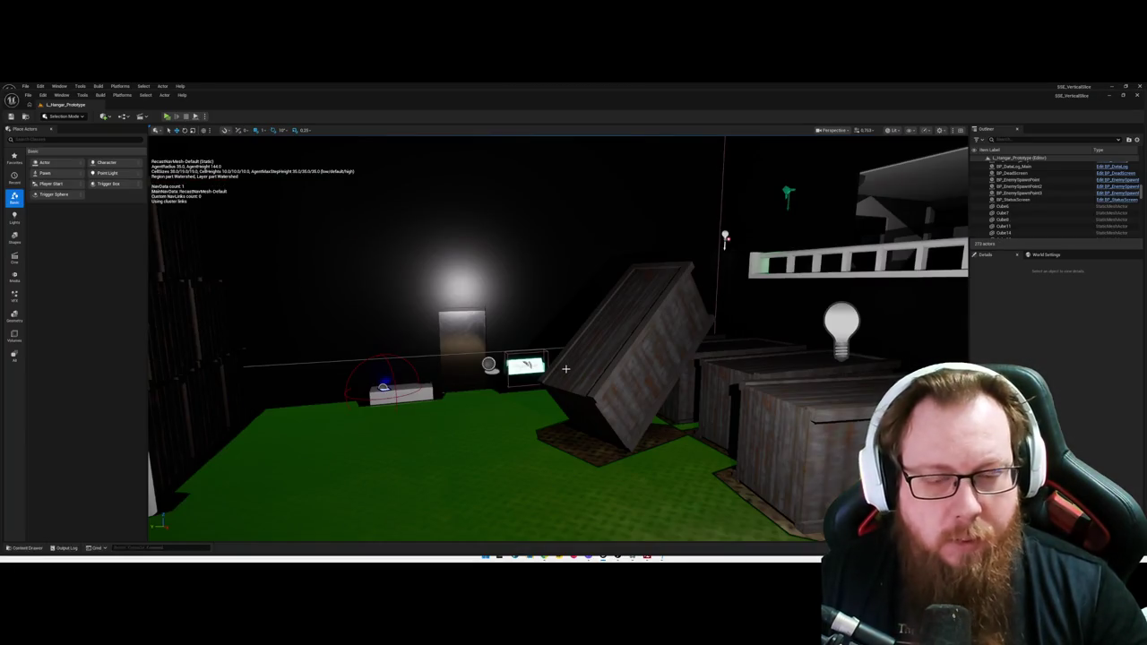
{"action": "double_click", "coordinate": [137, 461]}
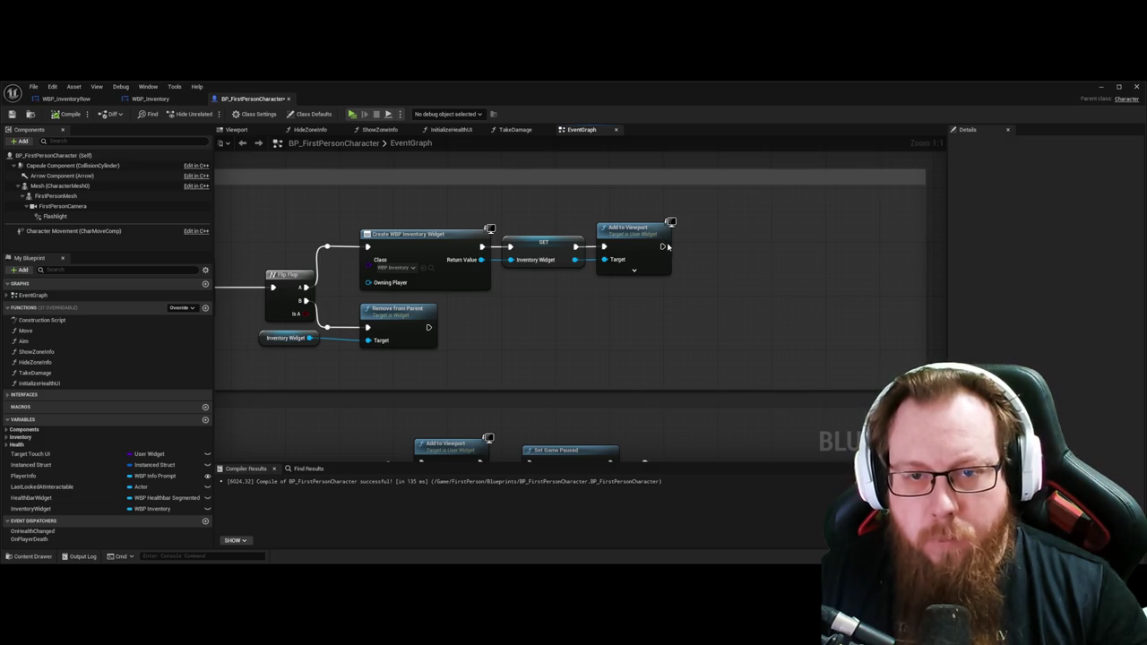
Step: Add a Print String after Add to Viewport showing 'Show Inventory' in green
{"action": "left_click_drag", "start_coordinate": [663, 245], "coordinate": [728, 246]}
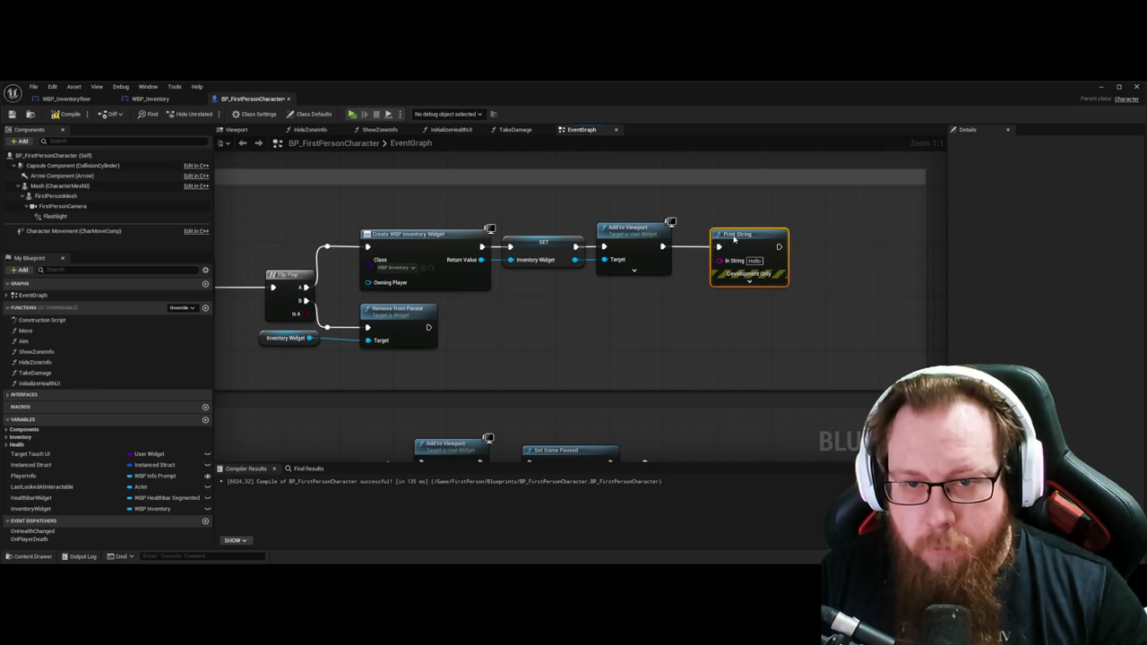
{"action": "type", "text": "Show"}
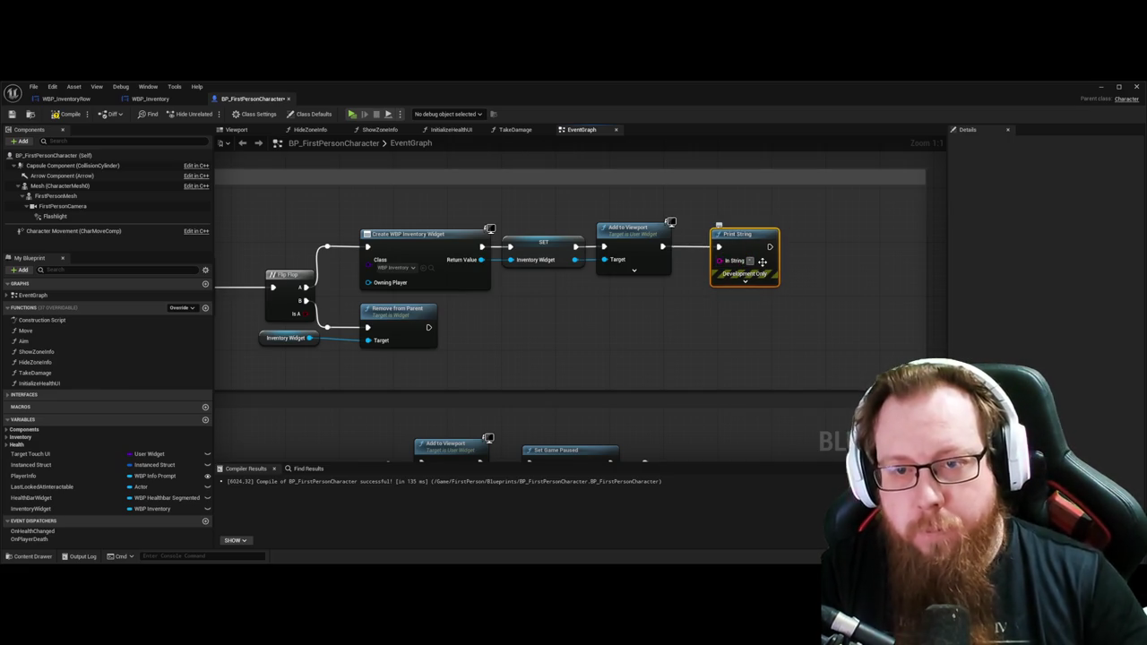
{"action": "type", "text": " Inventory"}
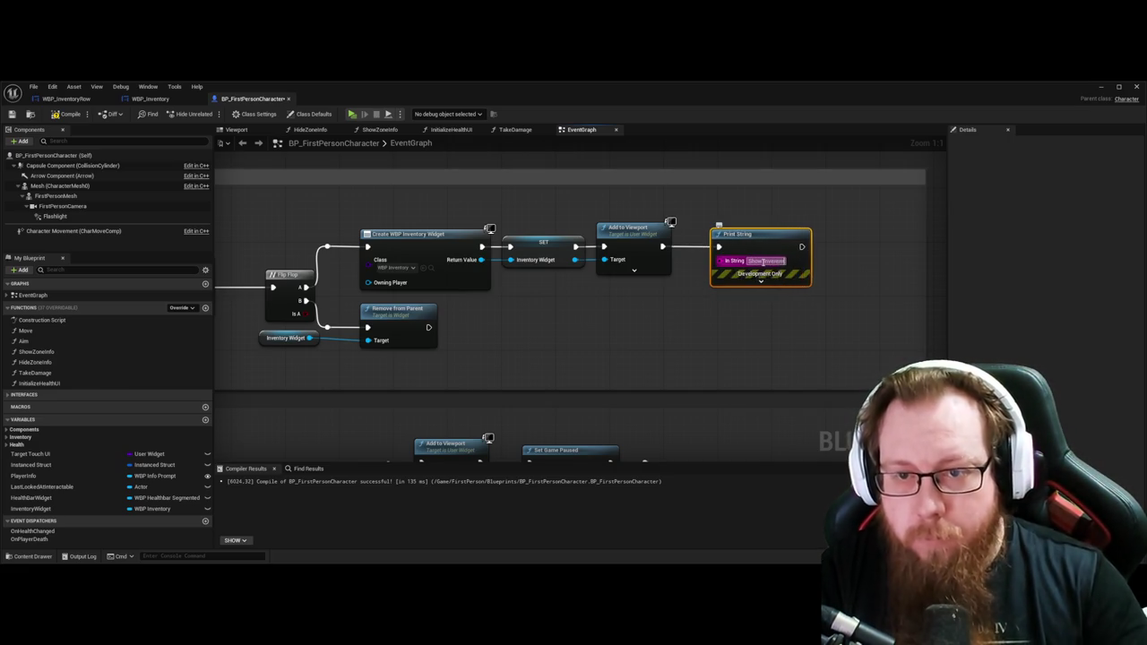
{"action": "key", "text": "Return"}
{"action": "left_click", "coordinate": [754, 285]}
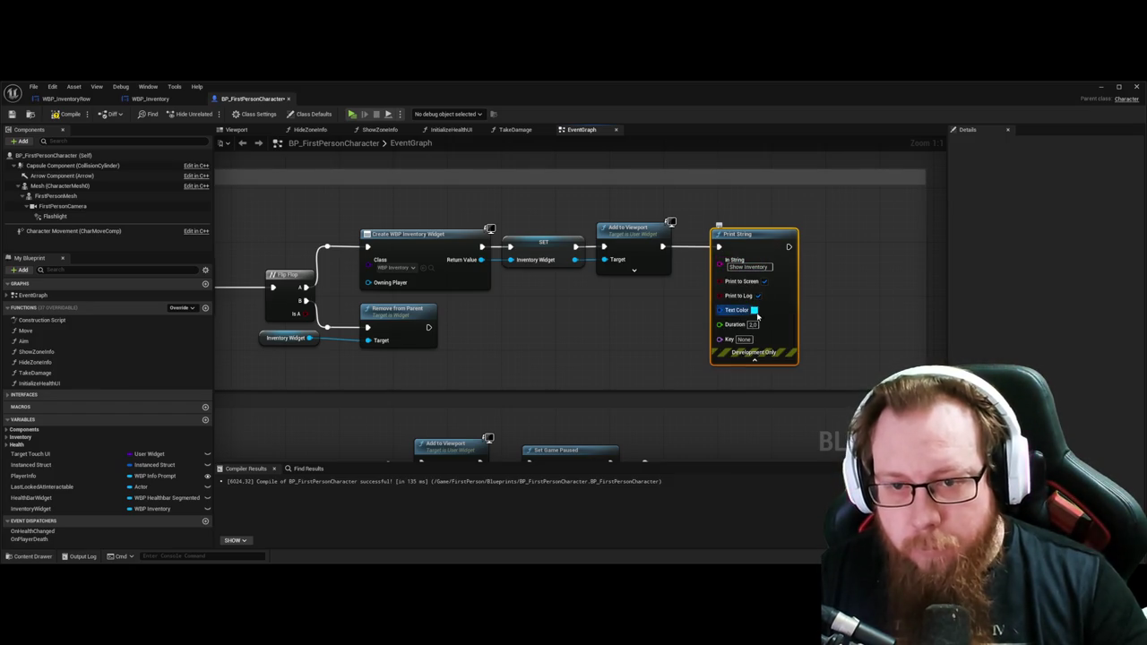
{"action": "left_click", "coordinate": [734, 310]}
{"action": "mouse_move", "coordinate": [460, 164]}
{"action": "left_mouse_down"}
{"action": "mouse_move", "coordinate": [500, 246]}
{"action": "mouse_move", "coordinate": [520, 258]}
{"action": "mouse_move", "coordinate": [494, 283]}
{"action": "left_mouse_up"}
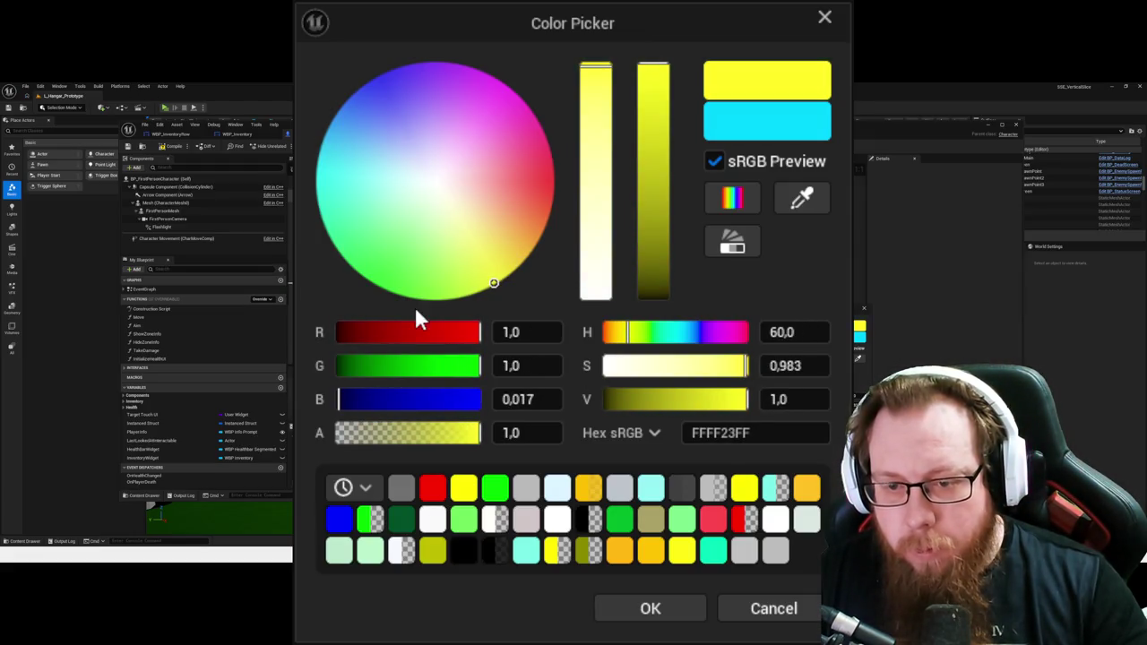
{"action": "left_click_drag", "start_coordinate": [418, 399], "coordinate": [339, 399]}
{"action": "left_click_drag", "start_coordinate": [475, 333], "coordinate": [339, 333]}
{"action": "left_click", "coordinate": [651, 612]}
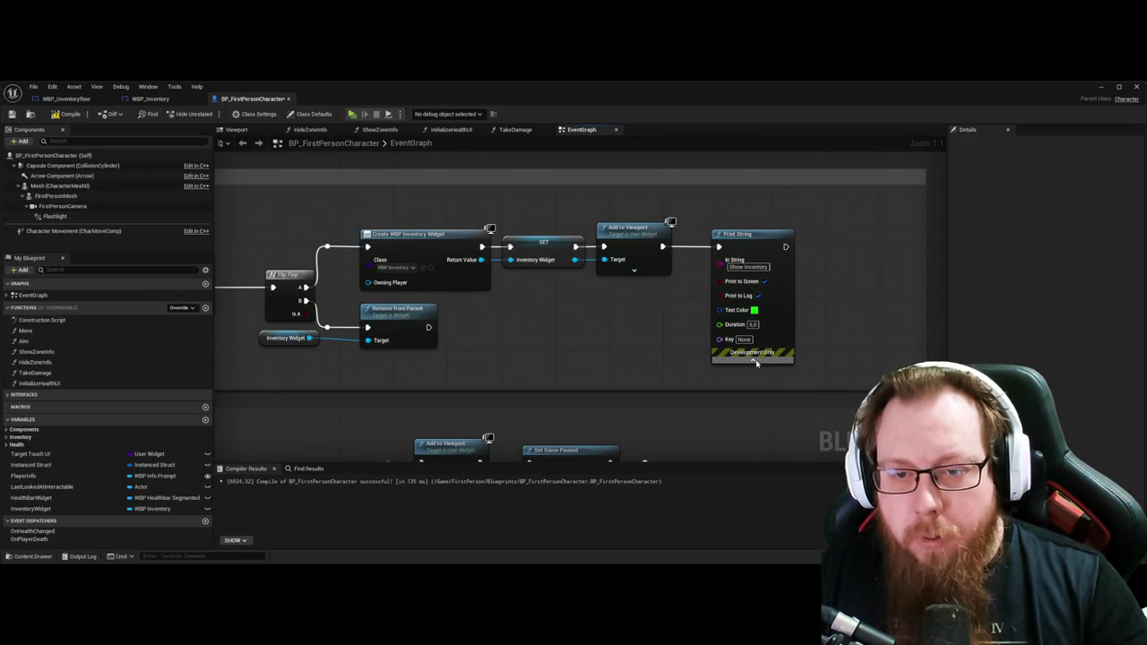
{"action": "left_click", "coordinate": [753, 358]}
Step: Duplicate the message node and run the copy after Remove from Parent
{"action": "left_click", "coordinate": [751, 237]}
{"action": "key", "text": "ctrl+c"}
{"action": "key", "text": "ctrl+v"}
{"action": "left_click_drag", "start_coordinate": [547, 320], "coordinate": [500, 318]}
{"action": "left_click_drag", "start_coordinate": [429, 328], "coordinate": [483, 329]}
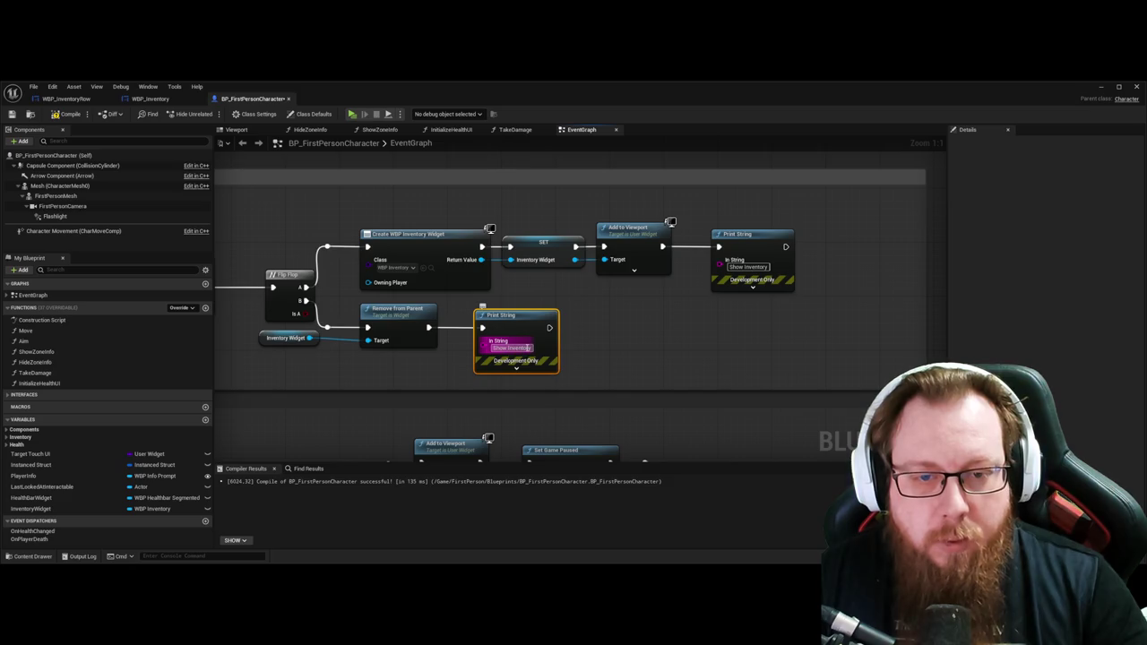
Step: Change the copy's text to 'Hide Inventory' and its colour to red
{"action": "left_click", "coordinate": [525, 349]}
{"action": "type", "text": "Hide Inventory"}
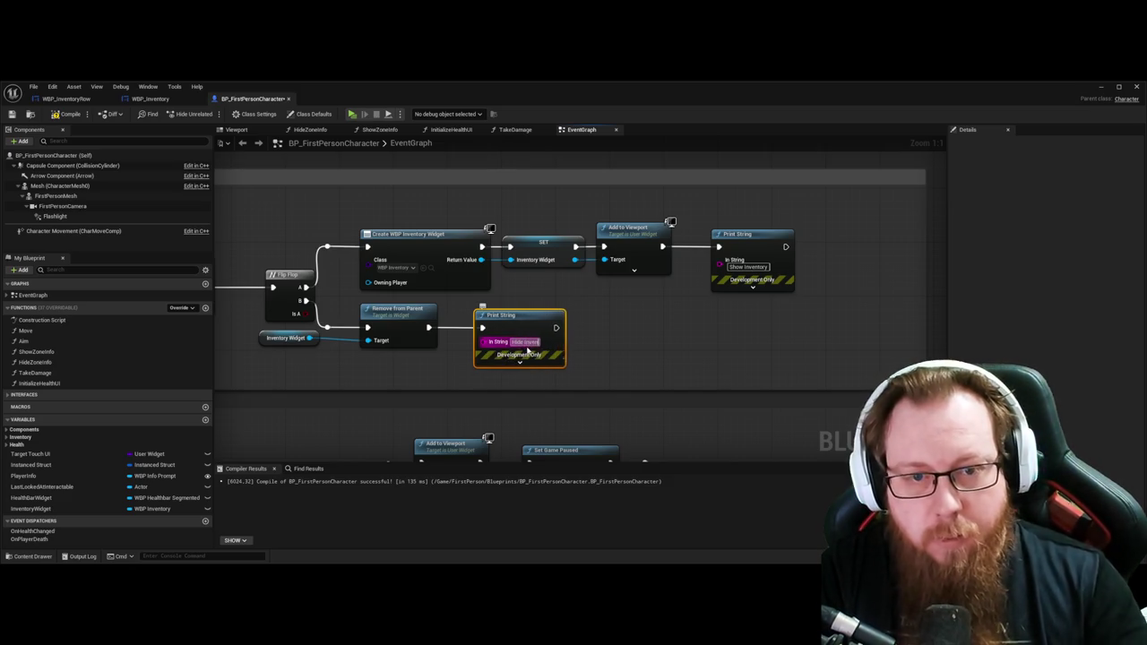
{"action": "key", "text": "Return"}
{"action": "left_click", "coordinate": [519, 370]}
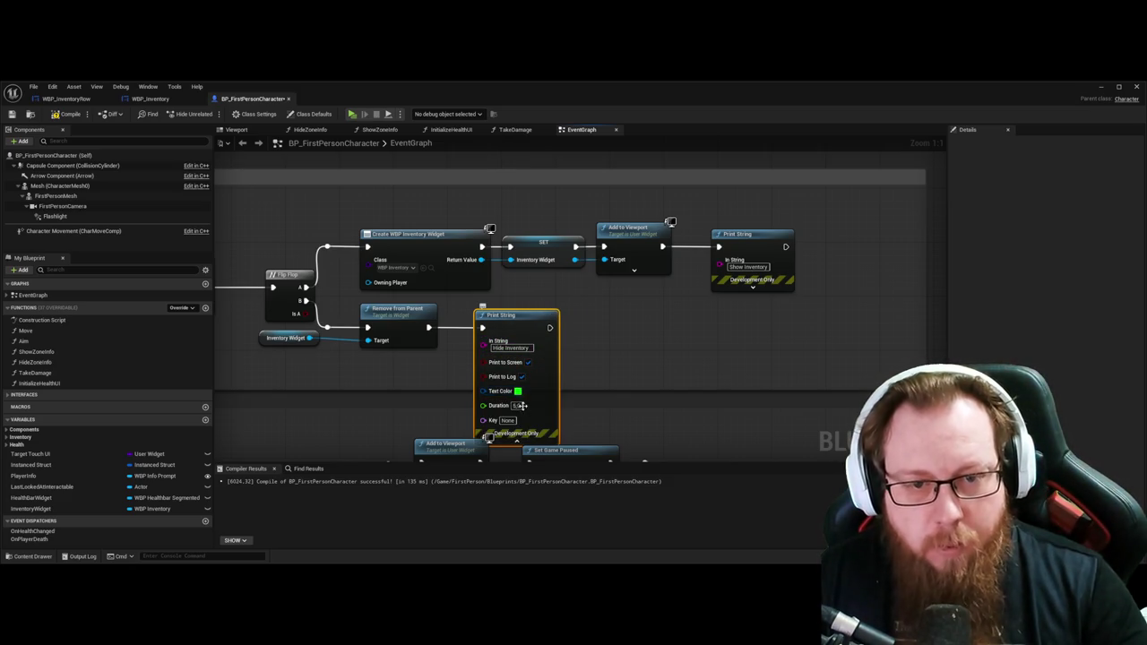
{"action": "left_click", "coordinate": [518, 392]}
{"action": "left_click_drag", "start_coordinate": [368, 332], "coordinate": [481, 332]}
{"action": "left_click_drag", "start_coordinate": [410, 367], "coordinate": [337, 368]}
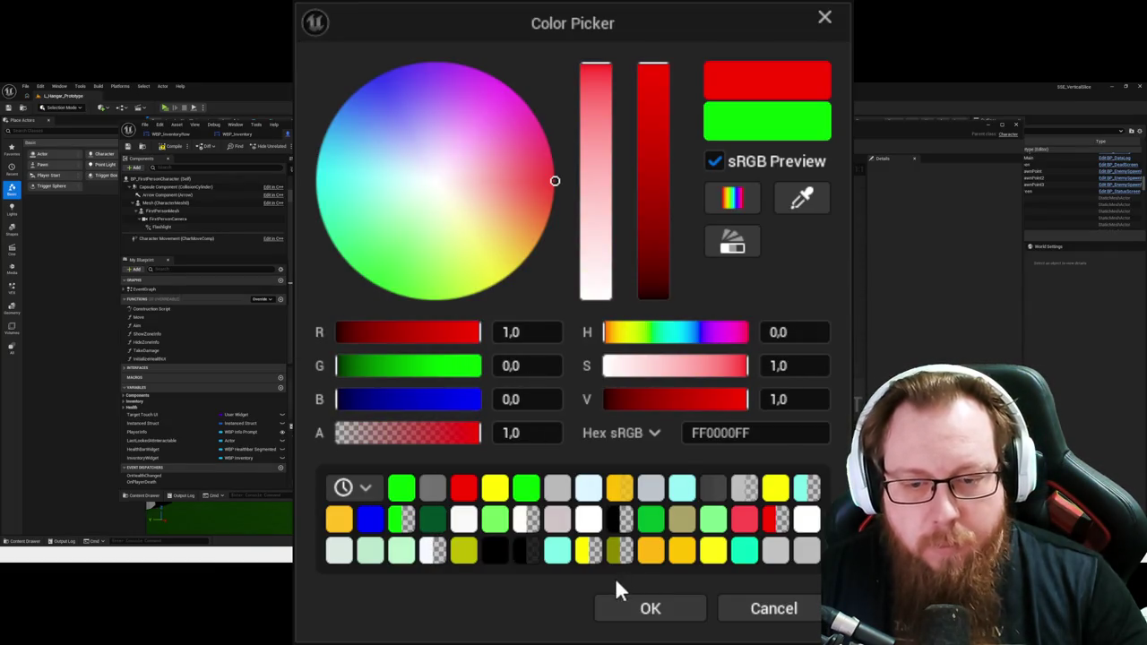
{"action": "left_click", "coordinate": [636, 615]}
{"action": "left_click", "coordinate": [525, 436]}
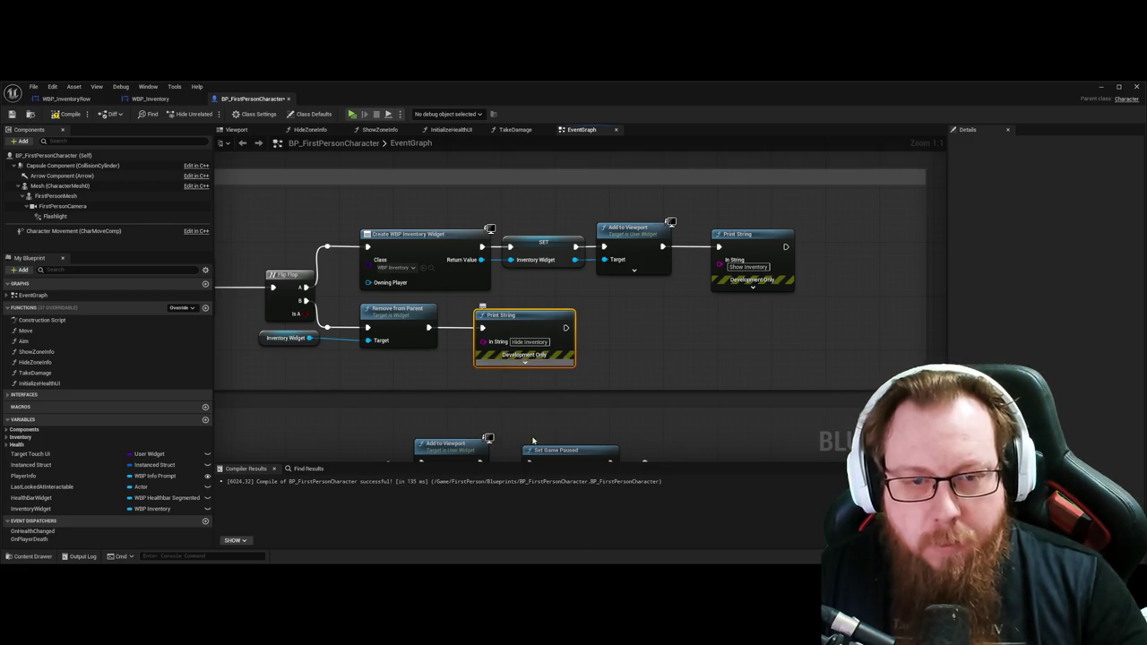
Step: Compile the character blueprint and test the inventory toggle in a standalone preview
{"action": "left_click", "coordinate": [61, 114]}
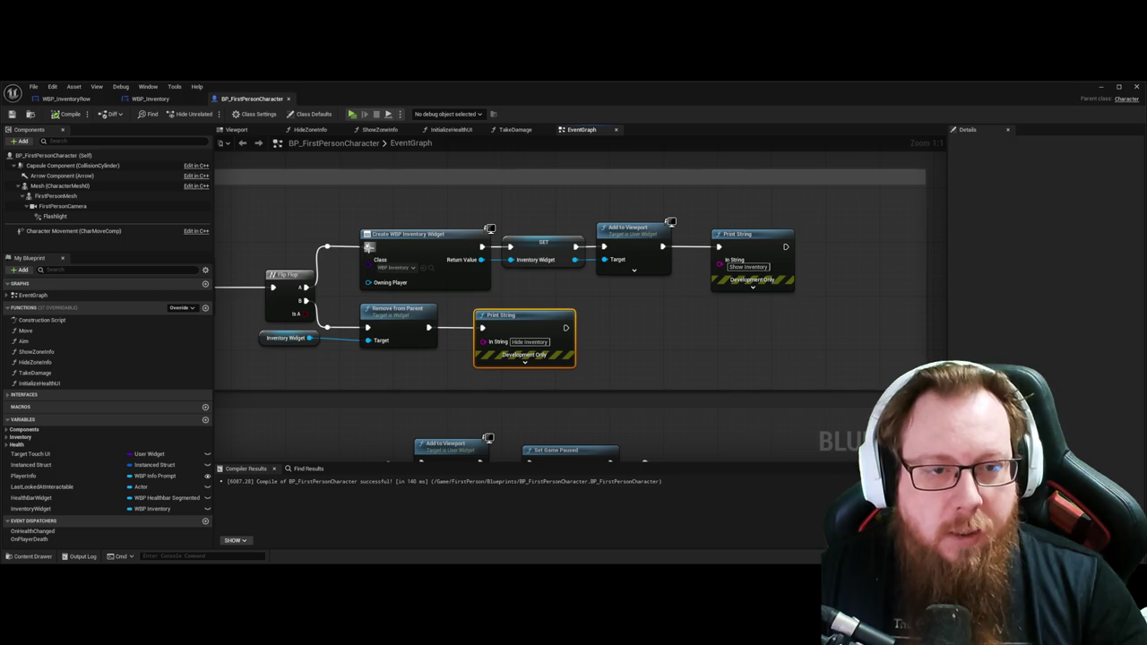
{"action": "left_click", "coordinate": [405, 269]}
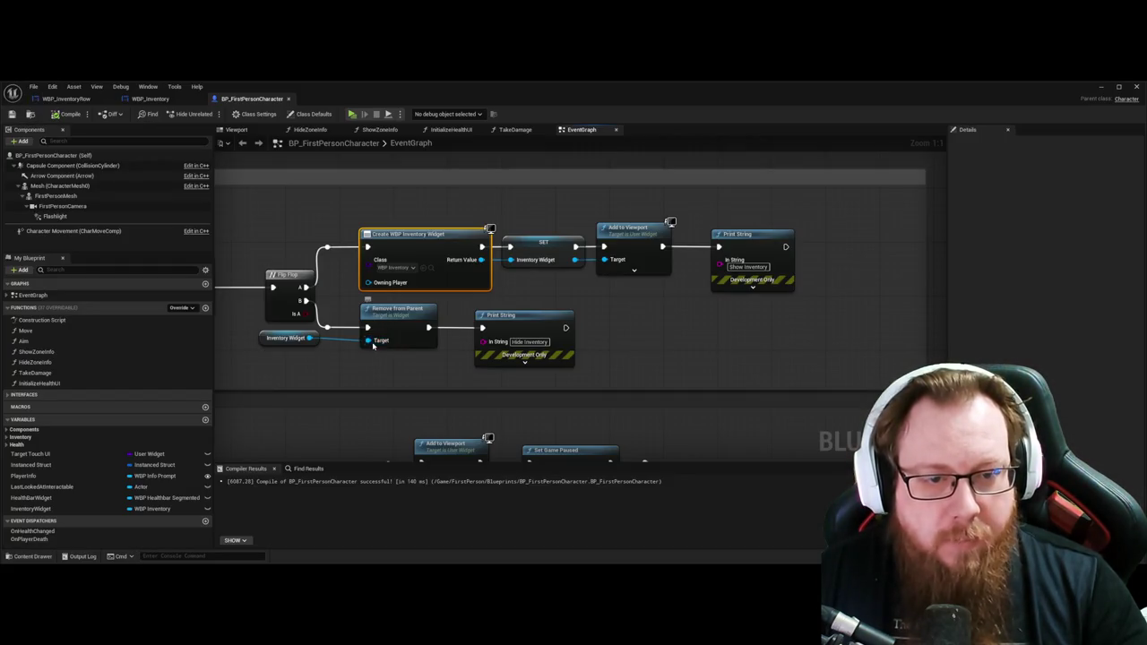
{"action": "left_click", "coordinate": [374, 346]}
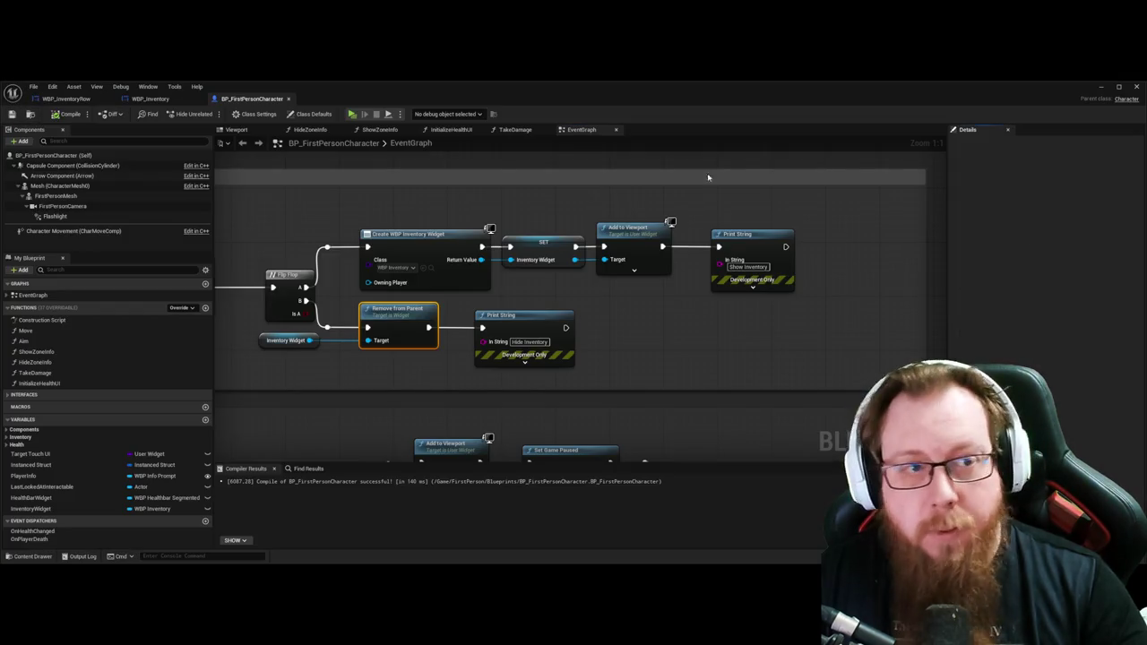
{"action": "left_click", "coordinate": [1102, 89]}
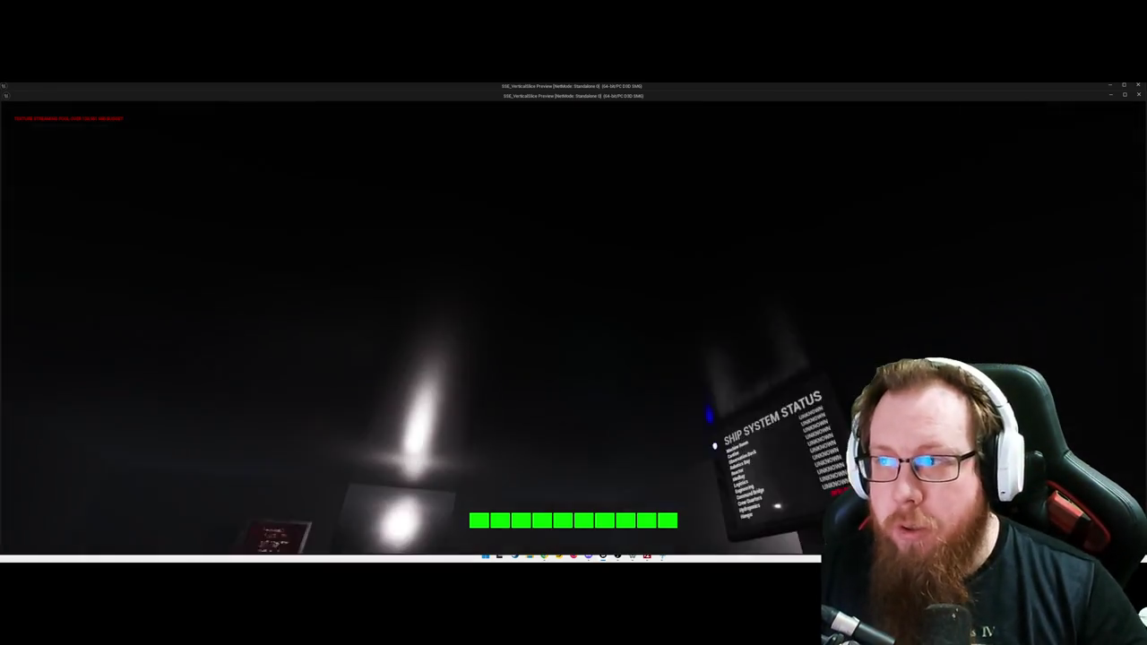
{"action": "key", "text": "Escape"}
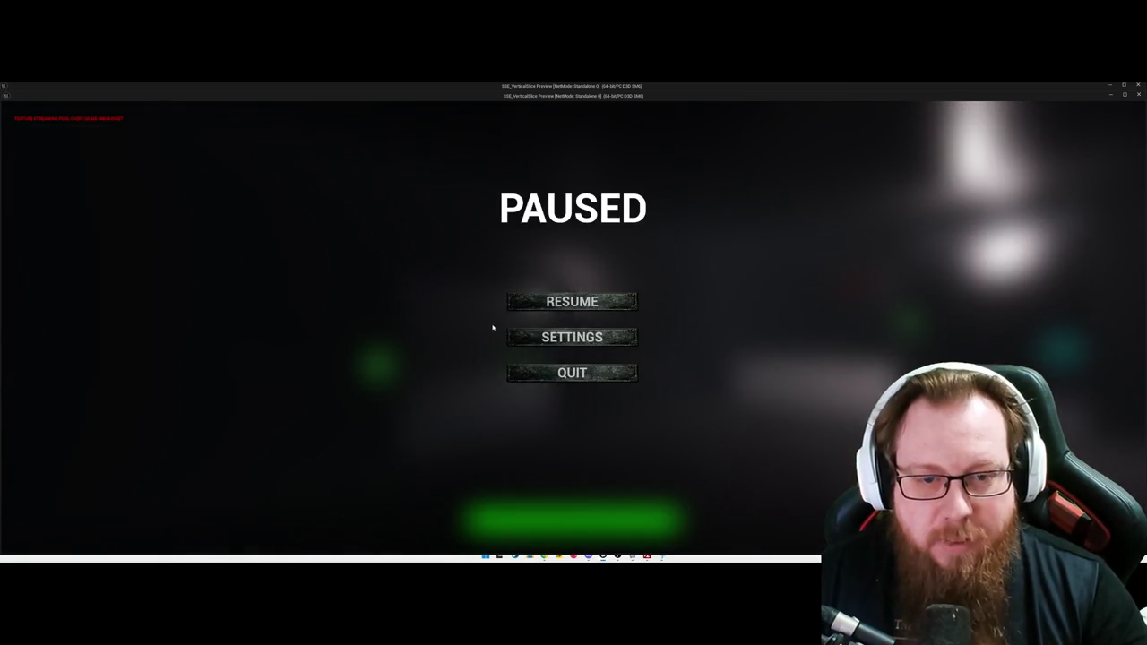
{"action": "key", "text": "shift+Escape"}
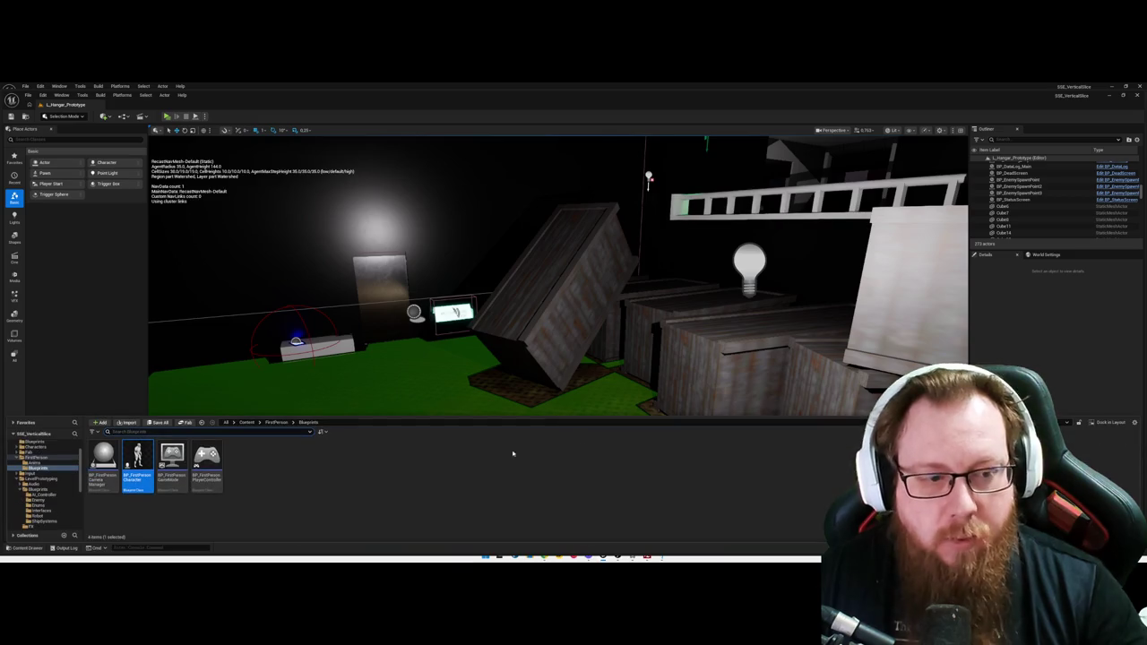
Step: Browse into Input/Actions and inspect the IA_Inventory input action
{"action": "left_click", "coordinate": [34, 475]}
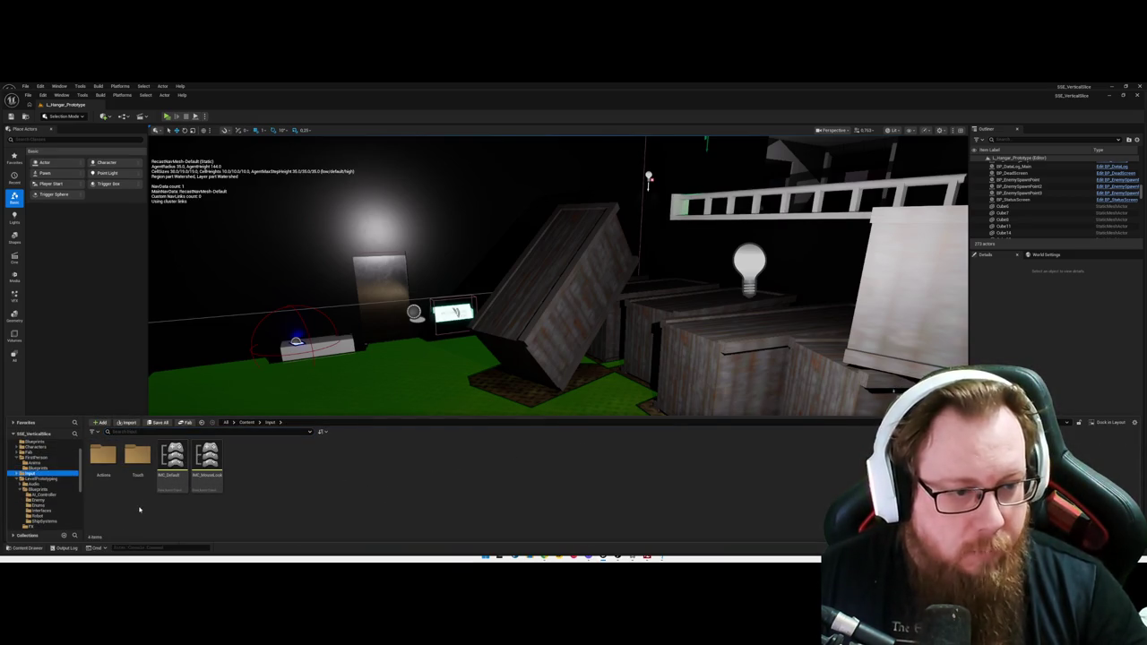
{"action": "double_click", "coordinate": [101, 453]}
{"action": "left_click", "coordinate": [205, 459]}
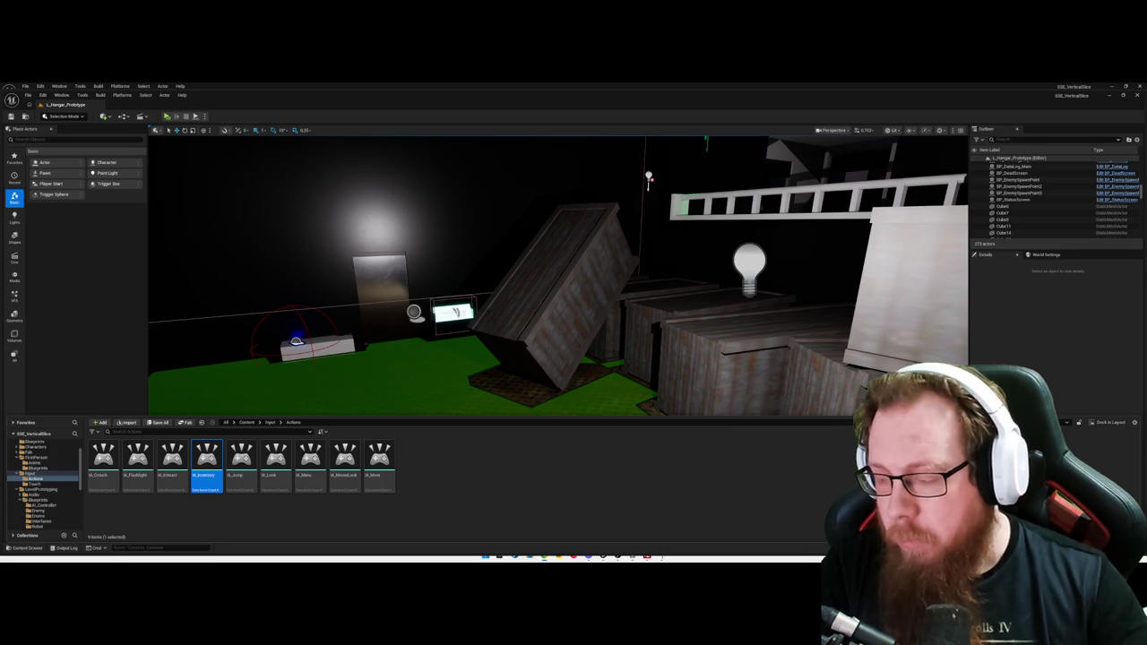
{"action": "left_click", "coordinate": [568, 484]}
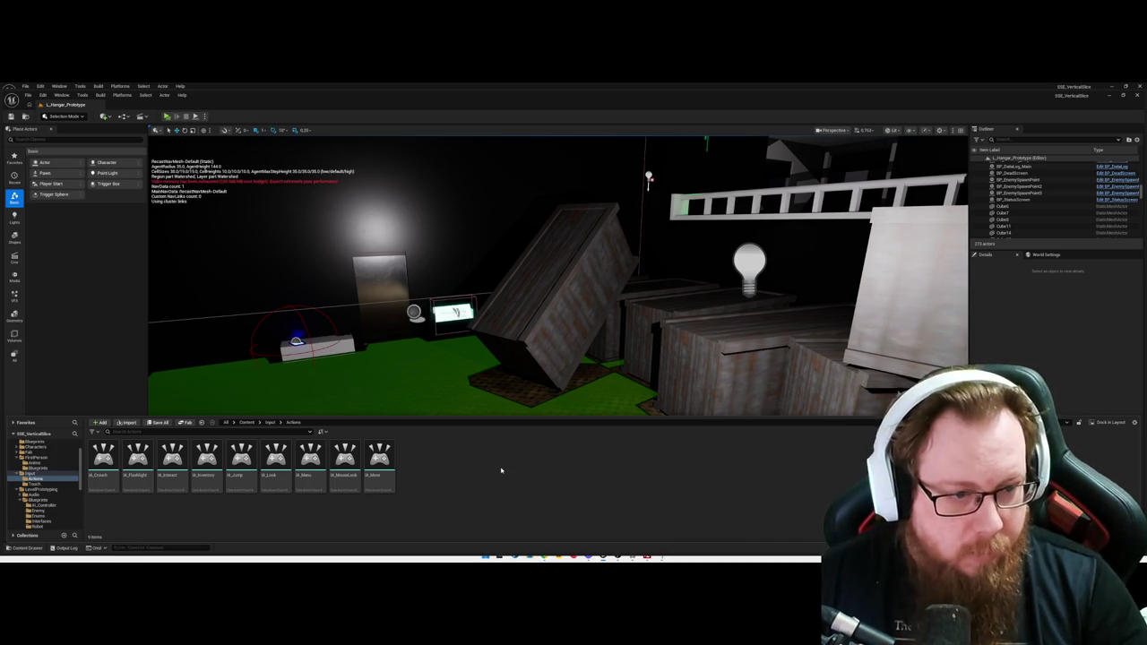
Step: Return to the Input folder and open the IMC_Default mapping context
{"action": "key", "text": "alt+Left"}
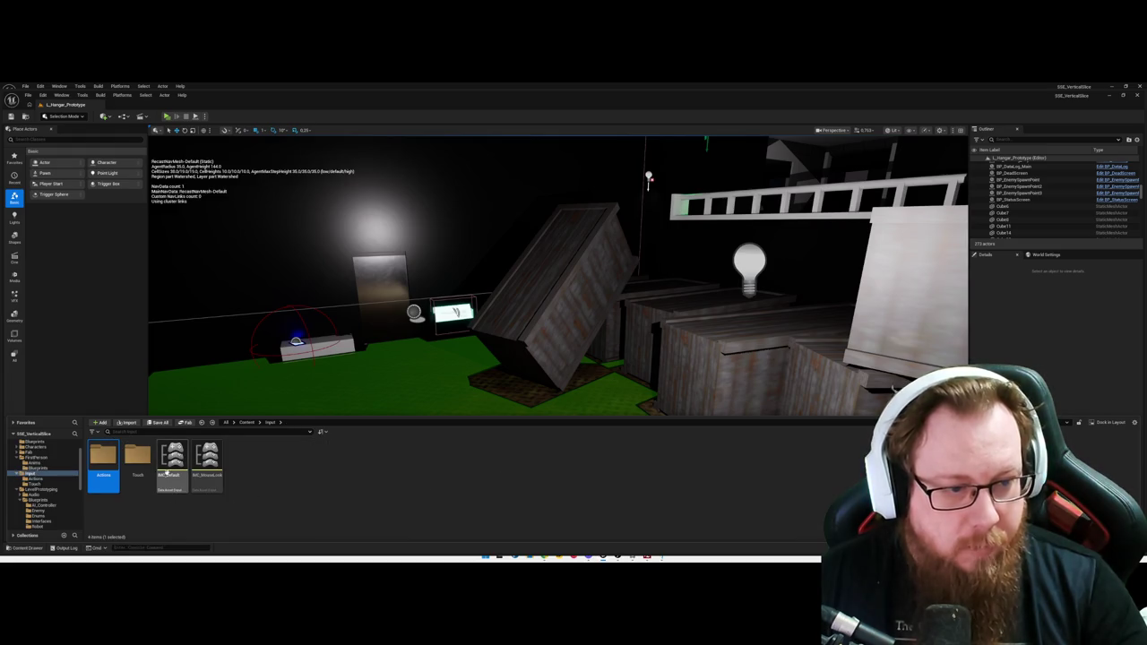
{"action": "mouse_move", "coordinate": [186, 456]}
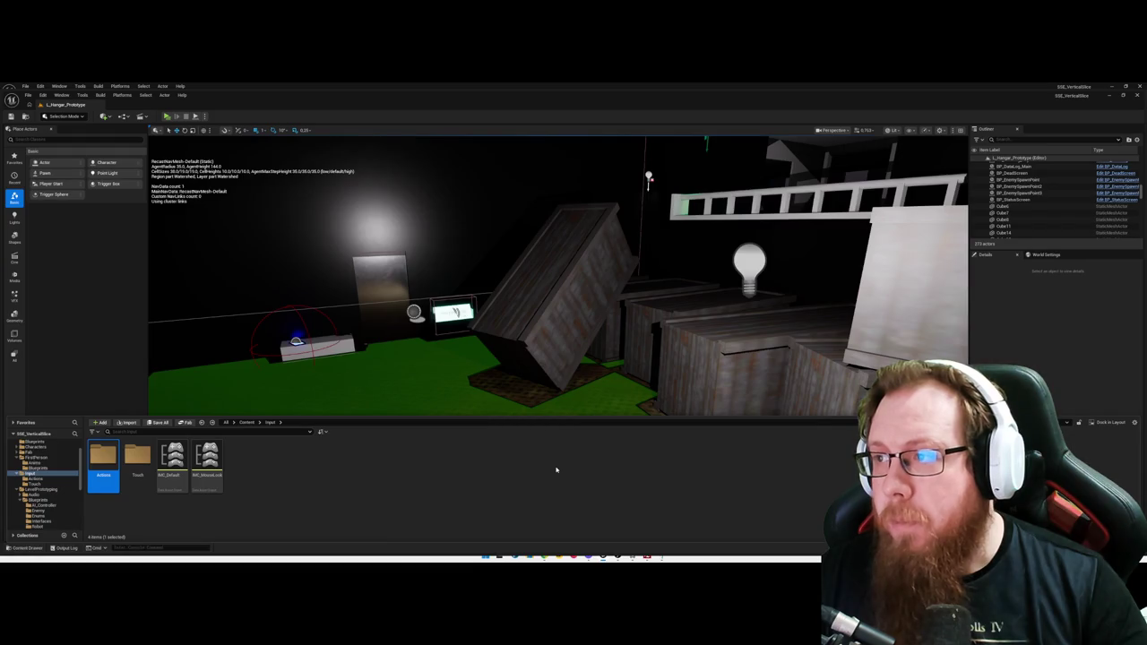
{"action": "left_click", "coordinate": [556, 470]}
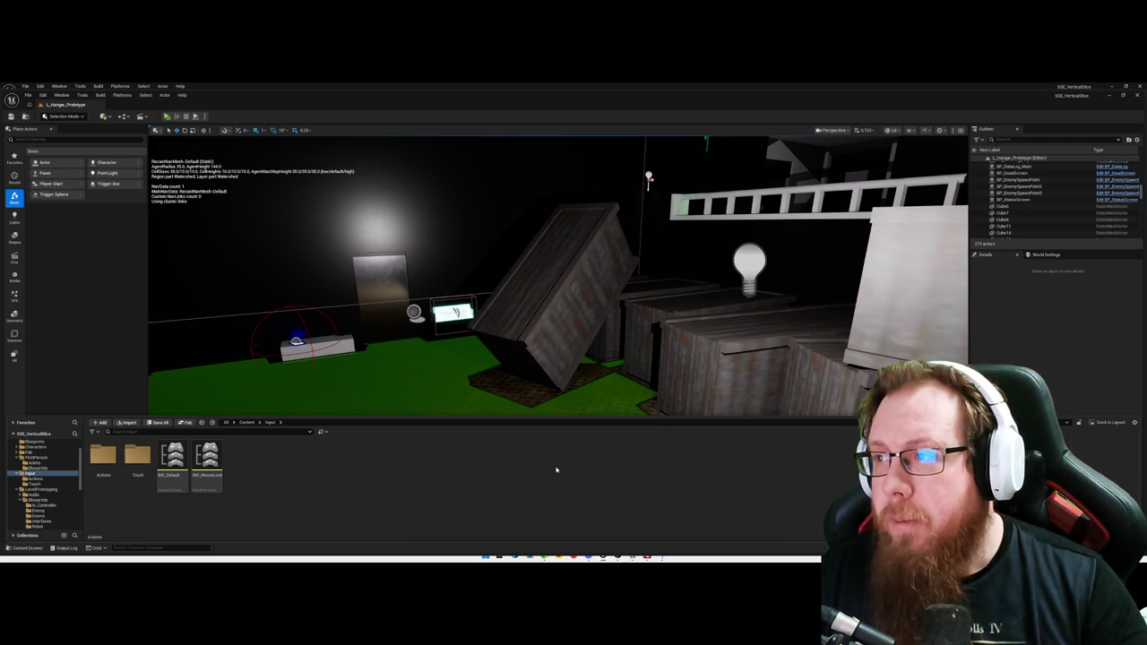
{"action": "double_click", "coordinate": [103, 457]}
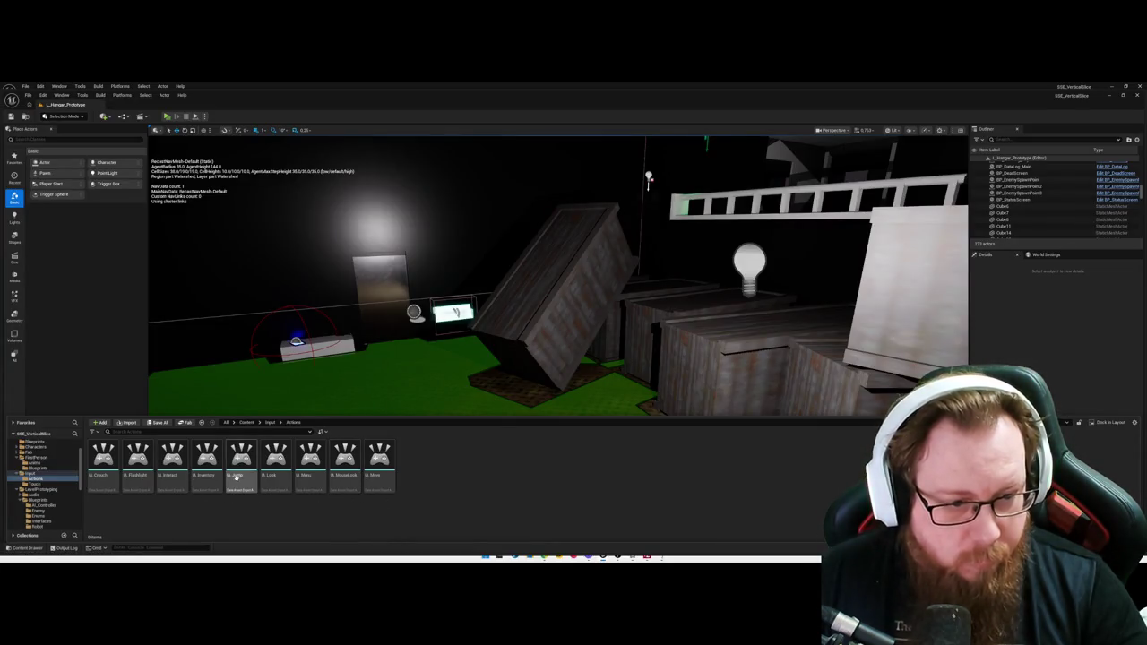
{"action": "mouse_move", "coordinate": [241, 461]}
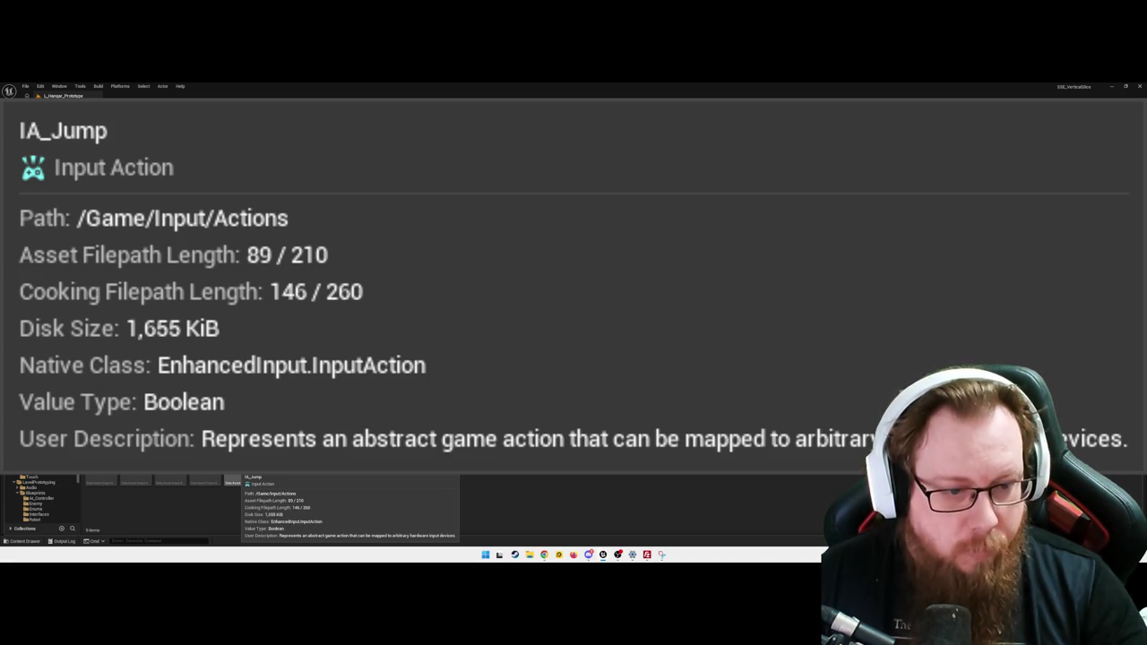
{"action": "mouse_move", "coordinate": [199, 482]}
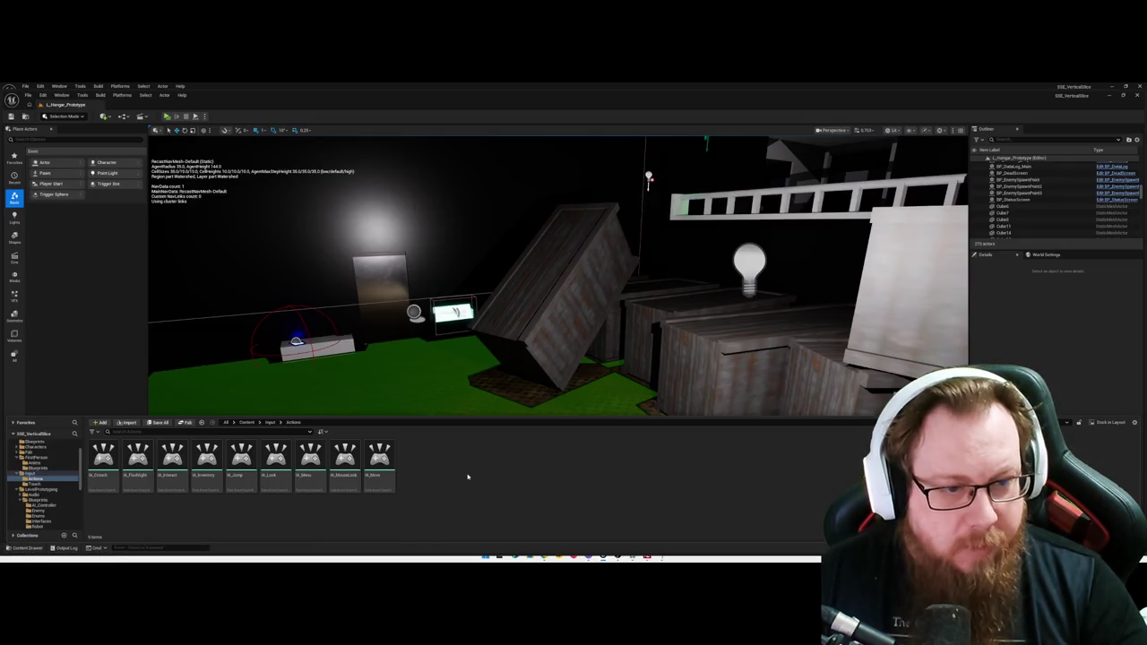
{"action": "key", "text": "alt+Left"}
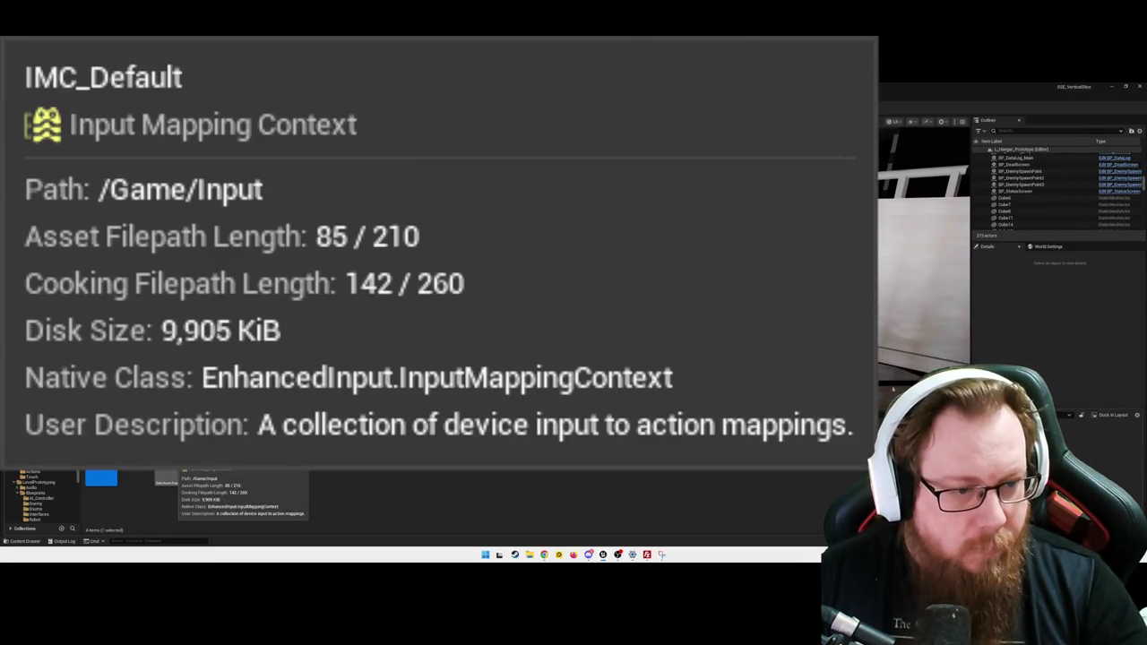
{"action": "double_click", "coordinate": [173, 459]}
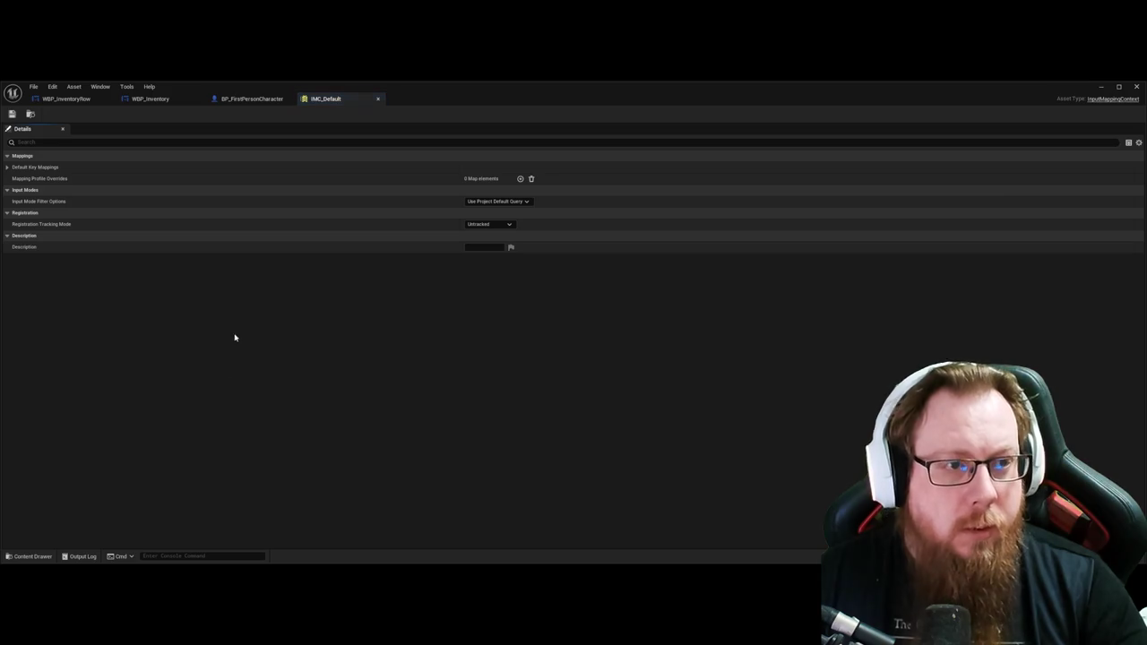
Step: Add an IA_Inventory mapping to IMC_Default bound to the I key
{"action": "left_click", "coordinate": [7, 168]}
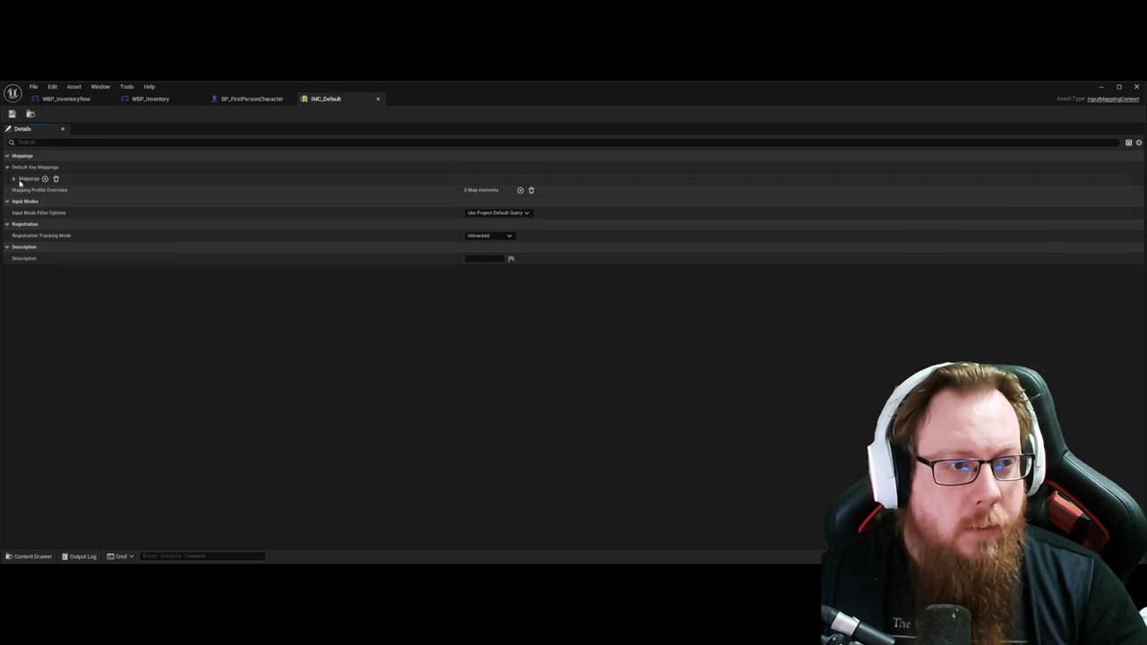
{"action": "left_click", "coordinate": [13, 179]}
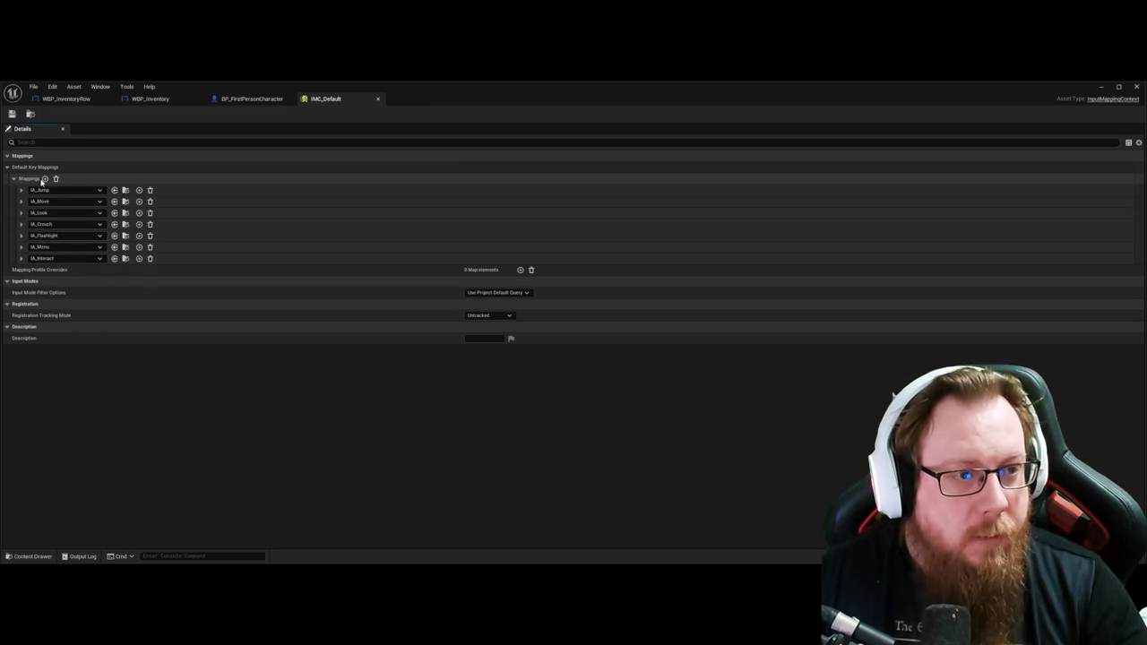
{"action": "left_click", "coordinate": [45, 179]}
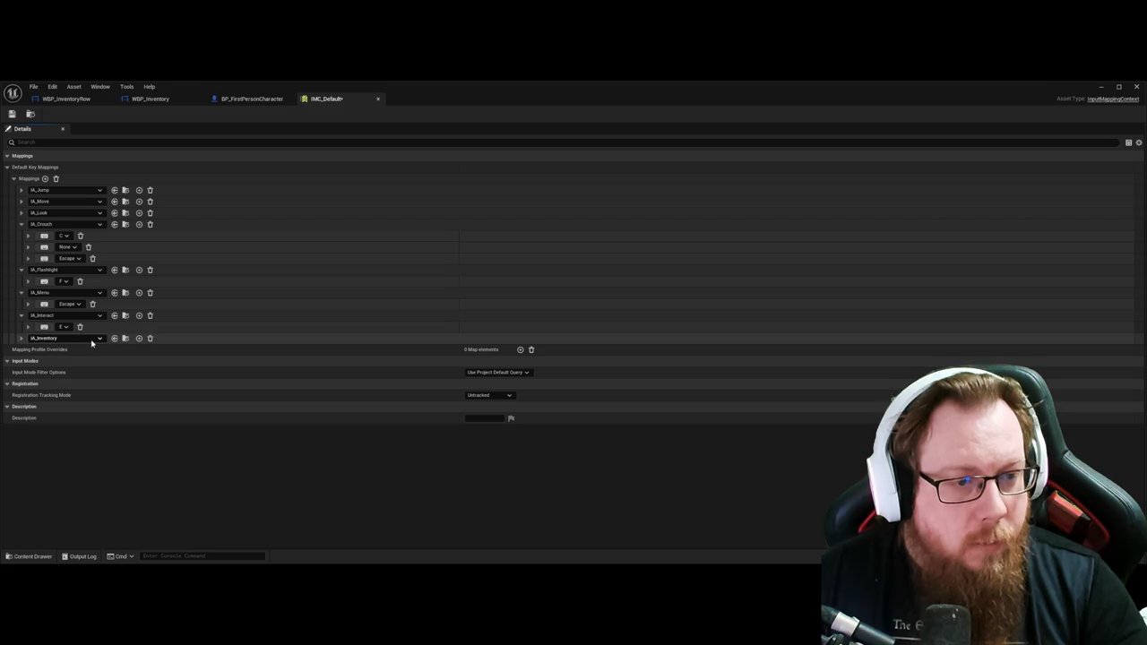
{"action": "left_click", "coordinate": [114, 338]}
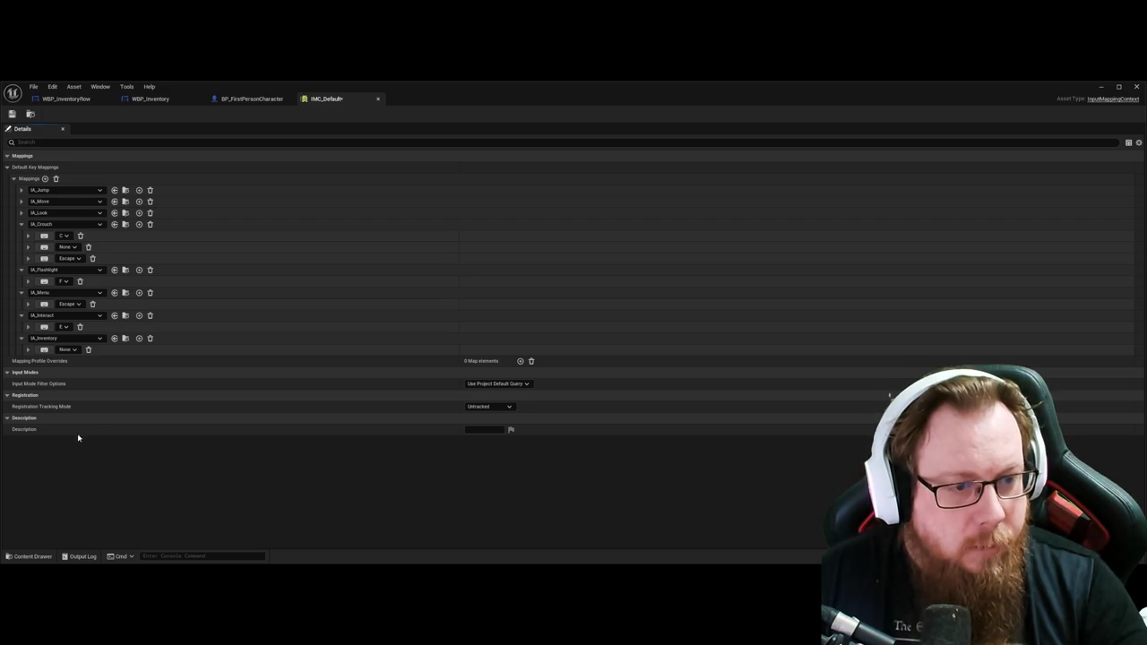
{"action": "key", "text": "i"}
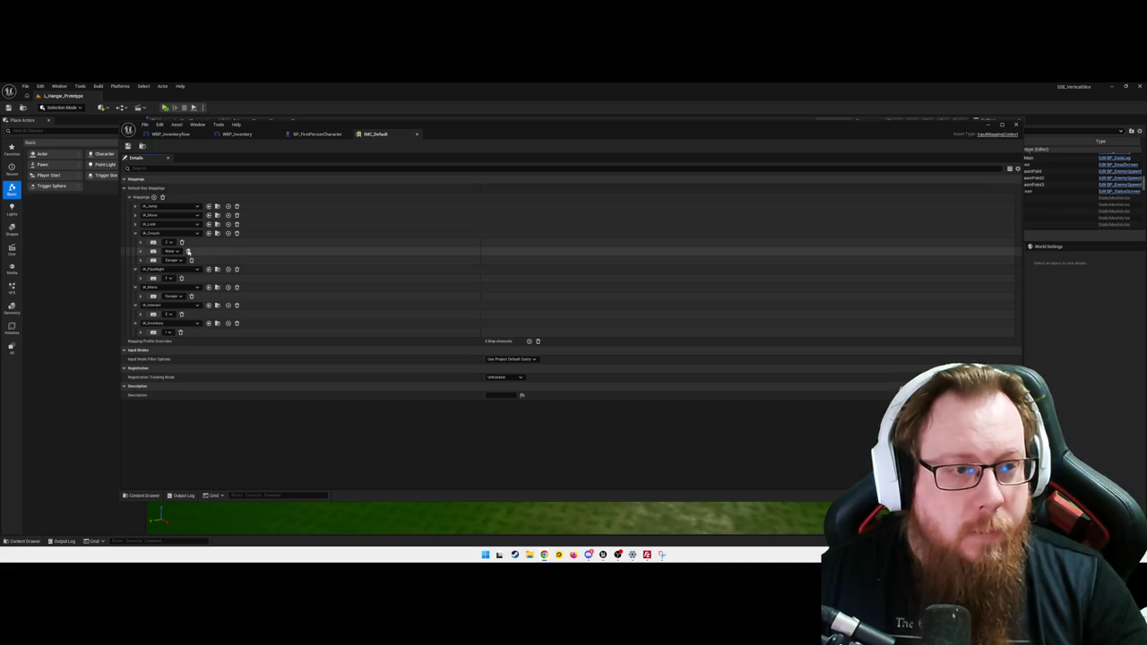
Step: Remove IA_Crouch's None and Escape bindings and close the mapping context editor
{"action": "left_click", "coordinate": [188, 251]}
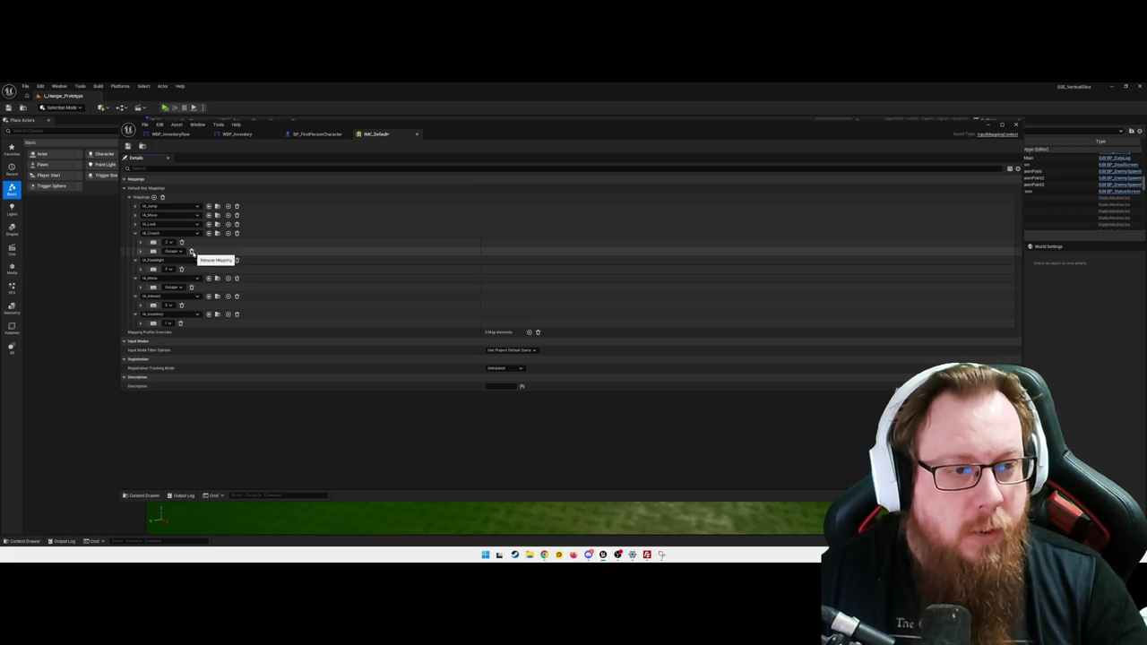
{"action": "left_click", "coordinate": [191, 252]}
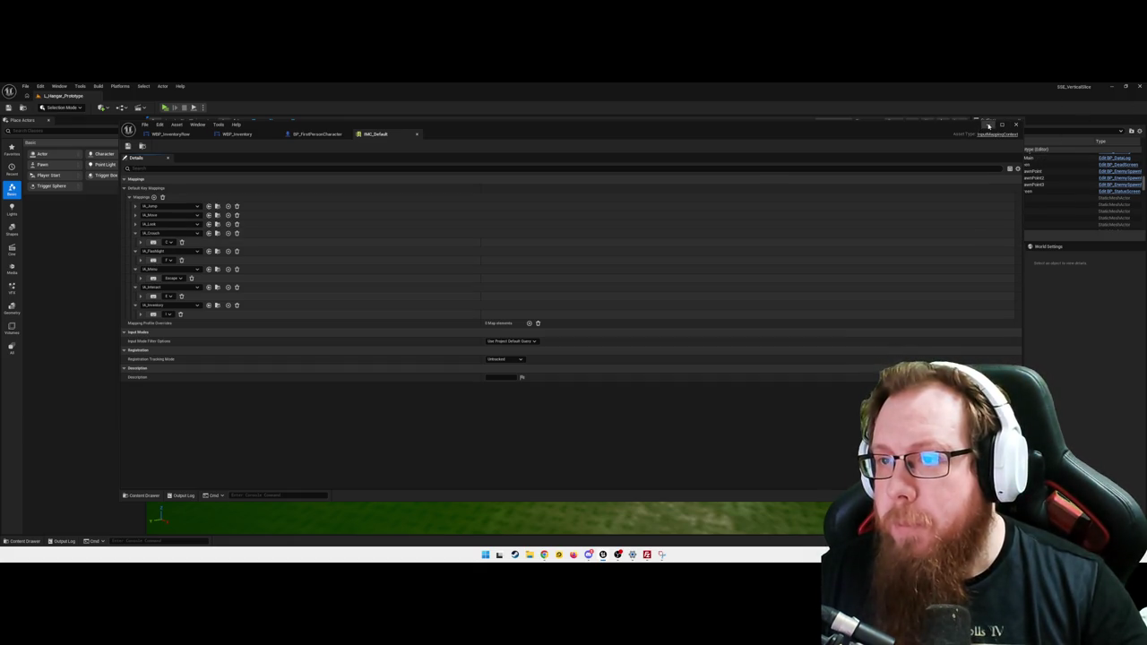
{"action": "left_click", "coordinate": [1016, 124]}
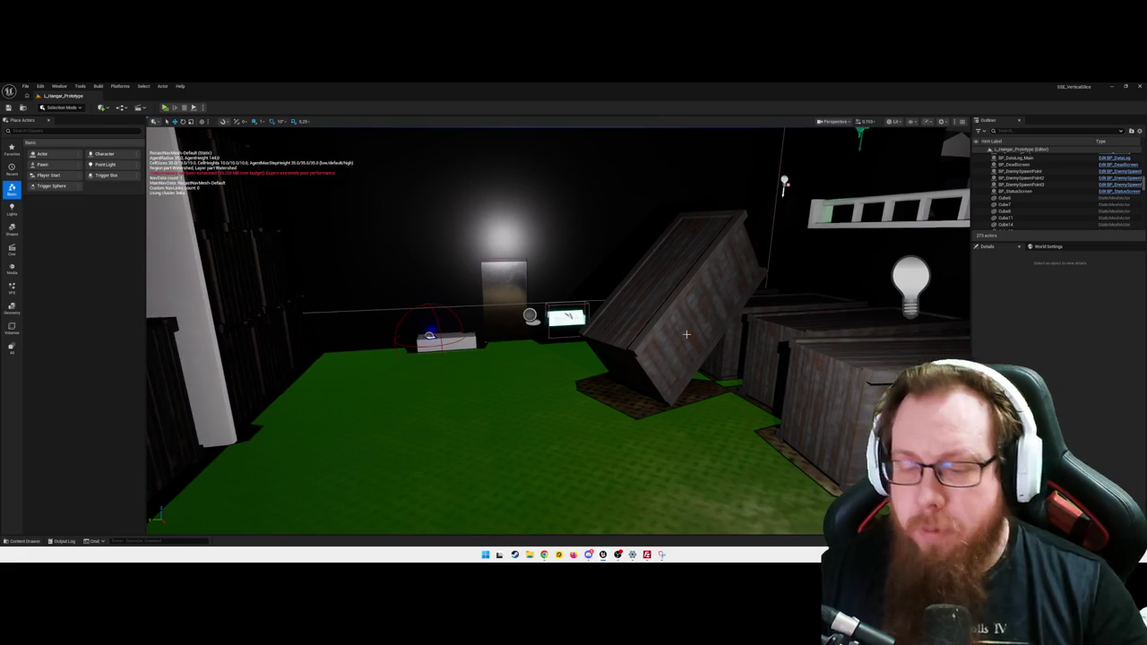
{"action": "key", "text": "alt+p"}
{"action": "key", "text": "i"}
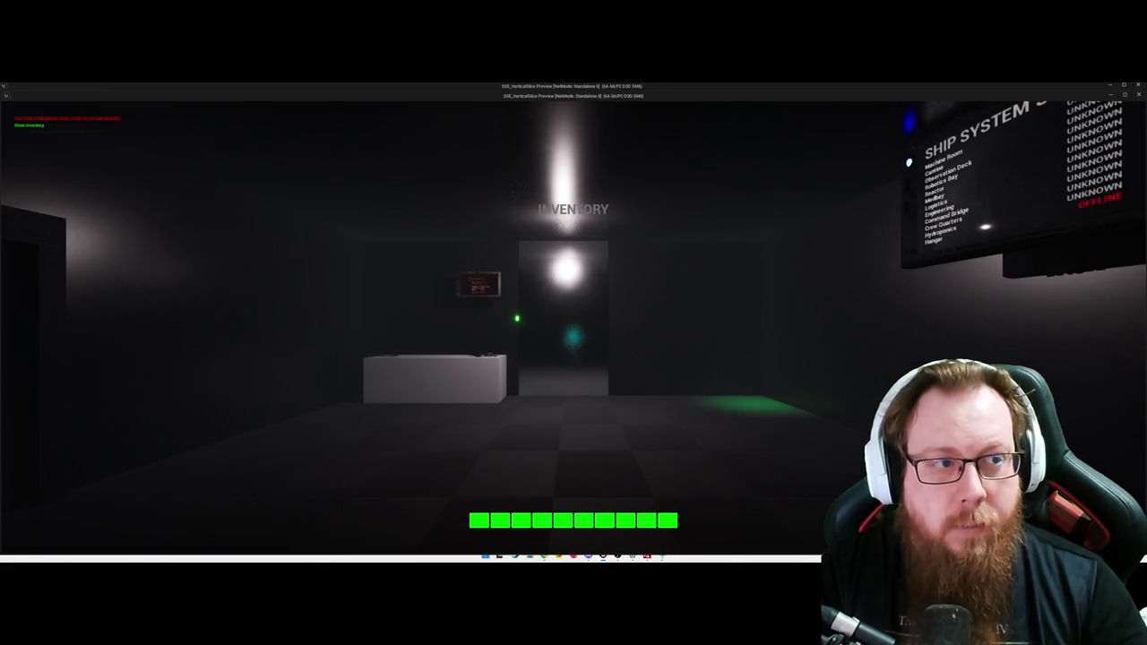
{"action": "key", "text": "i"}
{"action": "key", "text": "i"}
{"action": "key", "text": "i"}
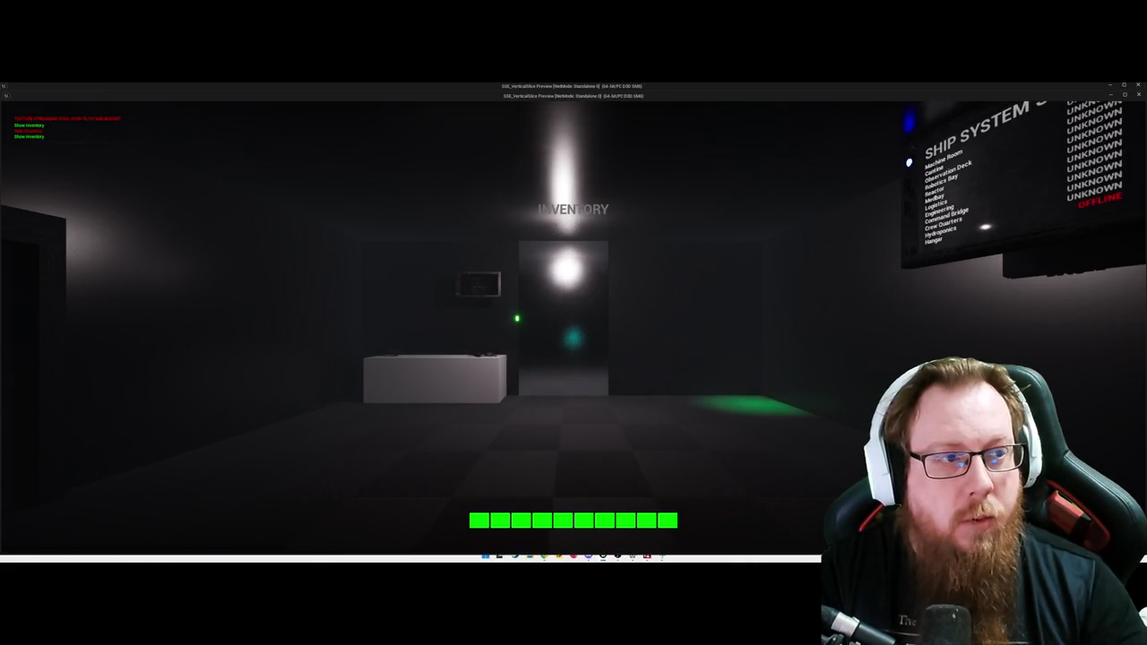
{"action": "mouse_move", "coordinate": [574, 322]}
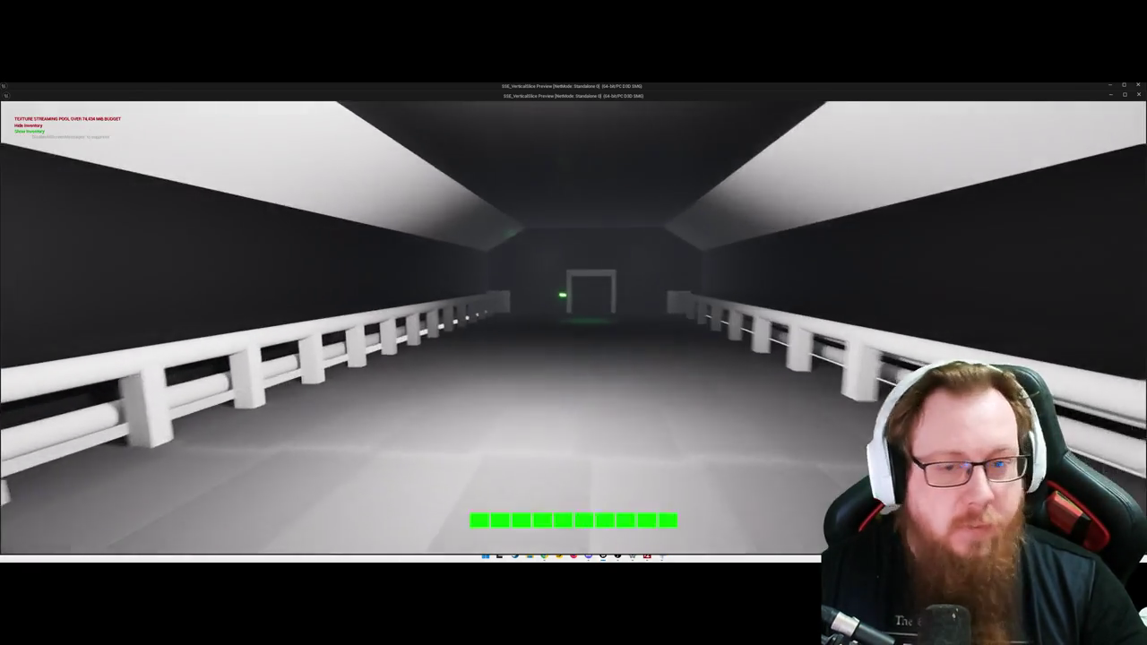
{"action": "key", "text": "w"}
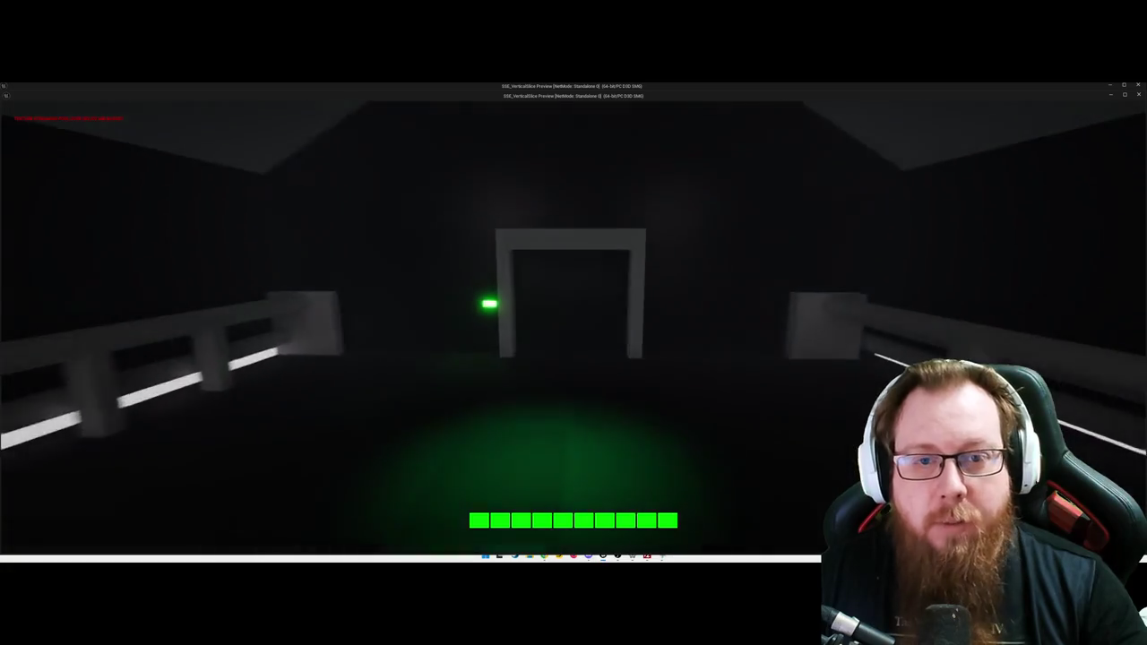
{"action": "key", "text": "w"}
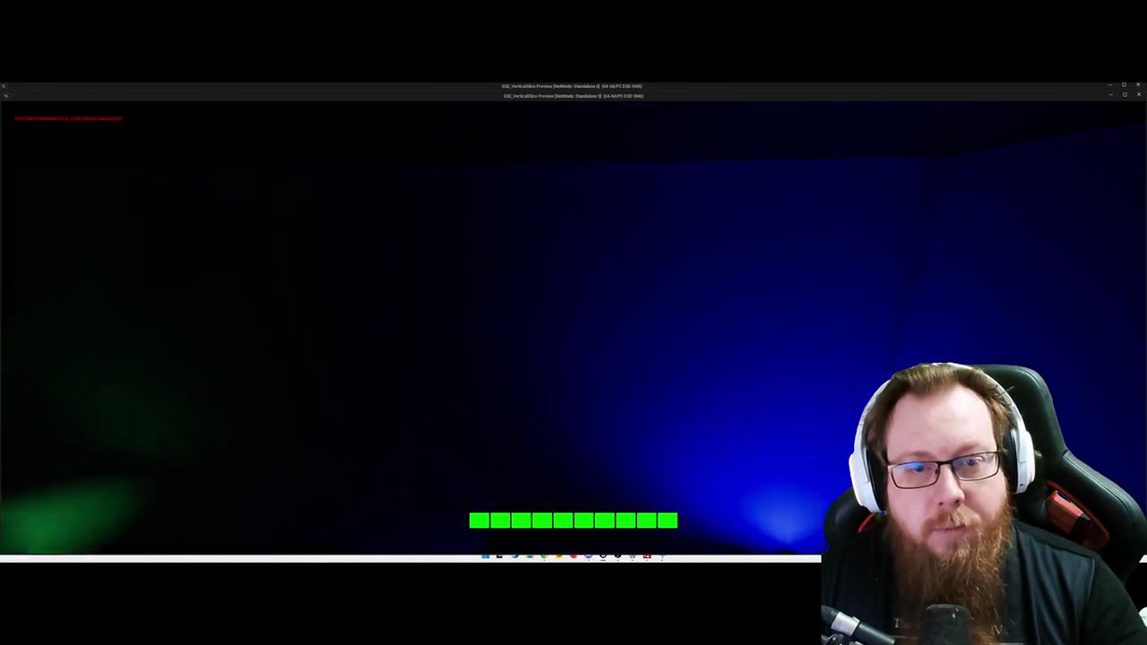
{"action": "key", "text": "w"}
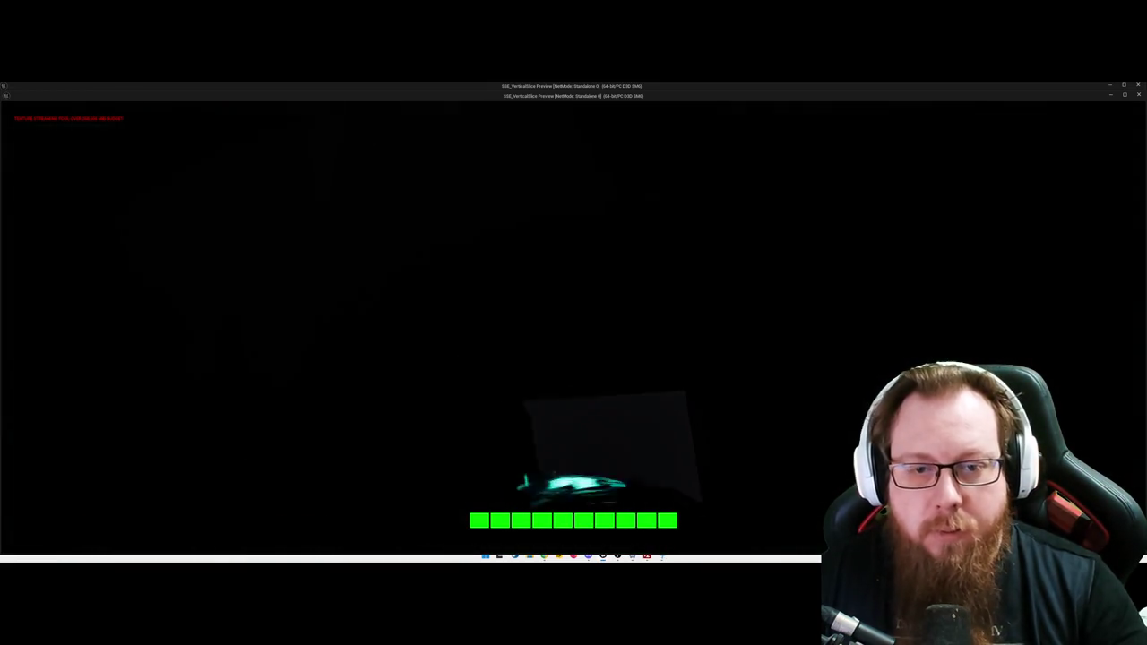
{"action": "key", "text": "w"}
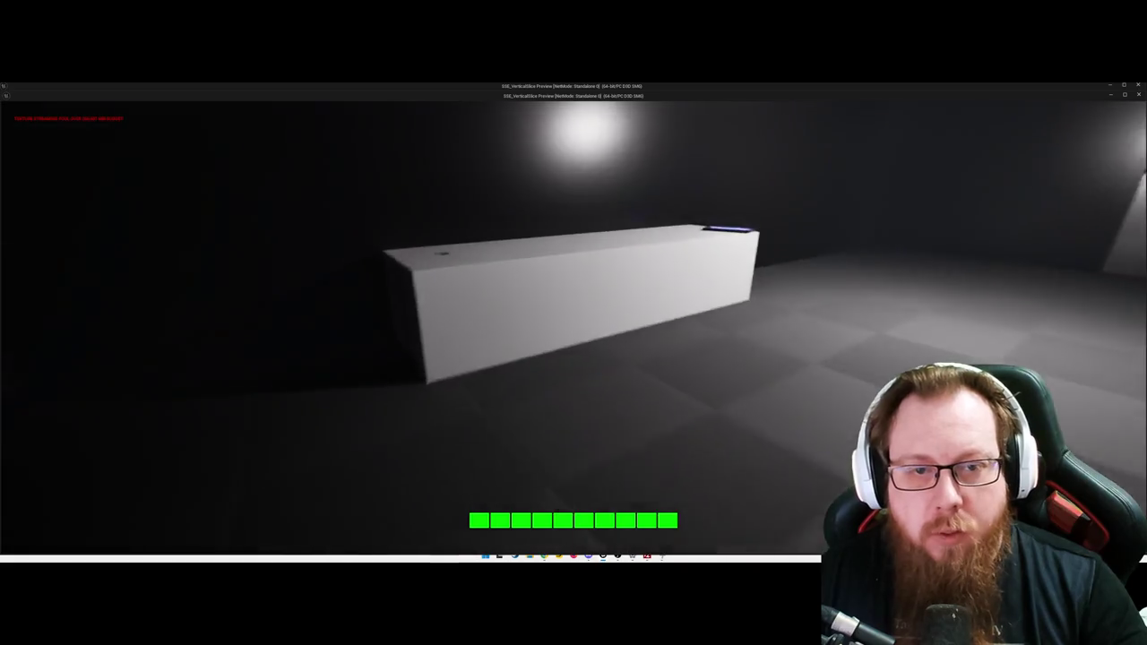
{"action": "key", "text": "e"}
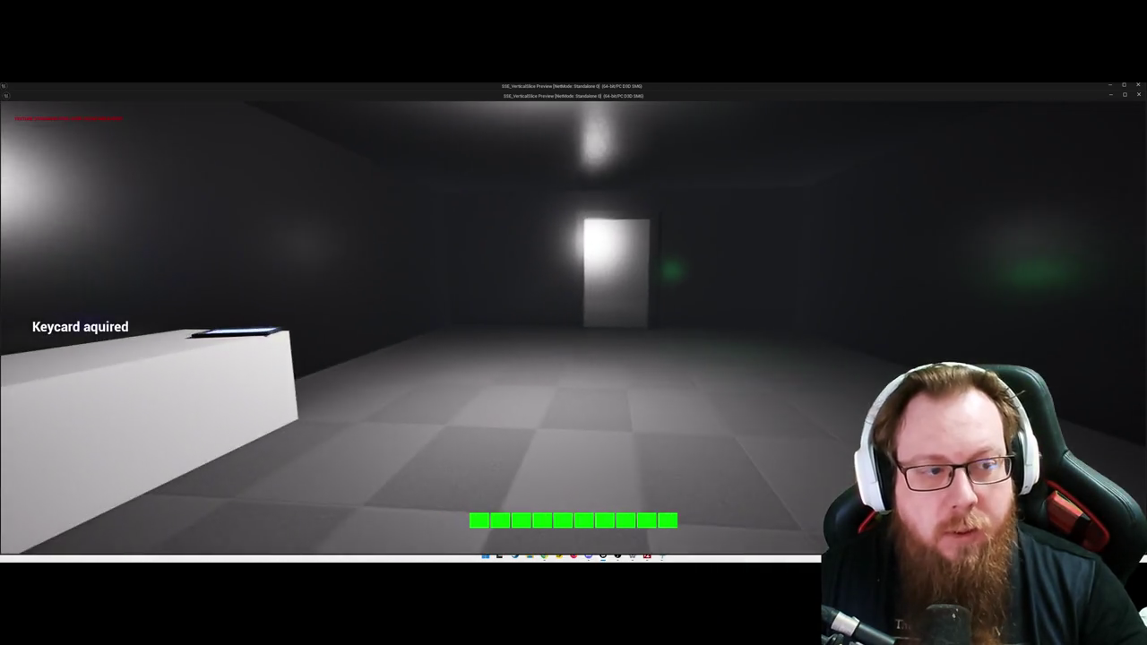
{"action": "key", "text": "i"}
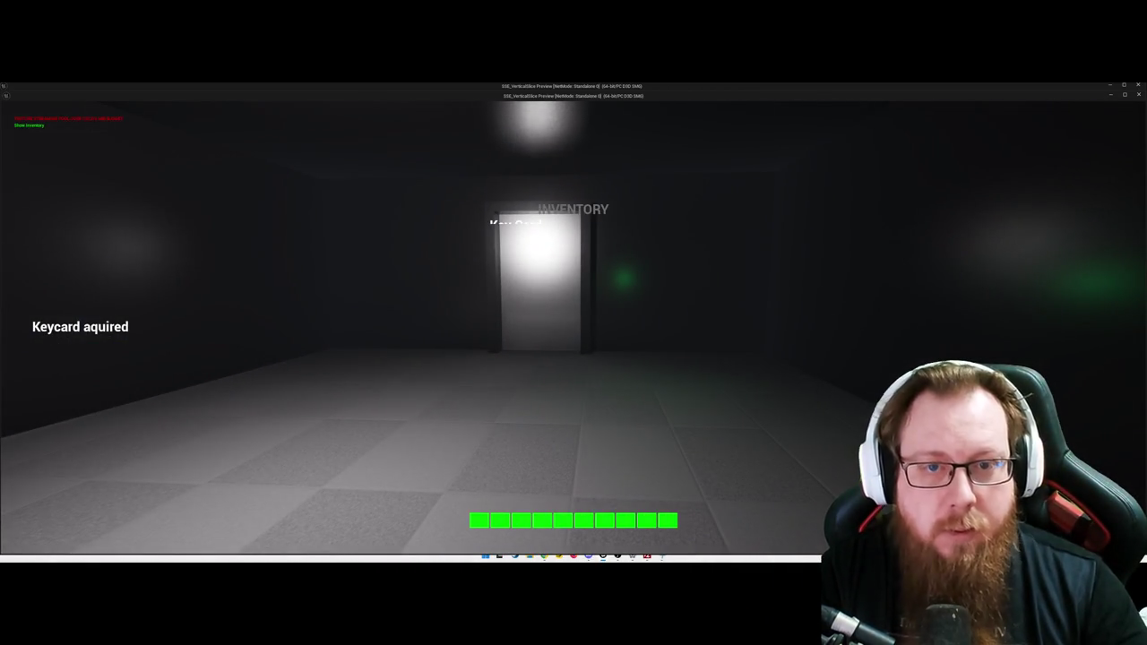
{"action": "key", "text": "s"}
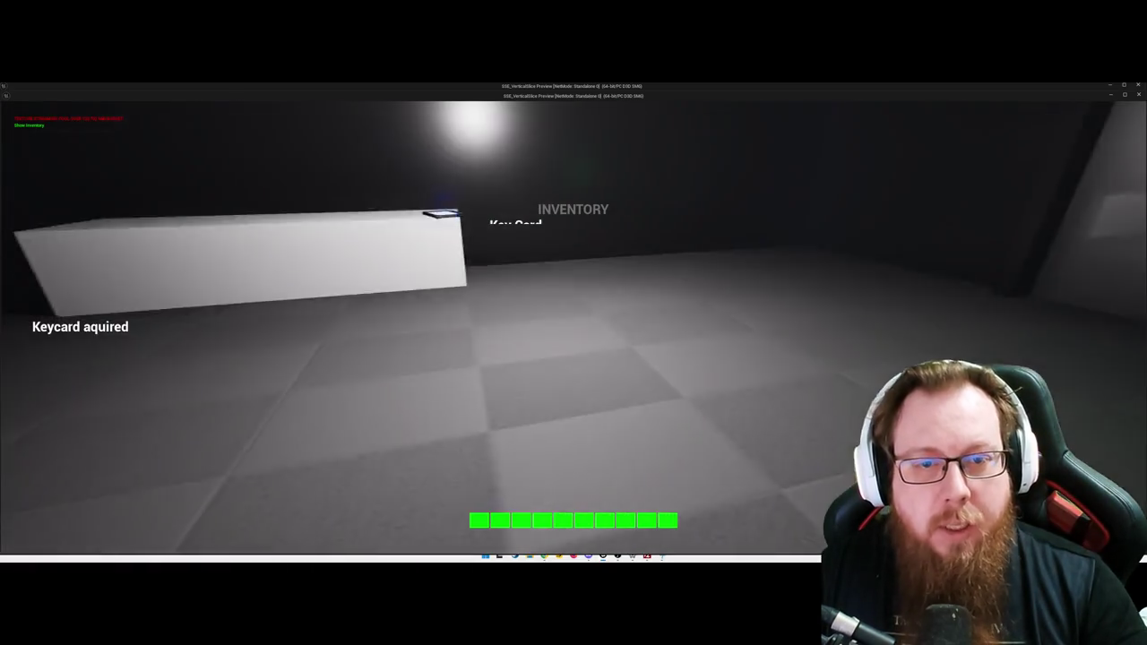
{"action": "key", "text": "i"}
{"action": "key", "text": "i"}
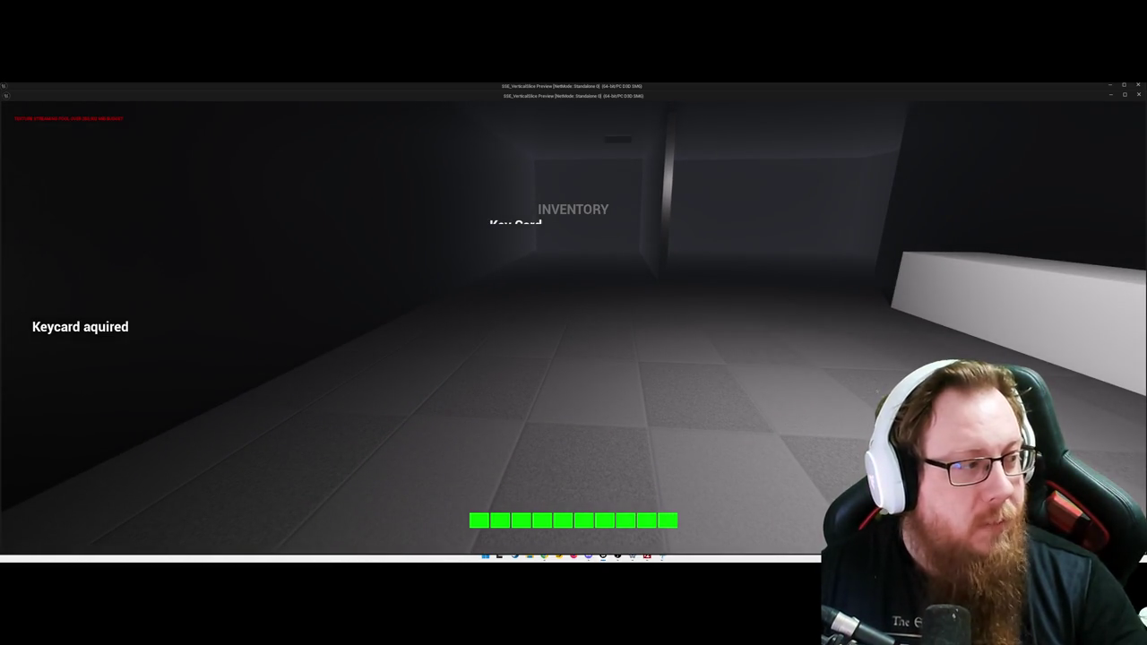
{"action": "key", "text": "i"}
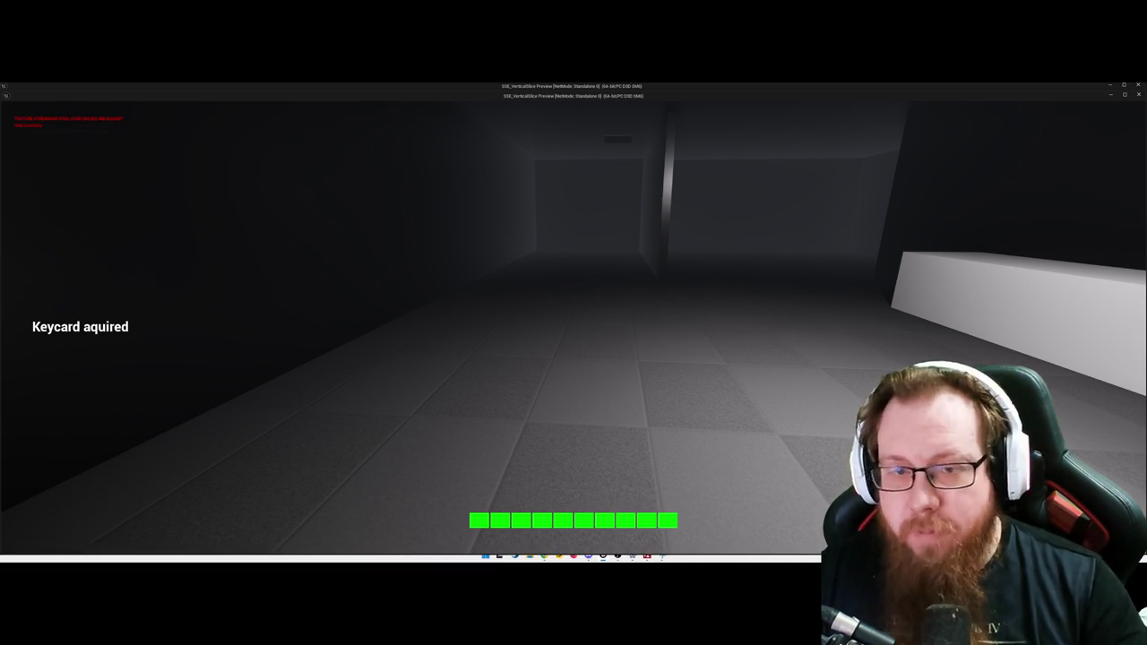
{"action": "key", "text": "Escape"}
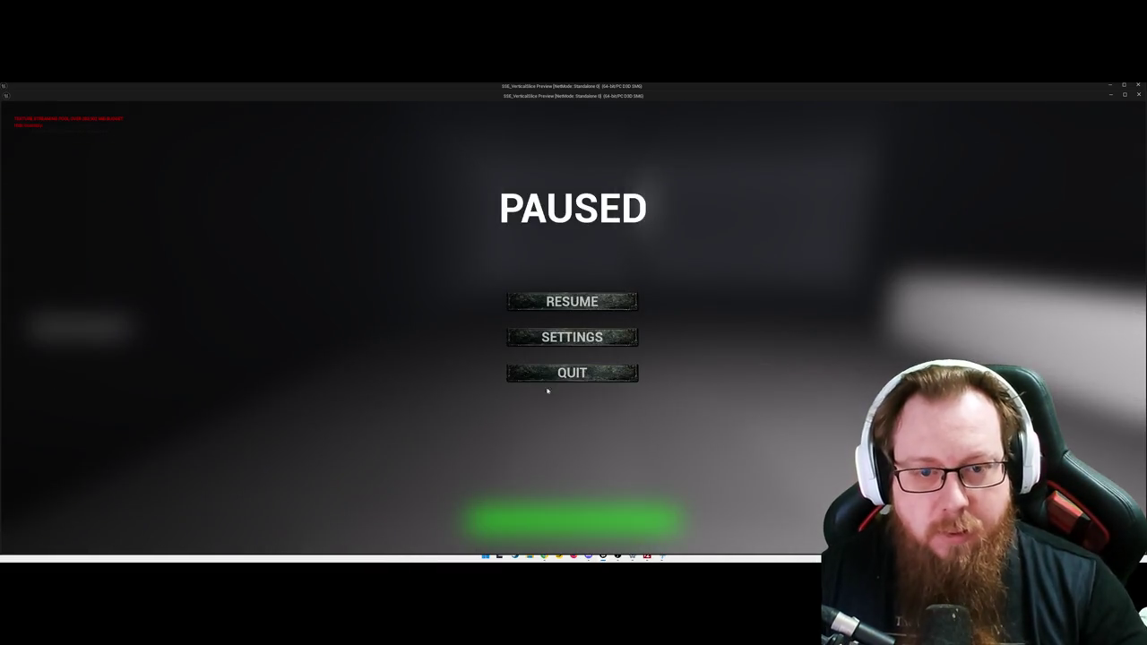
{"action": "key", "text": "Escape"}
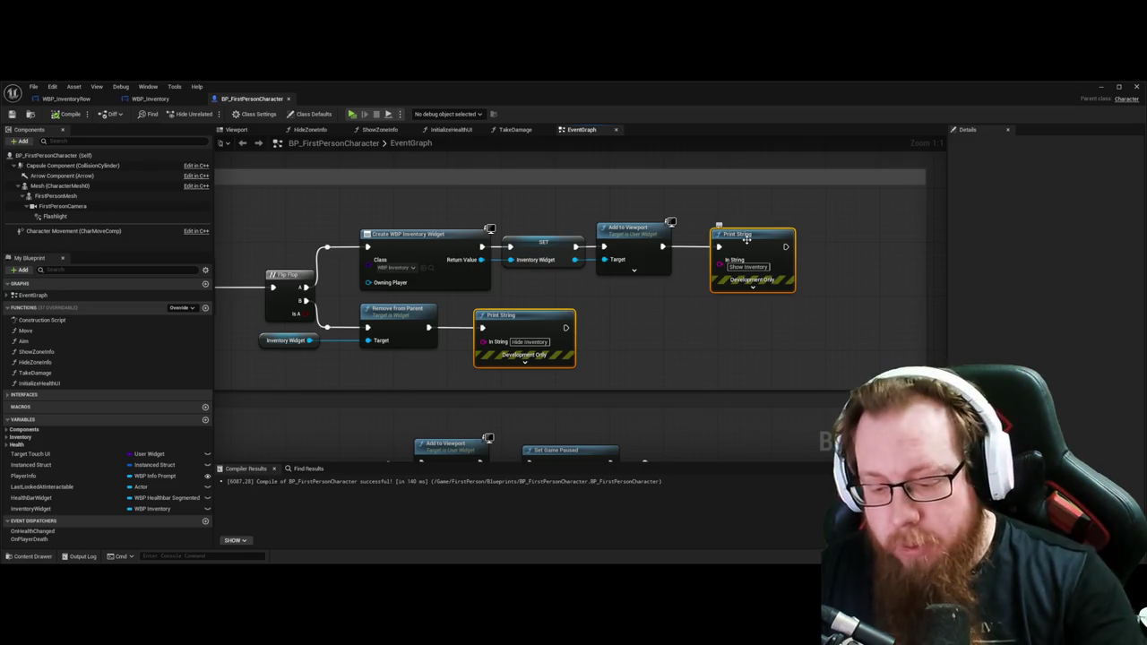
Step: Delete the two selected debug Print String nodes from the inventory toggle chain
{"action": "key", "text": "Delete"}
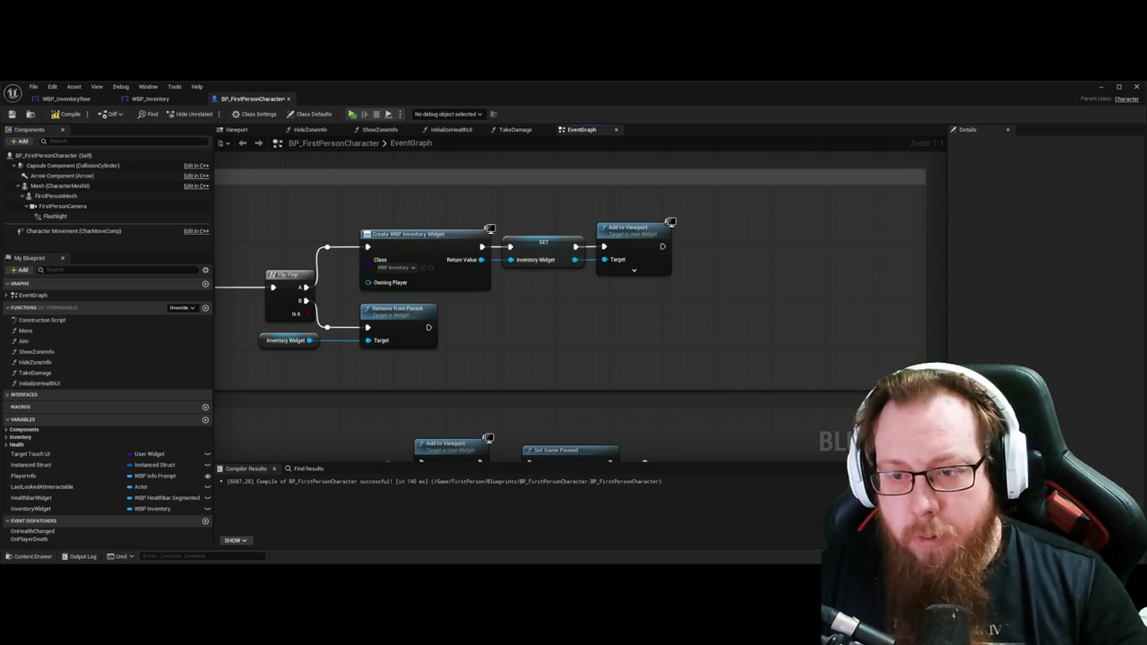
Step: Shrink the inventory comment box, save the character blueprint, and select WBP_Inventory's vertical box
{"action": "left_click_drag", "start_coordinate": [925, 390], "coordinate": [702, 380]}
{"action": "key", "text": "ctrl+s"}
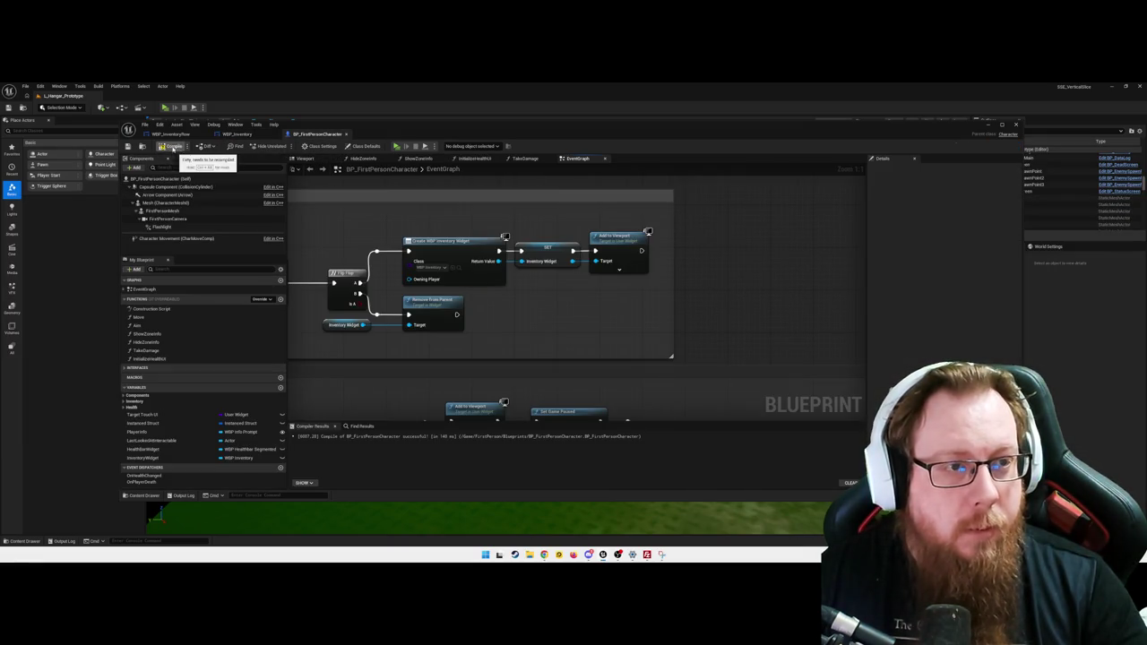
{"action": "left_click", "coordinate": [238, 134]}
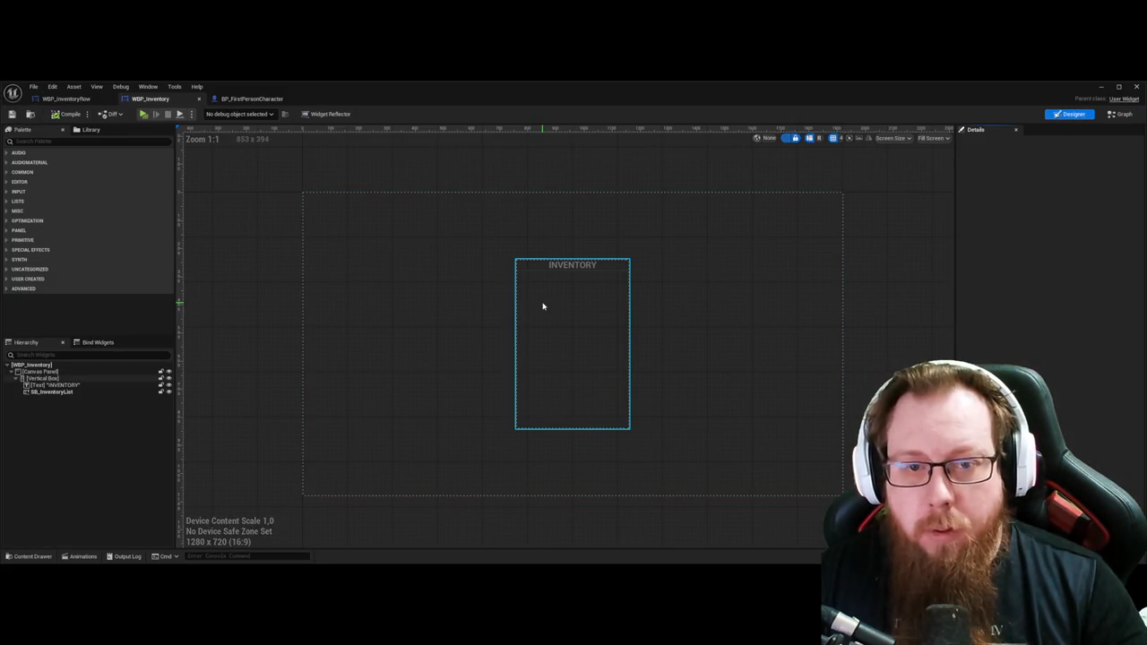
{"action": "left_click", "coordinate": [540, 302]}
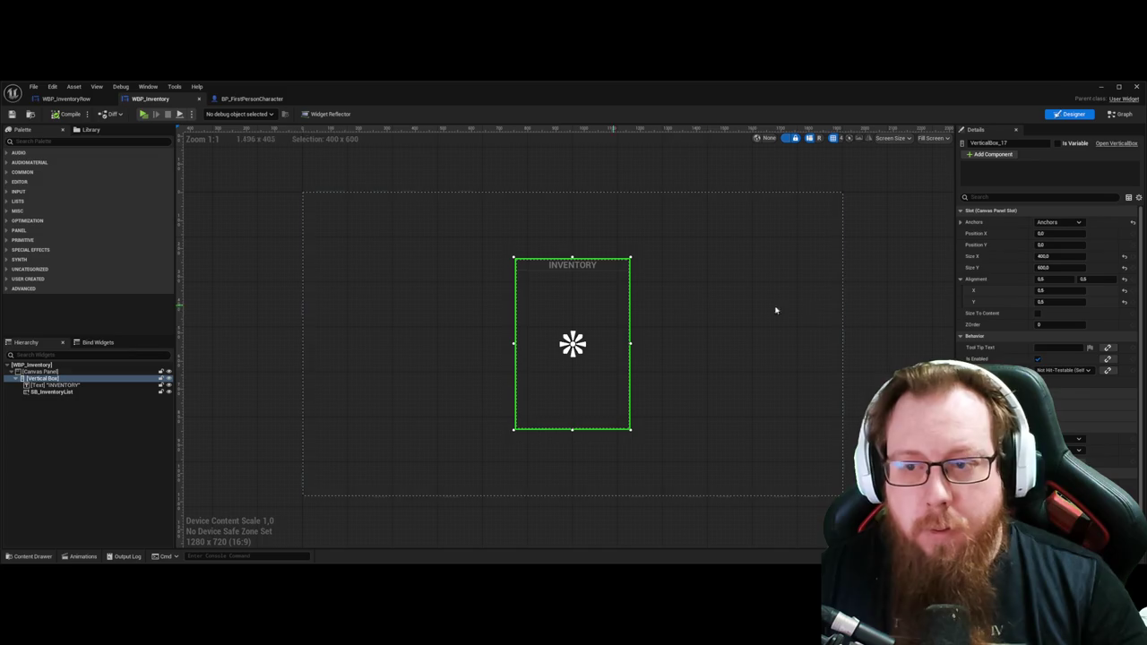
Step: Inspect SB_InventoryList and the WBP_InventoryRow Size Box height override, then return to WBP_Inventory
{"action": "left_click", "coordinate": [65, 392]}
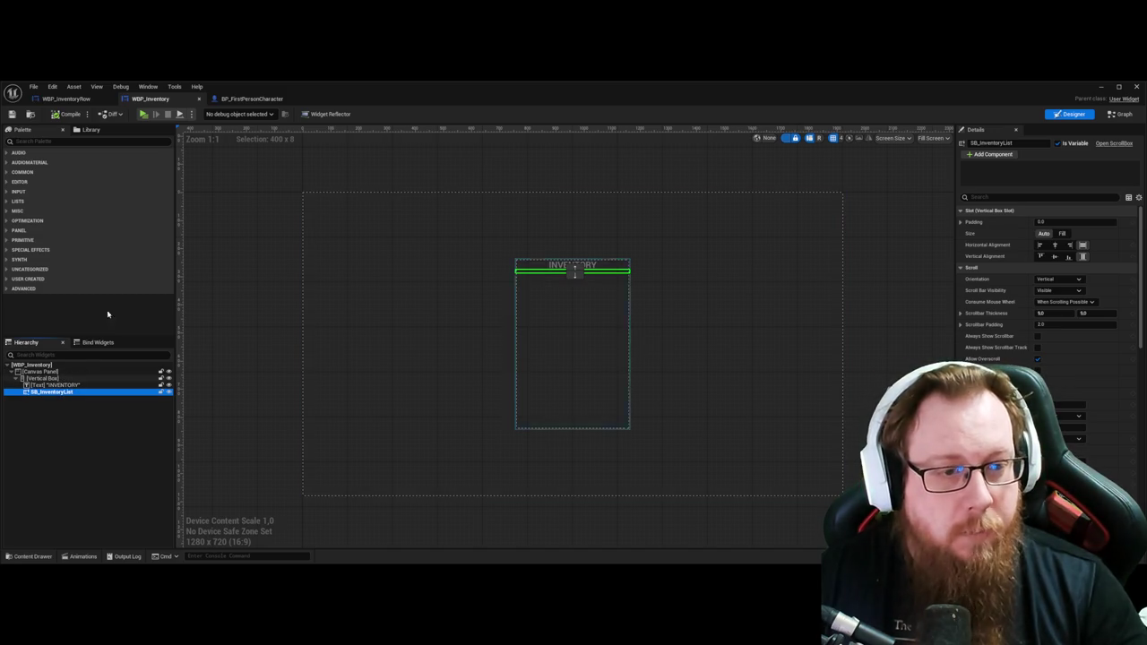
{"action": "left_click", "coordinate": [67, 99]}
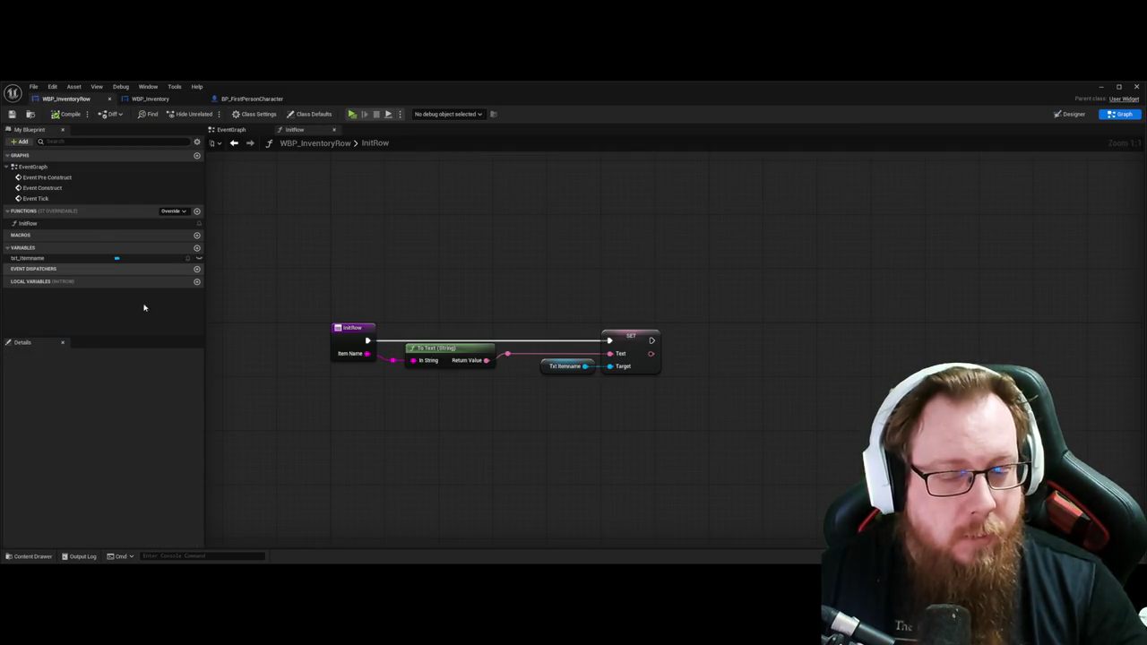
{"action": "left_click", "coordinate": [1074, 115]}
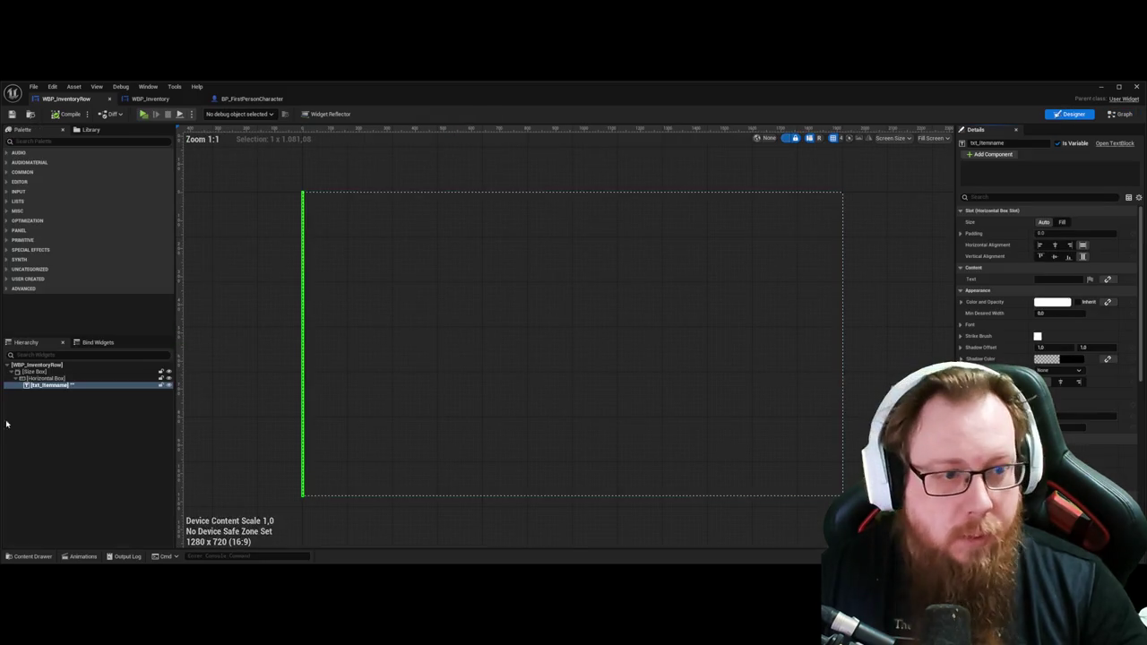
{"action": "left_click", "coordinate": [41, 371]}
{"action": "left_click", "coordinate": [1061, 233]}
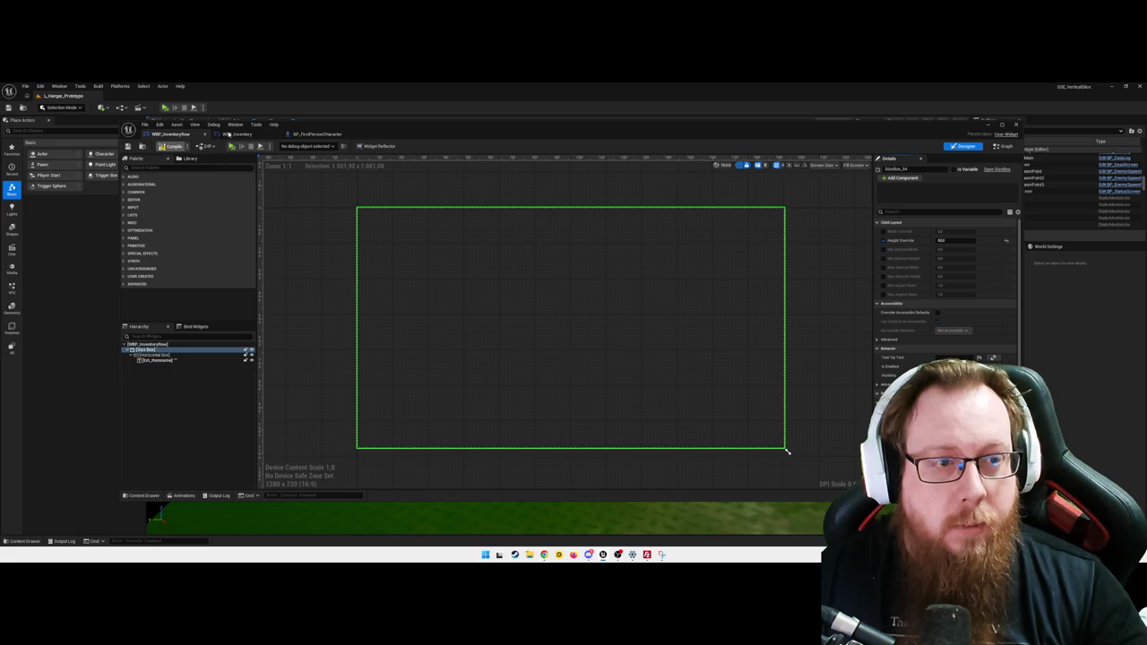
{"action": "left_click", "coordinate": [63, 381]}
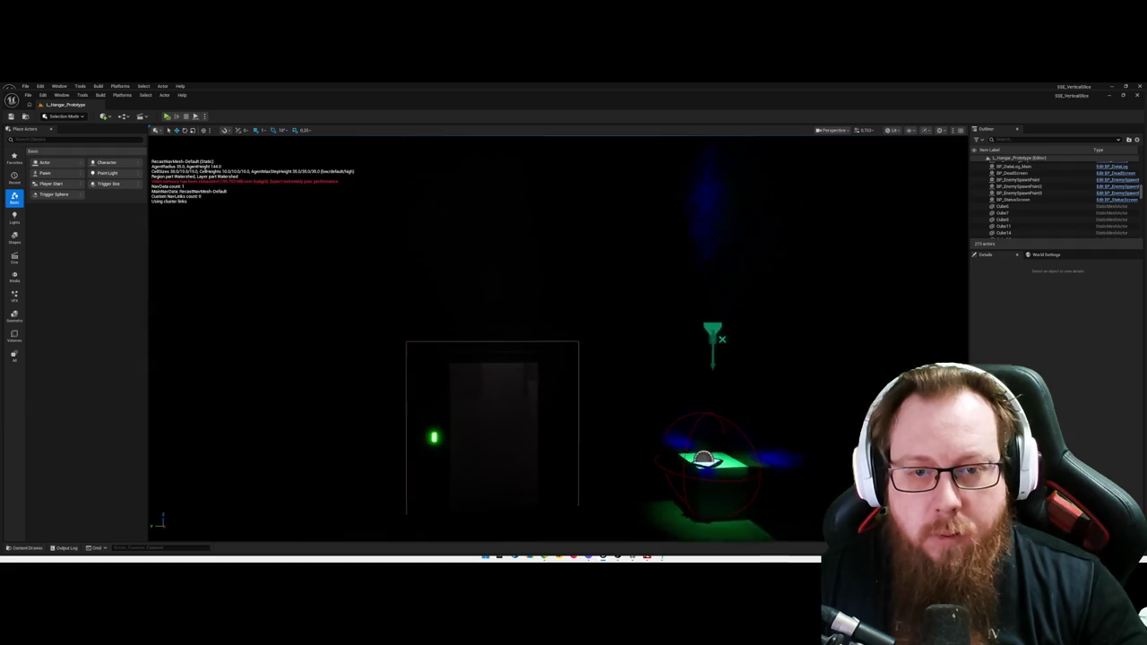
Step: Select BP_SlidingDoor_CorridorKeyCard, orbit around it and frame it in the viewport
{"action": "left_click", "coordinate": [590, 296]}
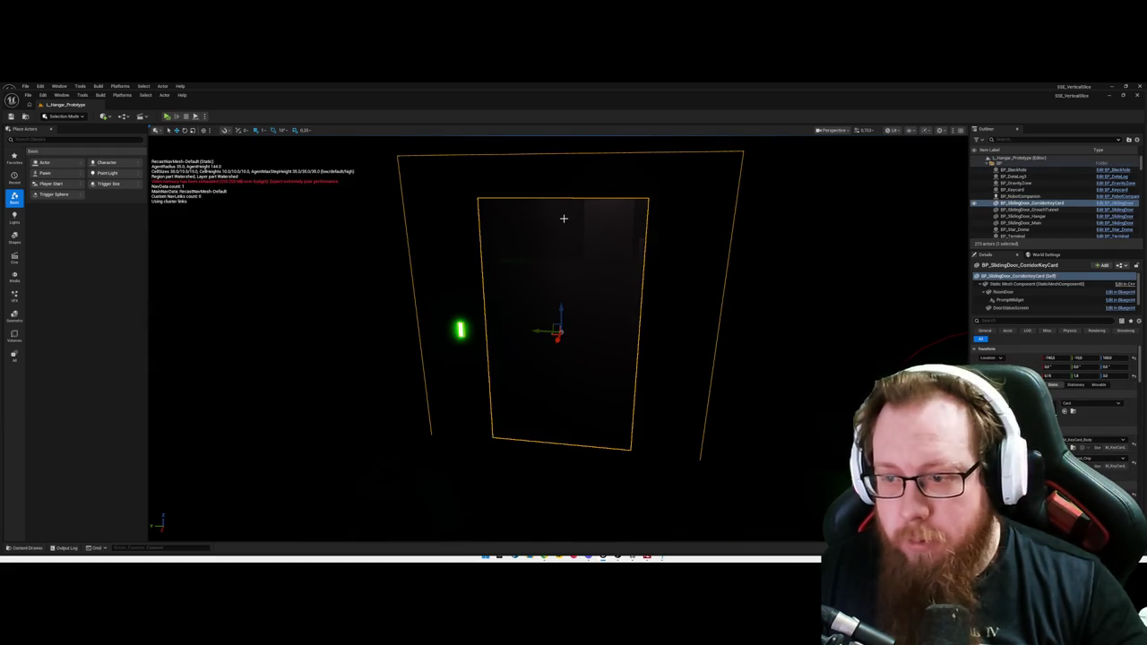
{"action": "mouse_move", "coordinate": [563, 218]}
{"action": "left_mouse_down"}
{"action": "mouse_move", "coordinate": [515, 220]}
{"action": "mouse_move", "coordinate": [549, 191]}
{"action": "mouse_move", "coordinate": [515, 198]}
{"action": "left_mouse_up"}
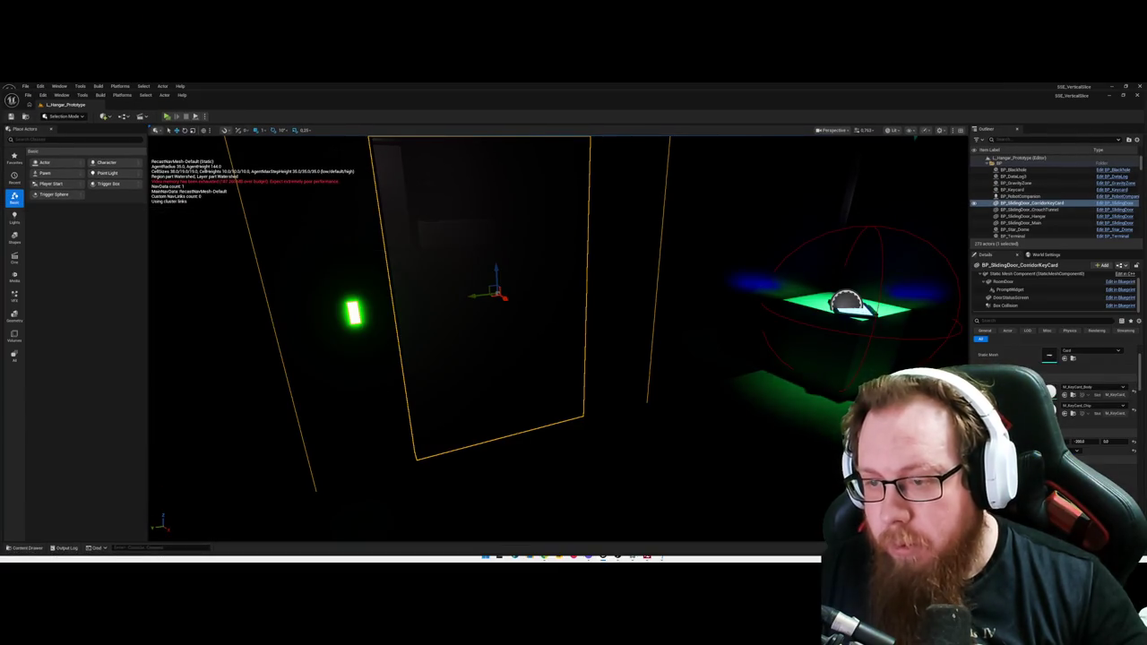
{"action": "key", "text": "f"}
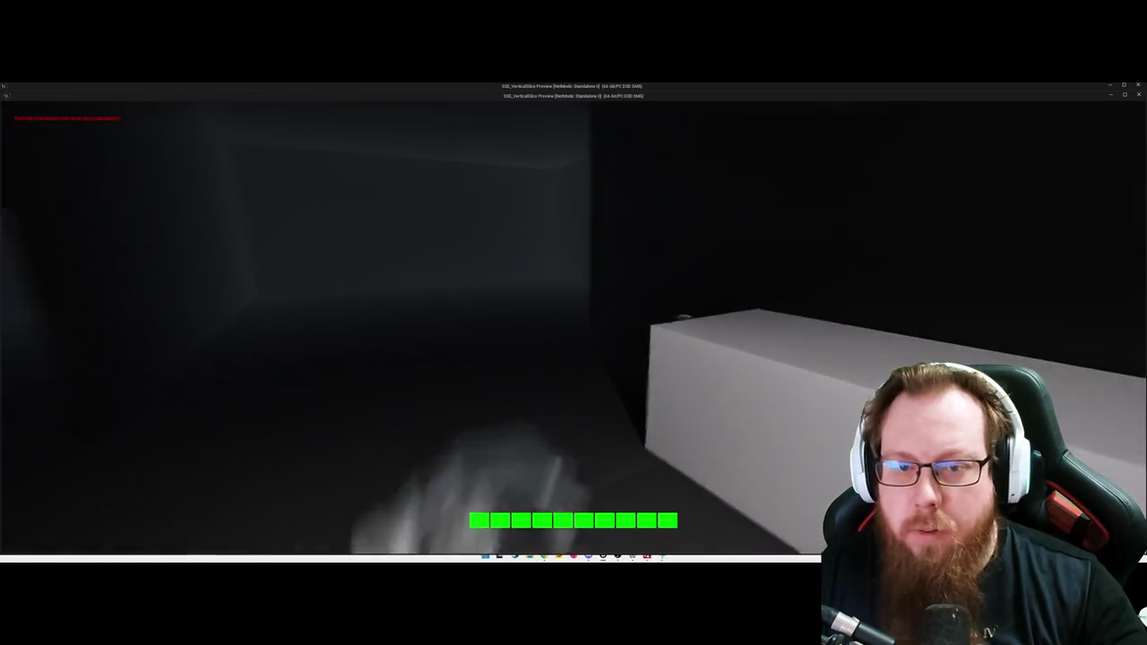
Step: Pick up the keycard, confirm Key Card appears in the inventory, then quit the preview
{"action": "key", "text": "e"}
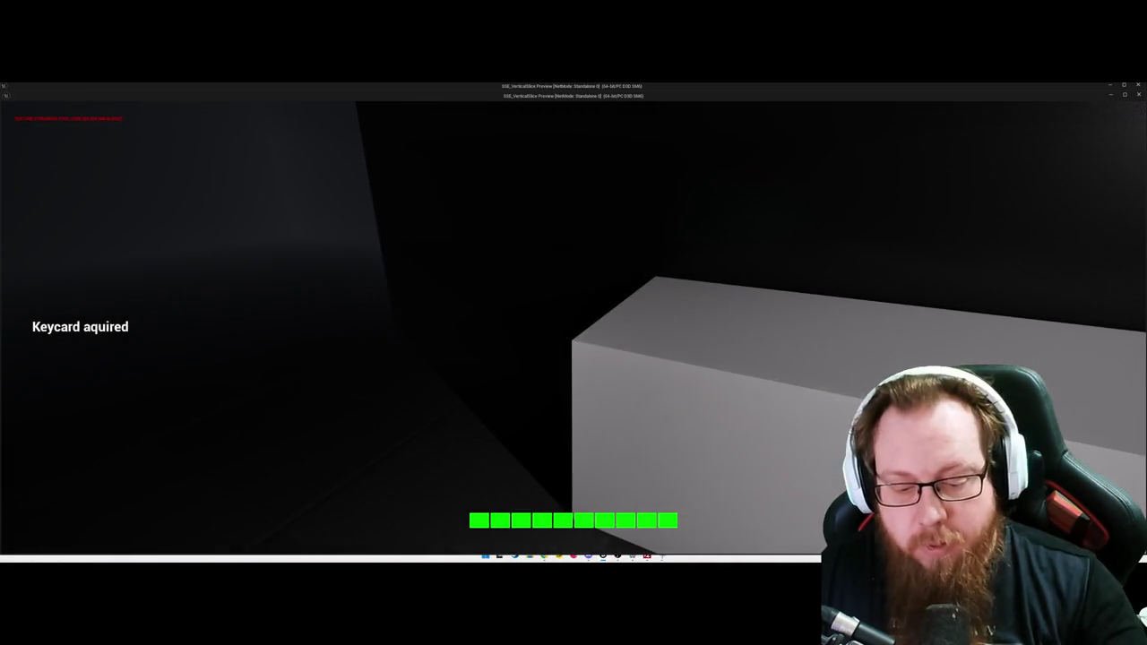
{"action": "key", "text": "i"}
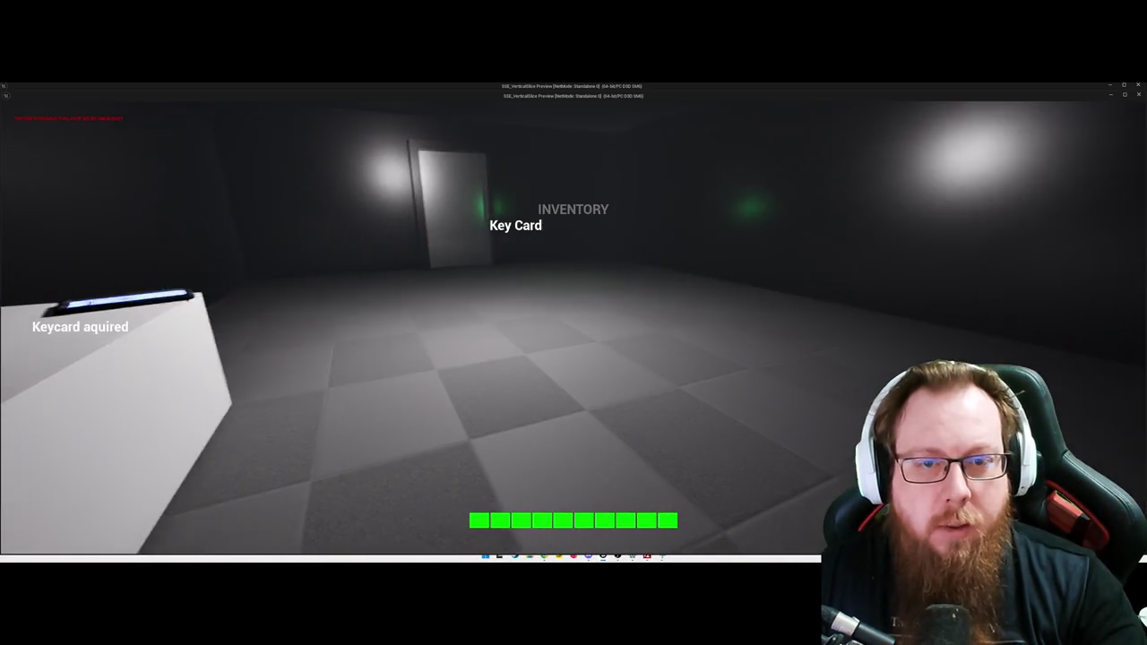
{"action": "key", "text": "i"}
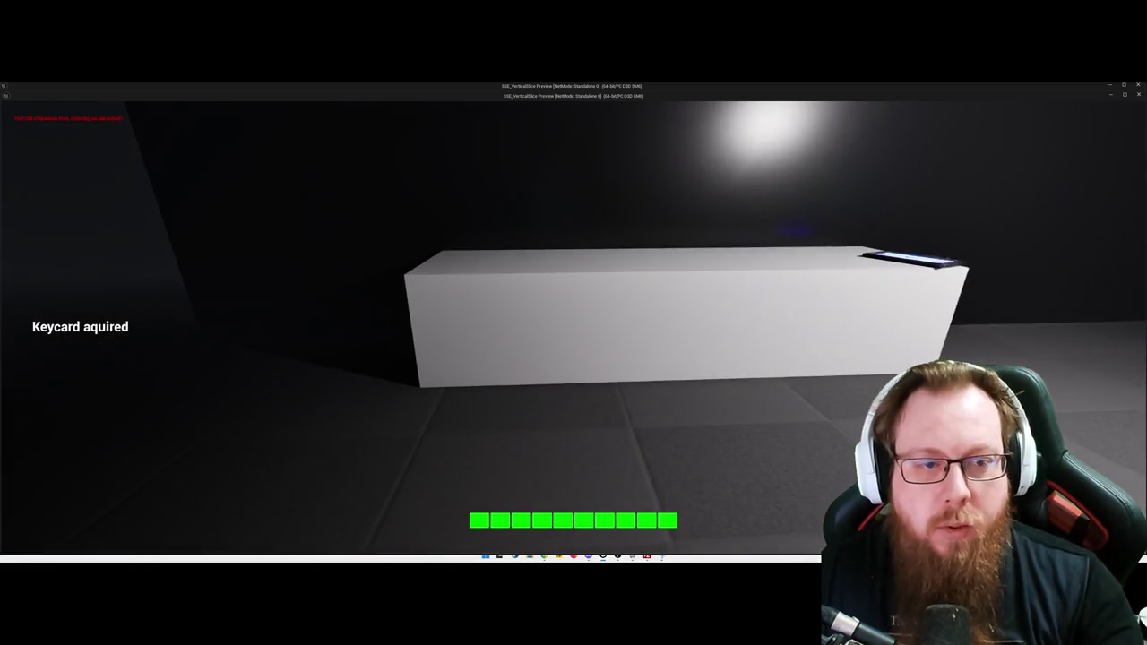
{"action": "key", "text": "Escape"}
{"action": "left_click", "coordinate": [588, 375]}
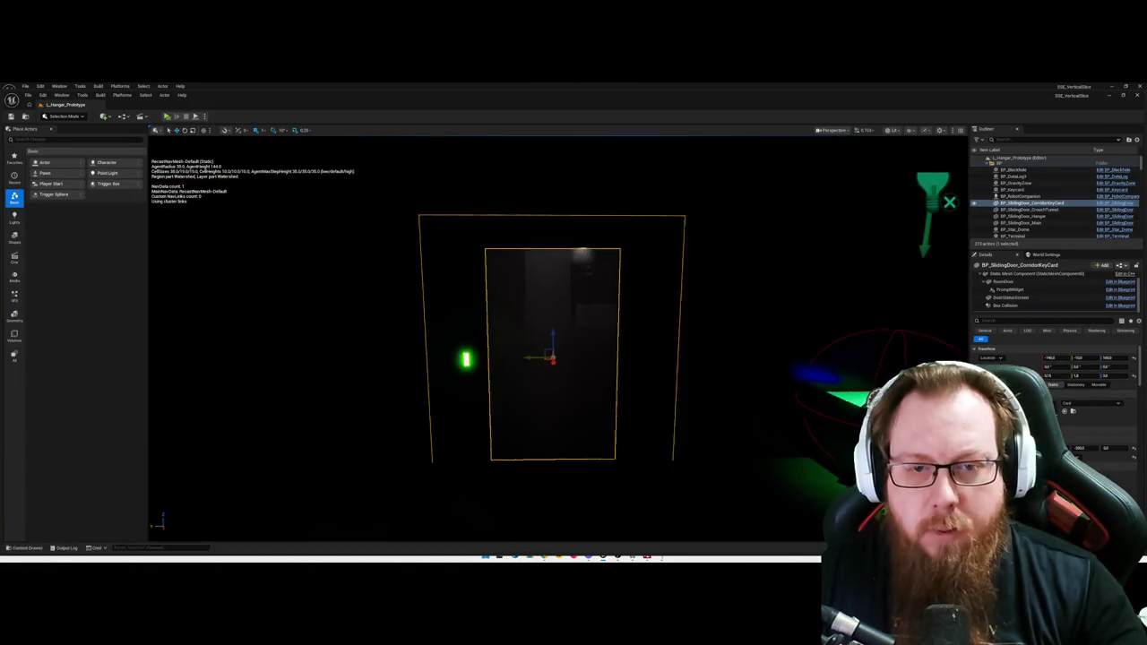
{"action": "left_click_drag", "start_coordinate": [594, 357], "coordinate": [594, 357]}
{"action": "left_click", "coordinate": [332, 300]}
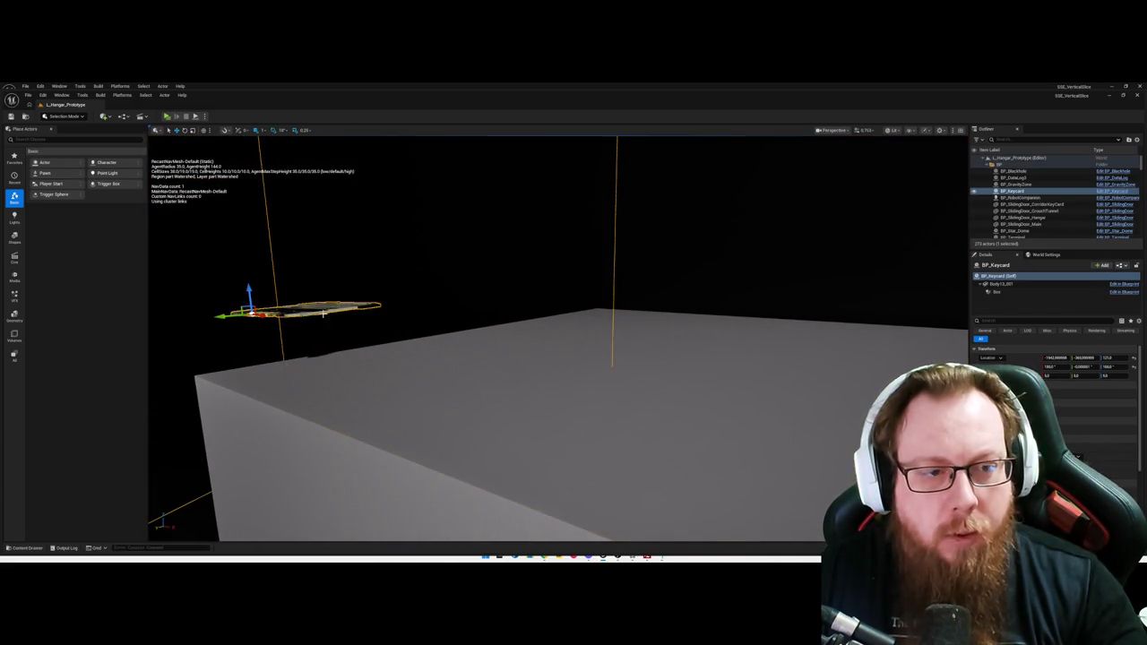
{"action": "key", "text": "f"}
{"action": "mouse_move", "coordinate": [557, 310]}
{"action": "left_mouse_down"}
{"action": "mouse_move", "coordinate": [576, 288]}
{"action": "mouse_move", "coordinate": [560, 350]}
{"action": "left_mouse_up"}
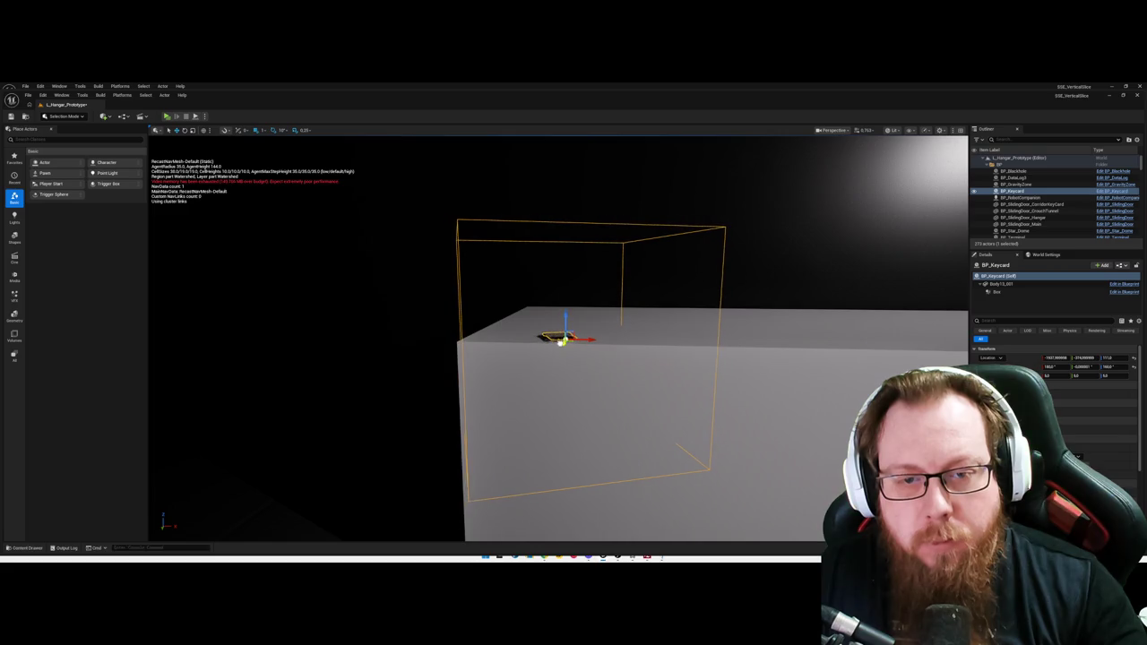
{"action": "scroll", "coordinate": [561, 341], "scroll_direction": "up", "scroll_amount": 3}
{"action": "key", "text": "f"}
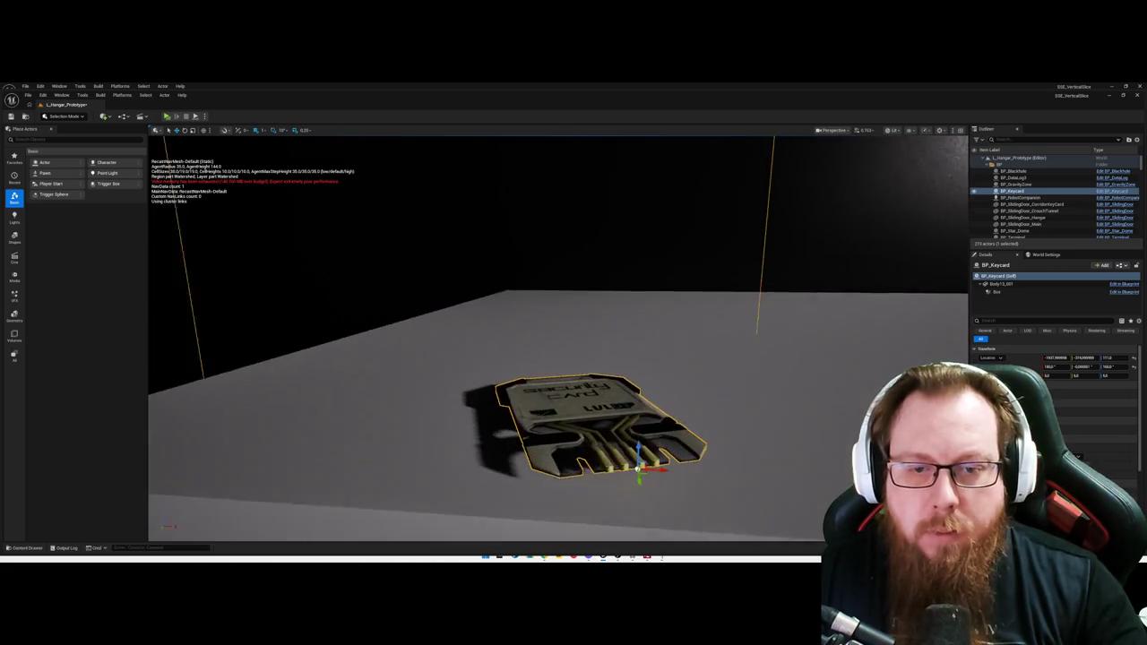
{"action": "scroll", "coordinate": [561, 359], "scroll_direction": "down", "scroll_amount": 4}
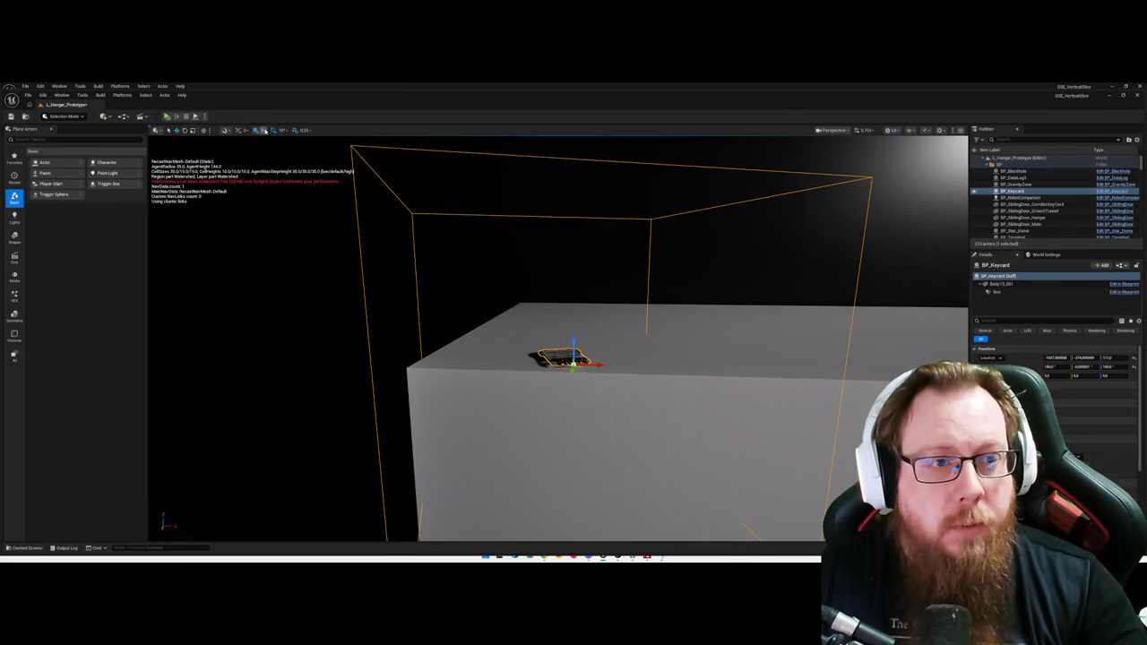
{"action": "left_click", "coordinate": [271, 131]}
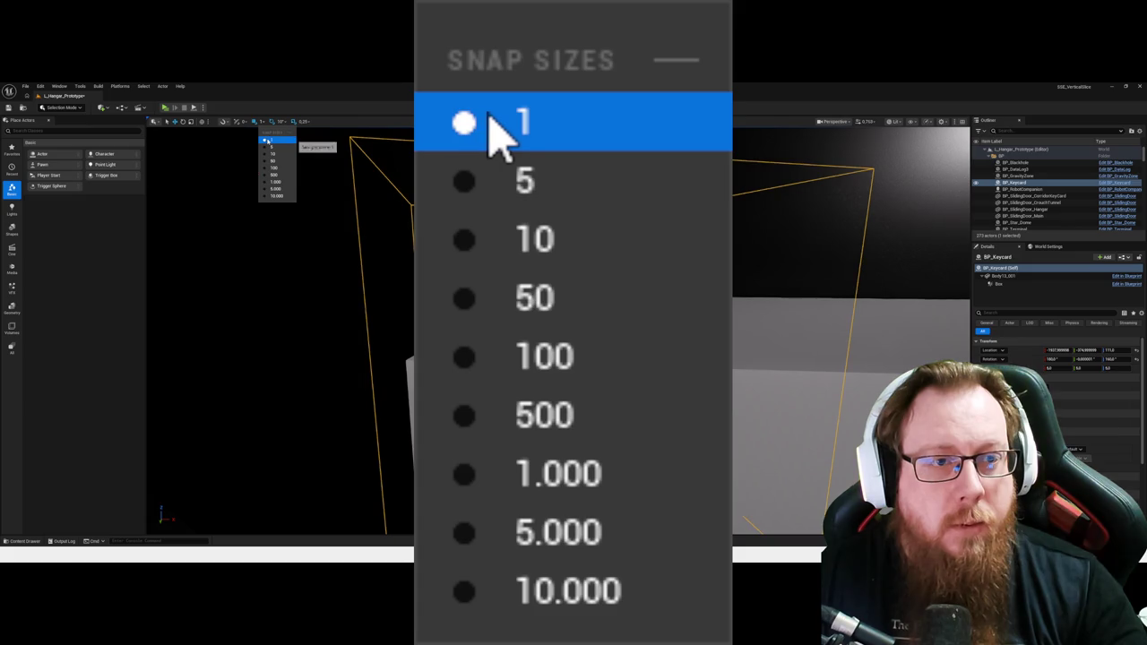
{"action": "left_click", "coordinate": [545, 280]}
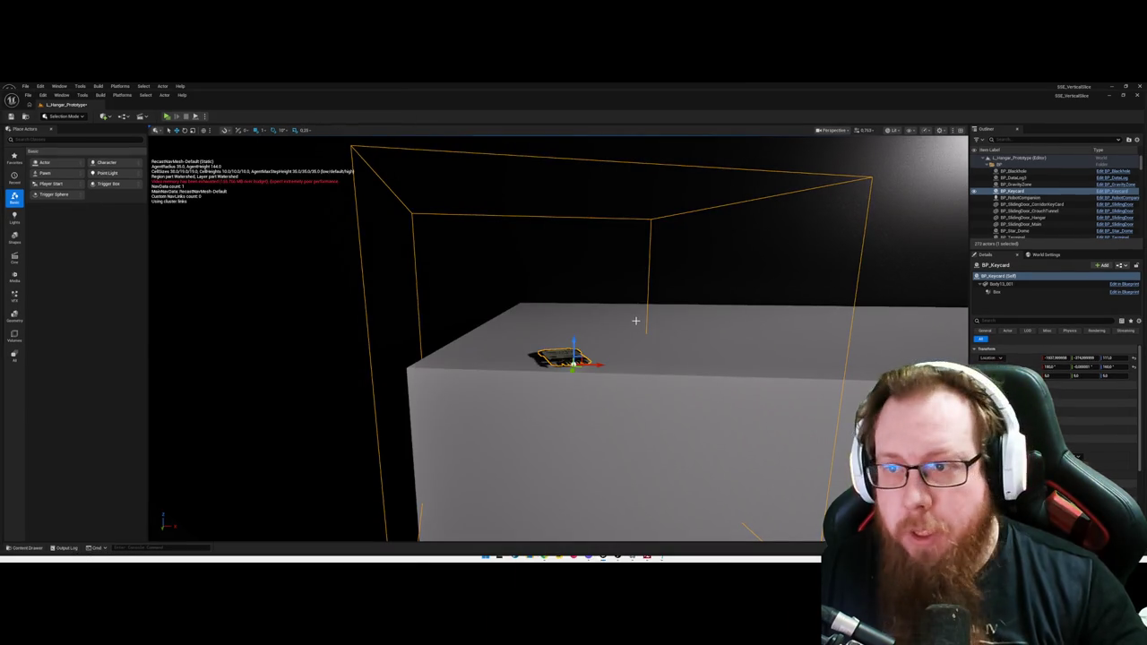
{"action": "left_click", "coordinate": [673, 339]}
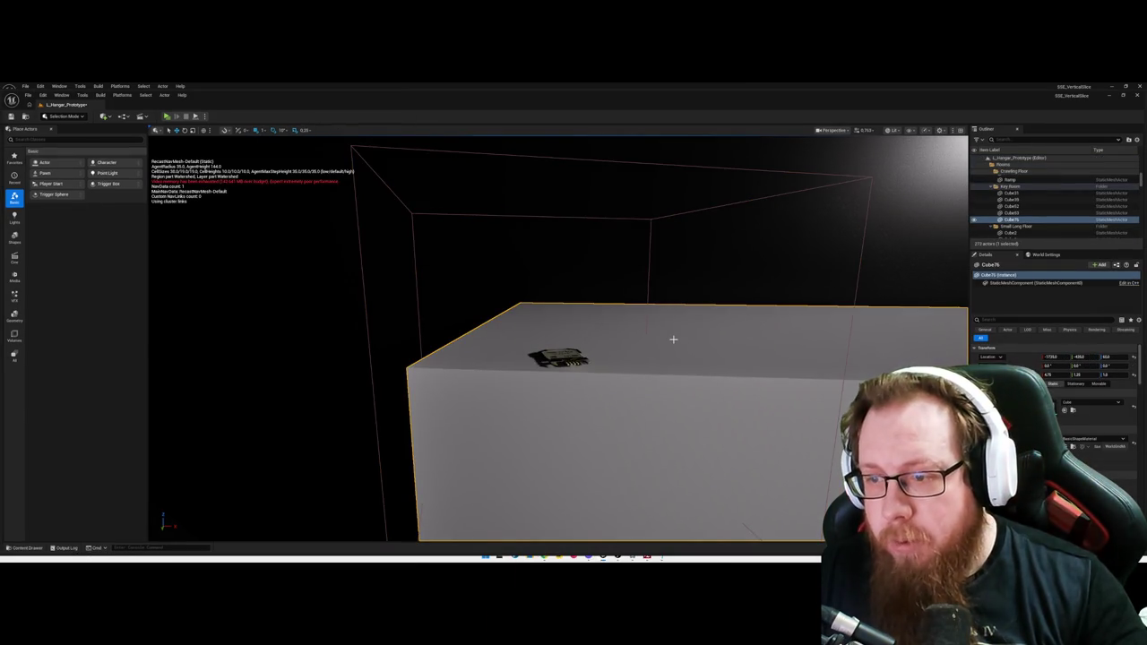
{"action": "left_click", "coordinate": [564, 358]}
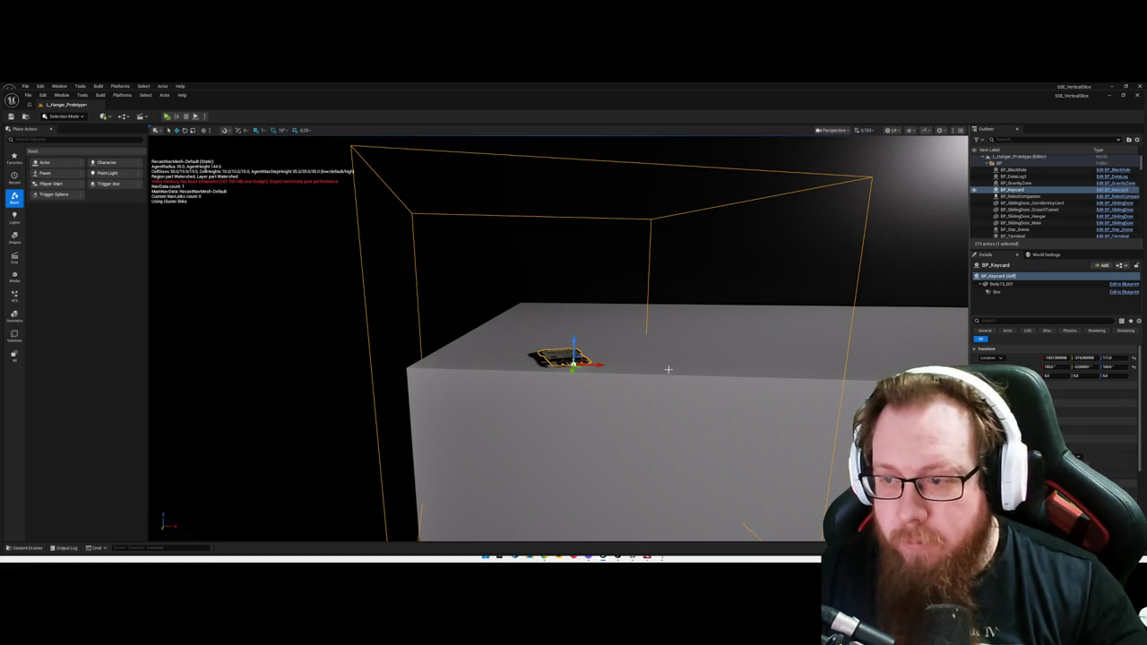
{"action": "left_click_drag", "start_coordinate": [1116, 357], "coordinate": [1121, 358]}
{"action": "left_click", "coordinate": [1121, 358]}
{"action": "type", "text": "0"}
{"action": "key", "text": "Return"}
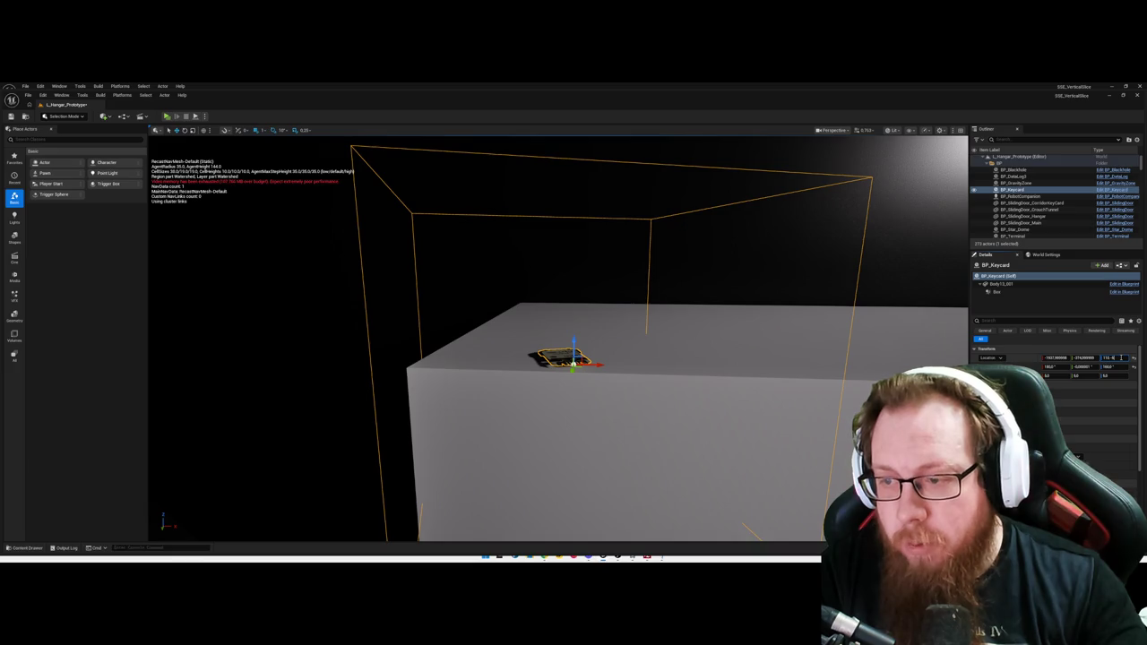
{"action": "left_click_drag", "start_coordinate": [1121, 357], "coordinate": [1122, 357]}
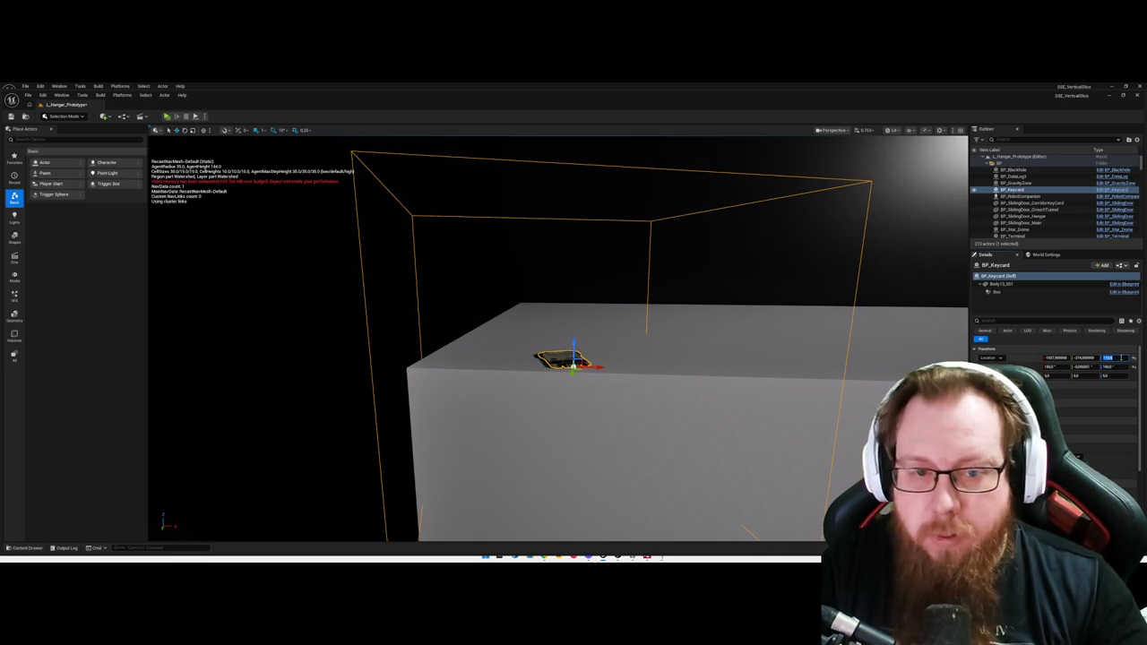
{"action": "key", "text": "w"}
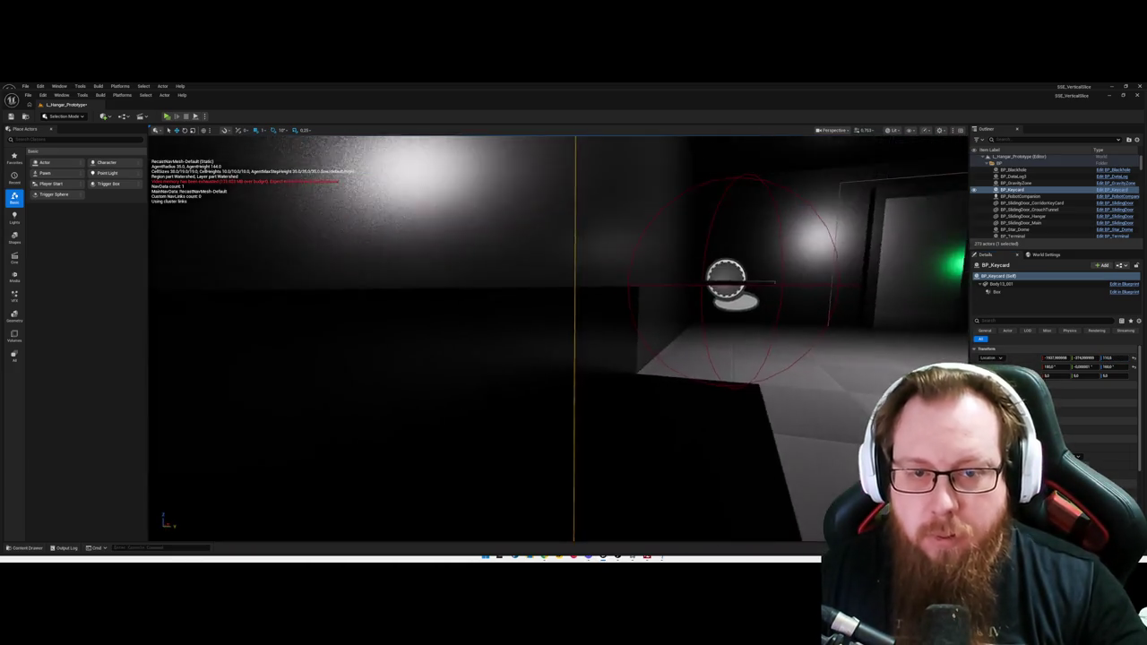
{"action": "key", "text": "w"}
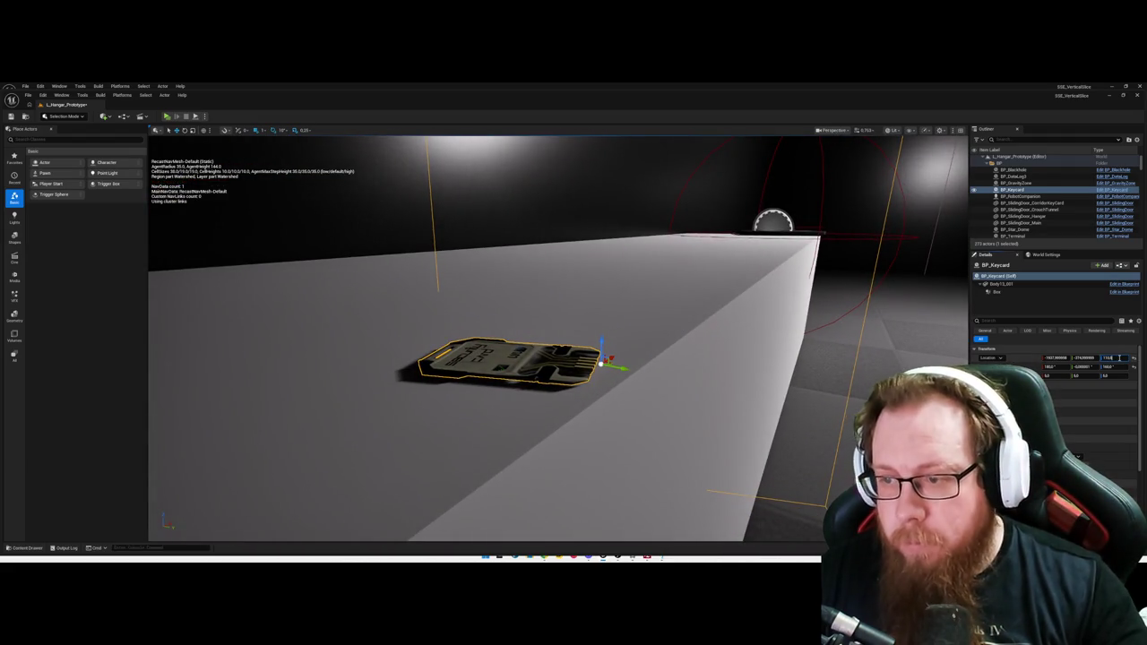
{"action": "left_click_drag", "start_coordinate": [1119, 358], "coordinate": [1122, 358]}
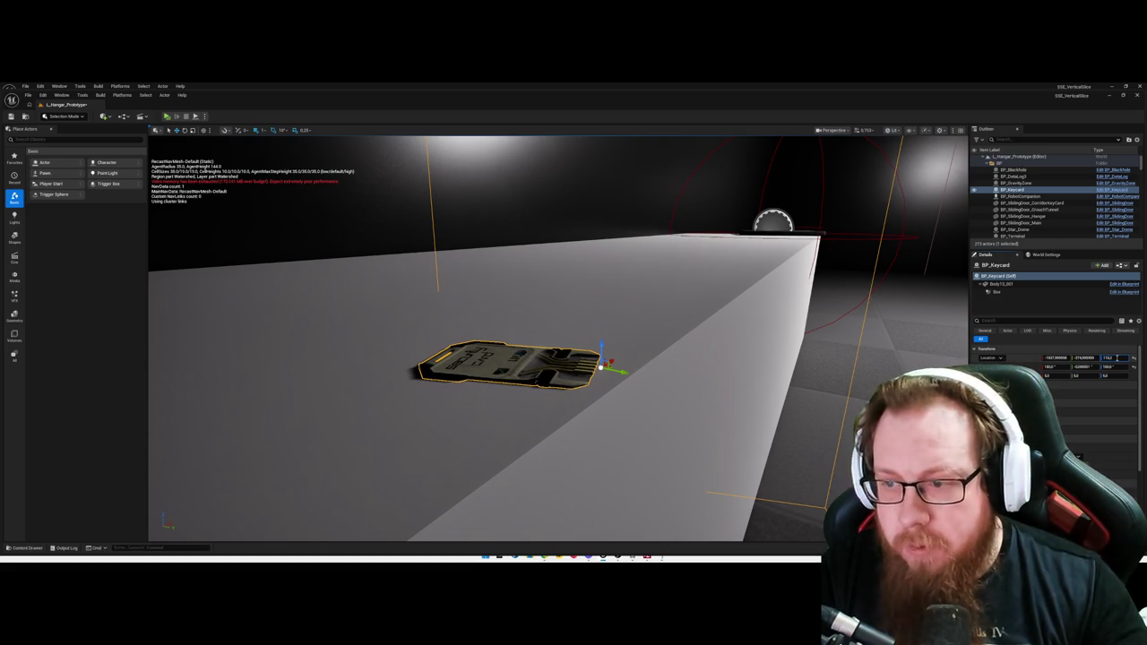
{"action": "left_click_drag", "start_coordinate": [1114, 357], "coordinate": [1117, 358]}
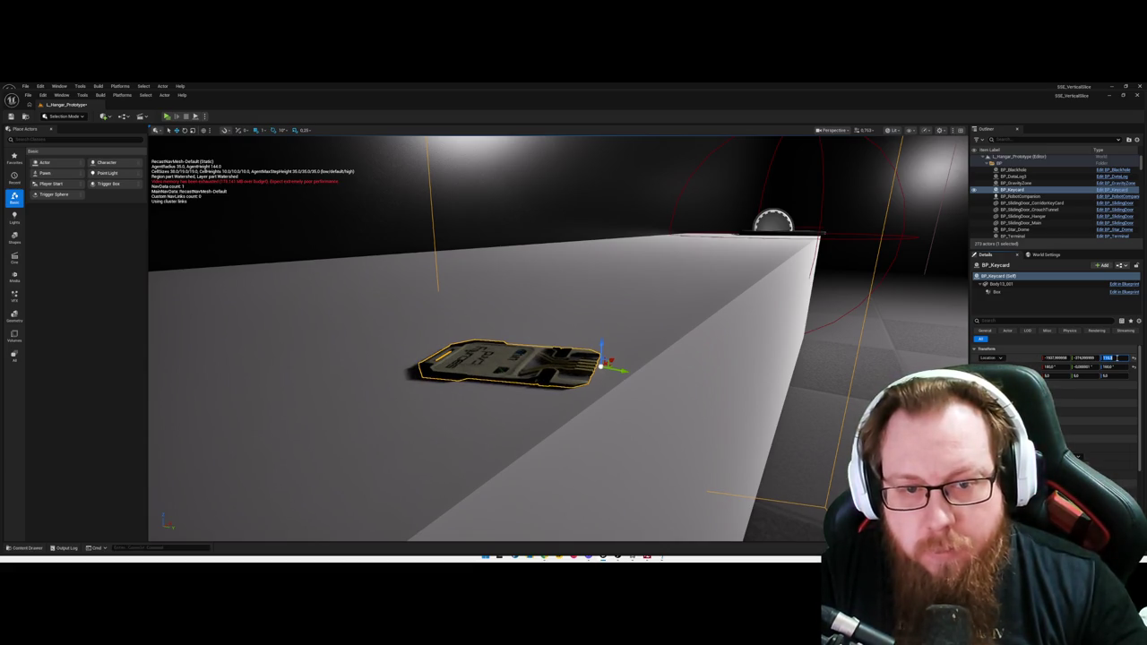
{"action": "key", "text": "Return"}
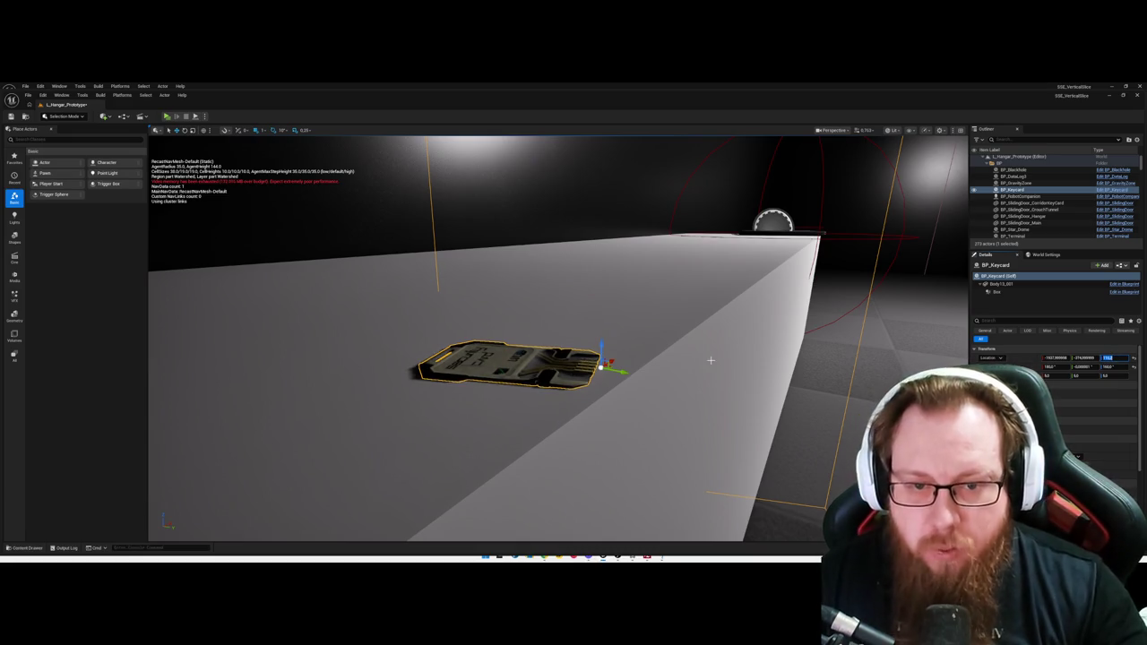
{"action": "type", "text": "1157"}
{"action": "key", "text": "Return"}
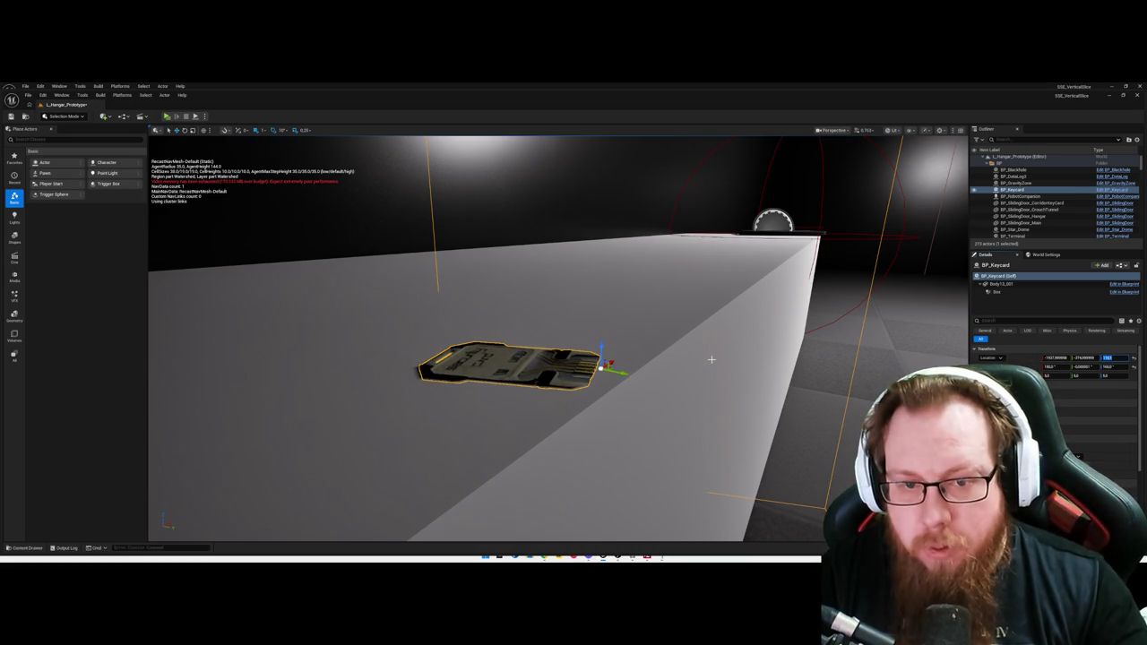
{"action": "key", "text": "ctrl+z"}
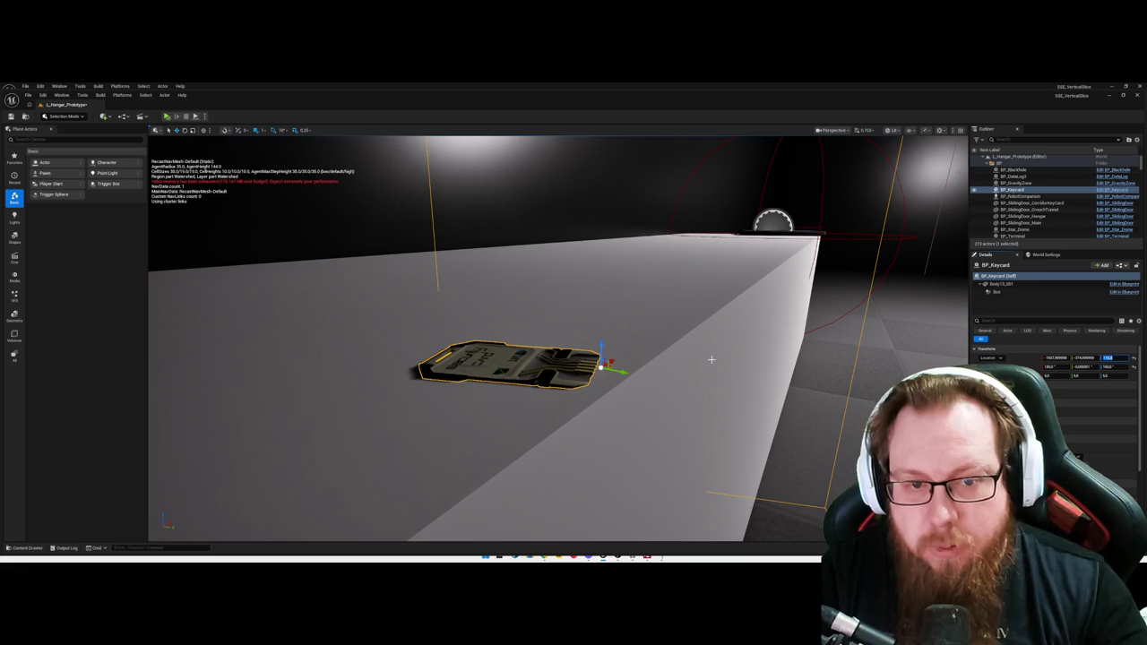
{"action": "mouse_move", "coordinate": [402, 320]}
{"action": "left_mouse_down"}
{"action": "mouse_move", "coordinate": [359, 287]}
{"action": "mouse_move", "coordinate": [385, 296]}
{"action": "left_mouse_up"}
{"action": "left_click_drag", "start_coordinate": [448, 341], "coordinate": [627, 323]}
{"action": "mouse_move", "coordinate": [423, 309]}
{"action": "left_mouse_down"}
{"action": "mouse_move", "coordinate": [475, 303]}
{"action": "mouse_move", "coordinate": [422, 309]}
{"action": "left_mouse_up"}
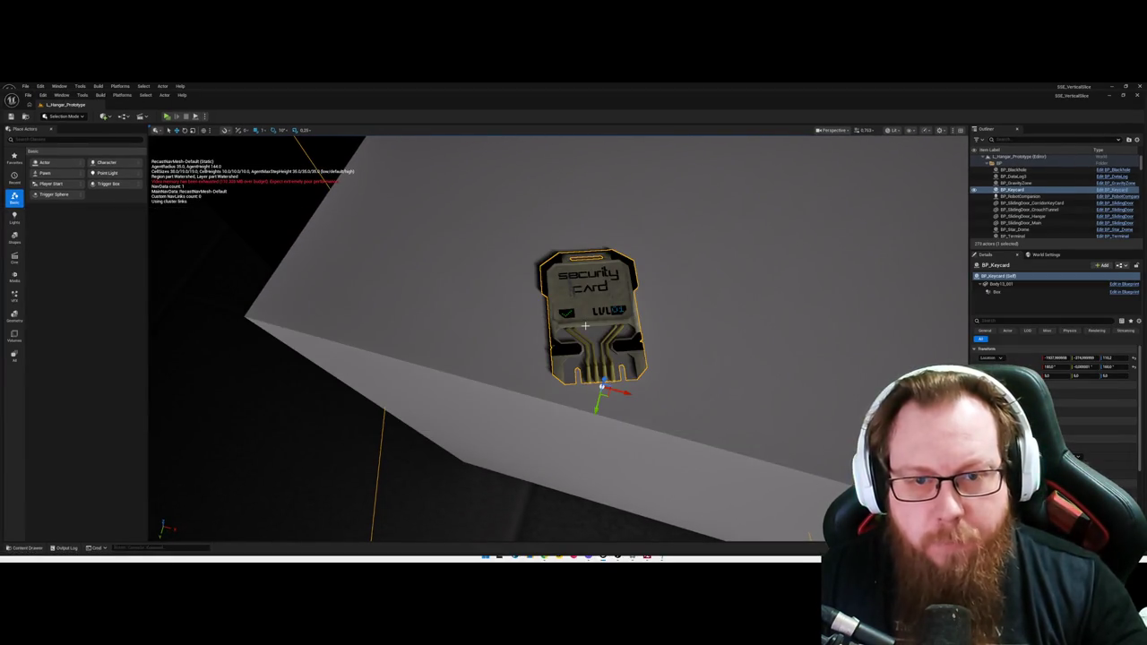
{"action": "mouse_move", "coordinate": [585, 326]}
{"action": "left_mouse_down"}
{"action": "mouse_move", "coordinate": [585, 358]}
{"action": "mouse_move", "coordinate": [556, 358]}
{"action": "mouse_move", "coordinate": [589, 331]}
{"action": "mouse_move", "coordinate": [519, 333]}
{"action": "left_mouse_up"}
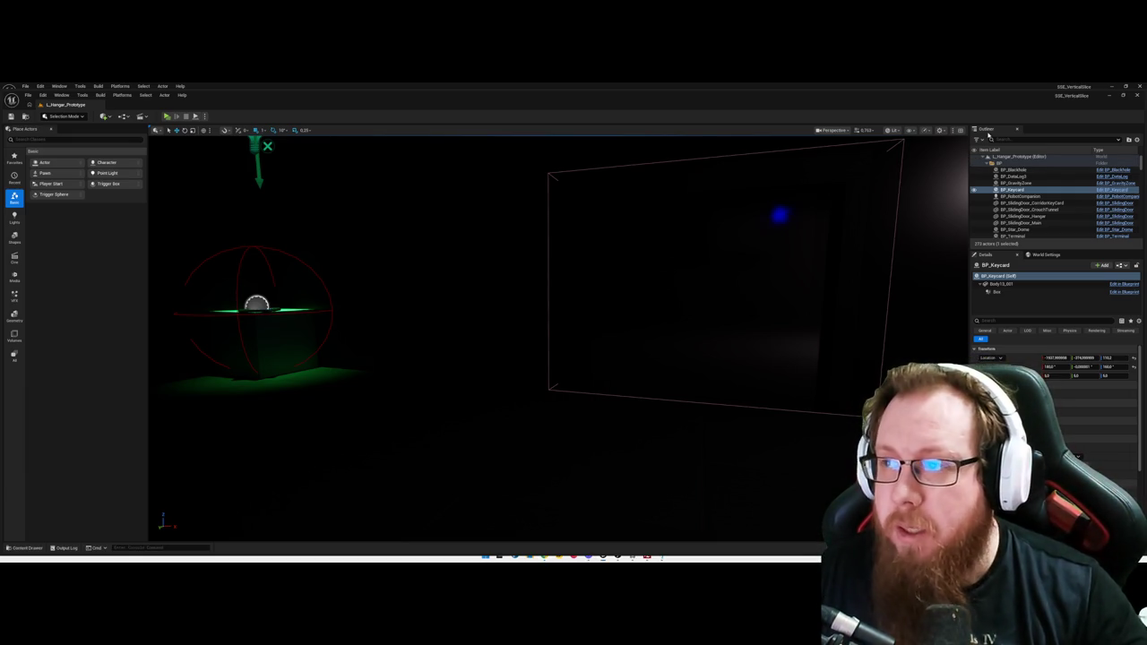
{"action": "key", "text": "p"}
{"action": "mouse_move", "coordinate": [738, 289]}
{"action": "left_mouse_down"}
{"action": "mouse_move", "coordinate": [592, 291]}
{"action": "mouse_move", "coordinate": [663, 260]}
{"action": "left_mouse_up"}
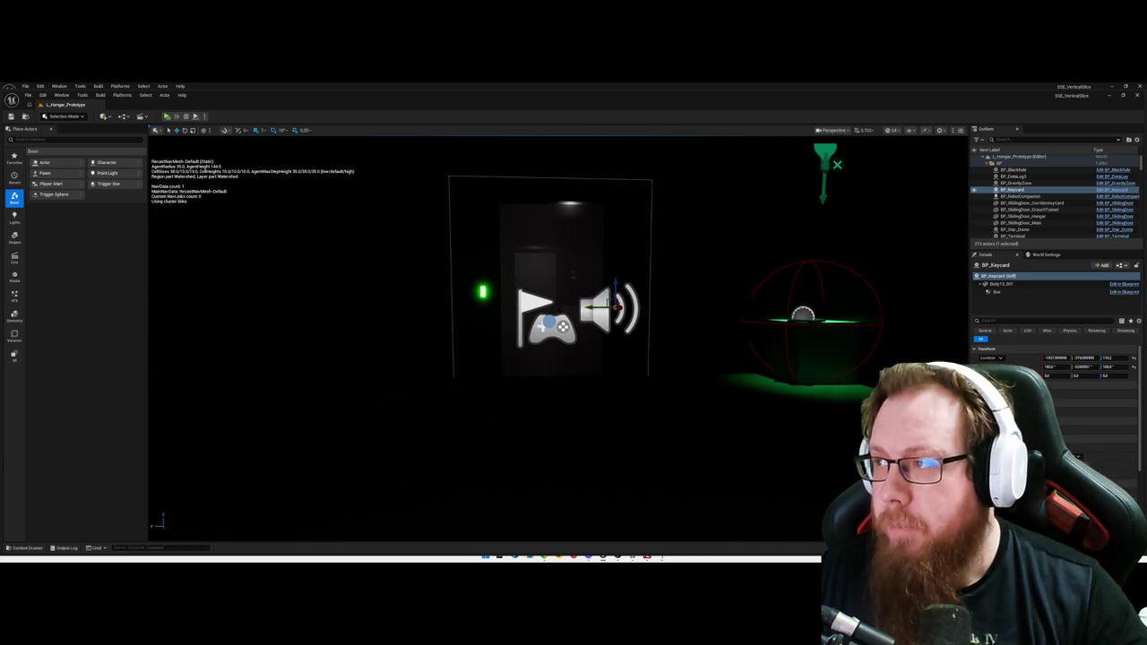
{"action": "key", "text": "p"}
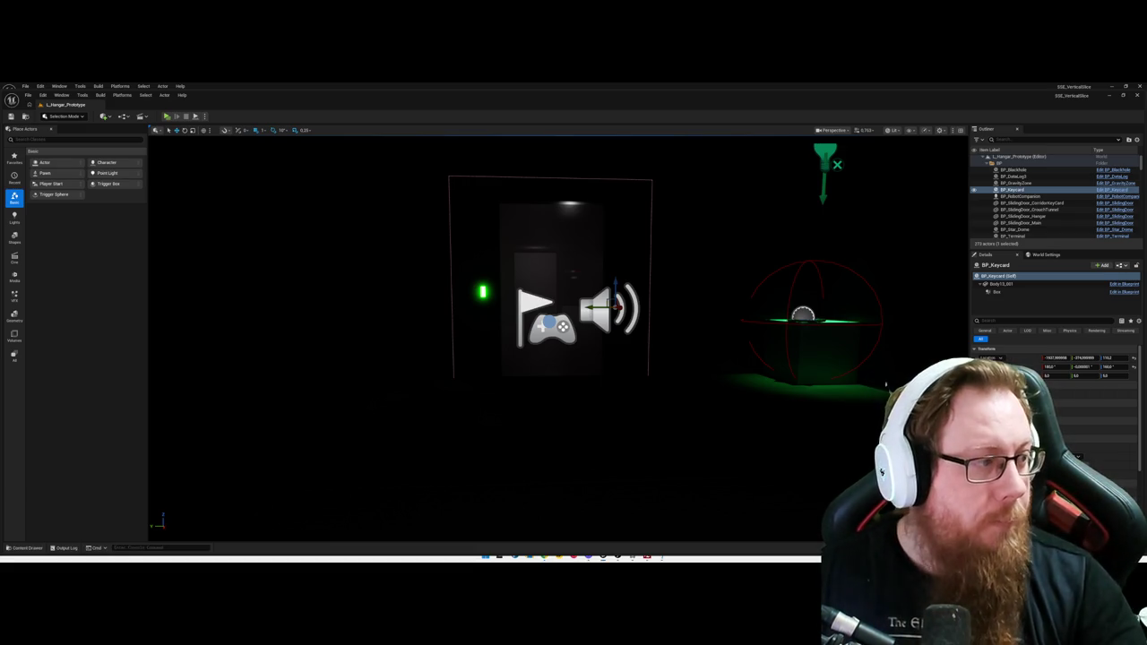
{"action": "key", "text": "p"}
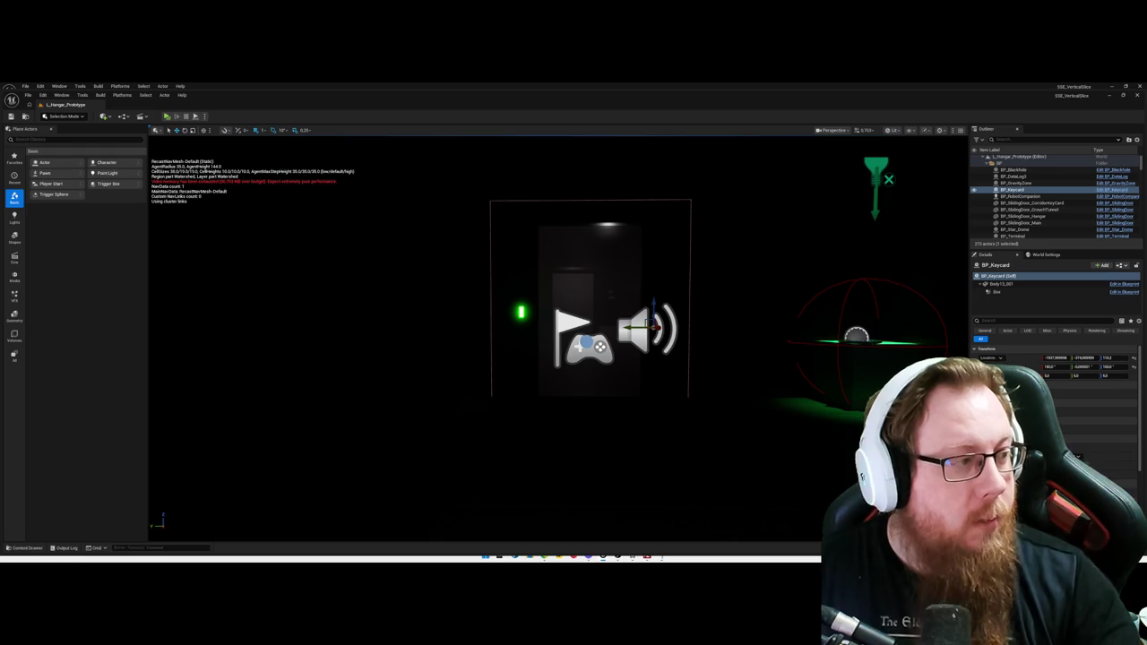
{"action": "key", "text": "w"}
{"action": "key", "text": "s"}
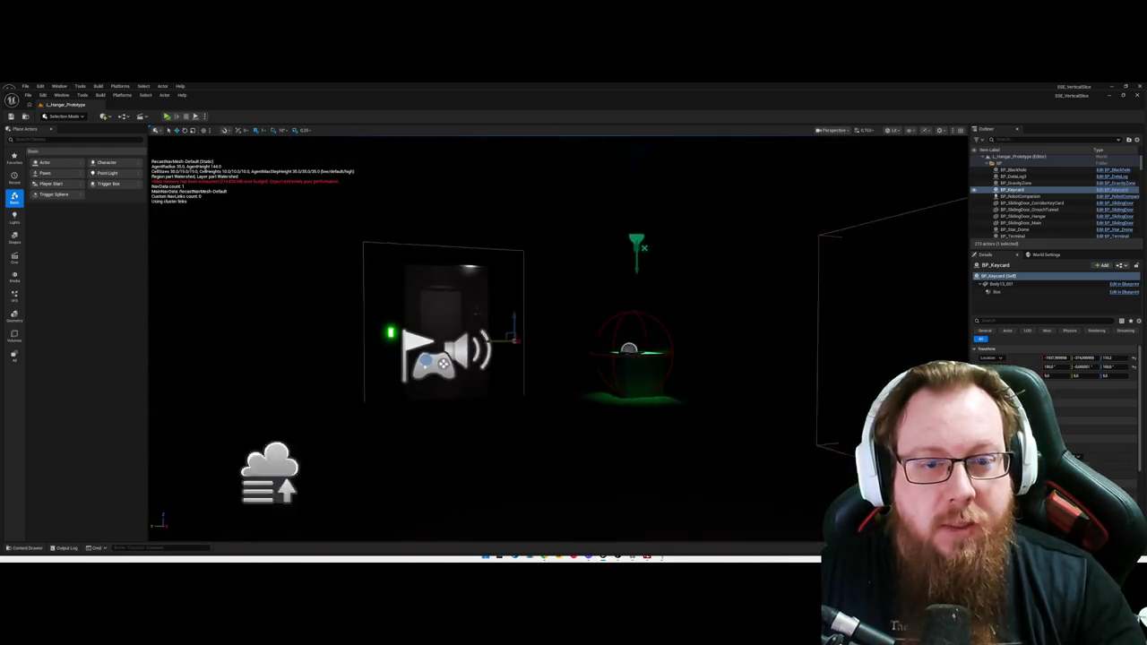
Step: Fly the viewport from the keycard back into the dark room toward the counter
{"action": "key", "text": "w"}
{"action": "key", "text": "w"}
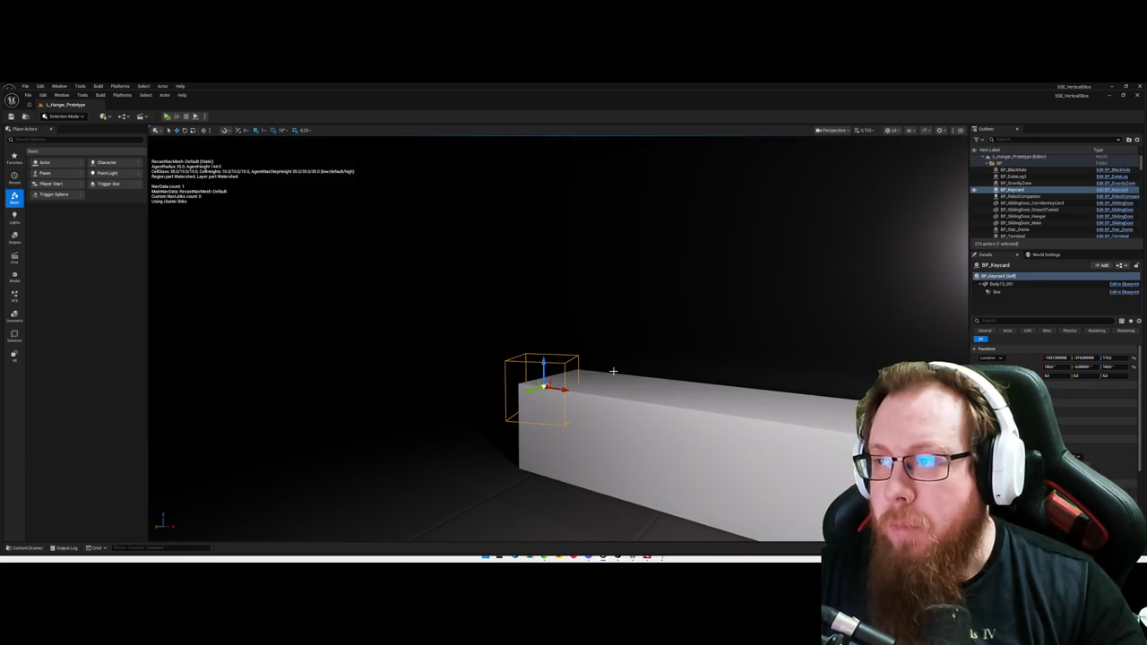
{"action": "key", "text": "p"}
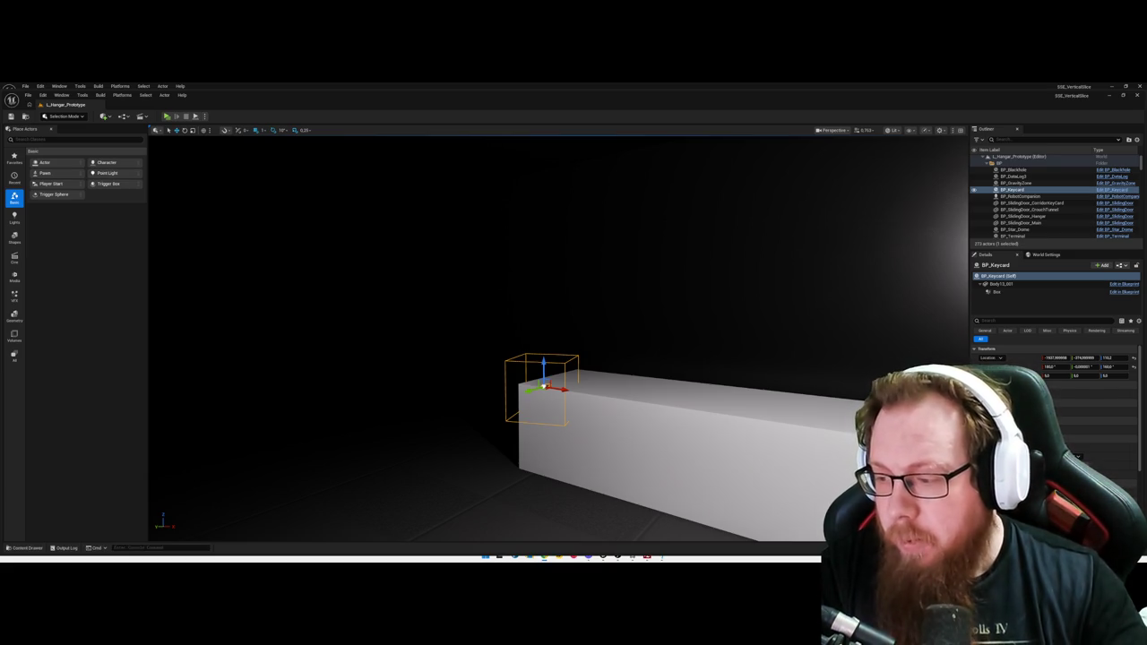
{"action": "left_click_drag", "start_coordinate": [556, 340], "coordinate": [511, 341]}
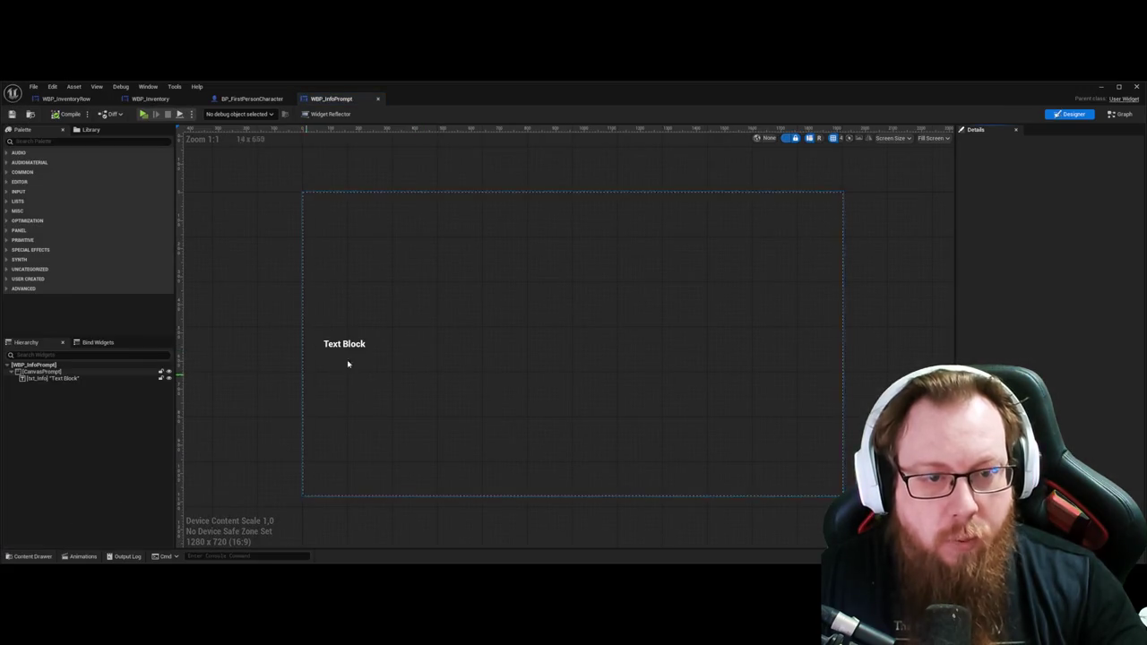
Step: Set the info prompt Text Block's Position X to 100, then return to BP_FirstPersonCharacter
{"action": "left_click", "coordinate": [356, 345]}
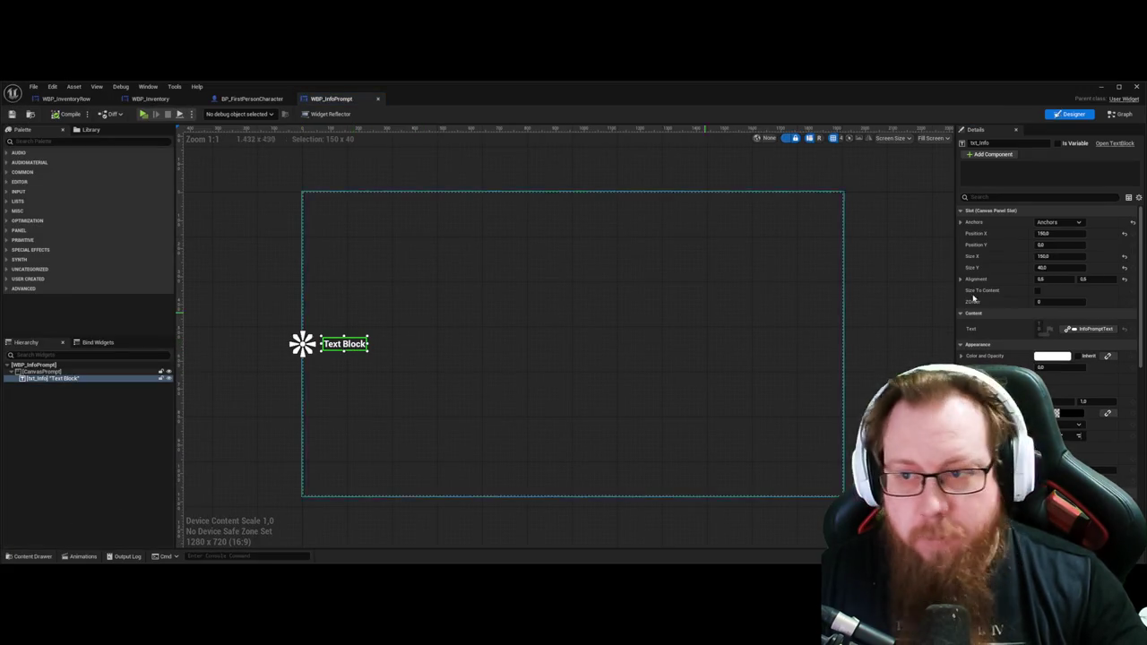
{"action": "left_click", "coordinate": [1074, 235]}
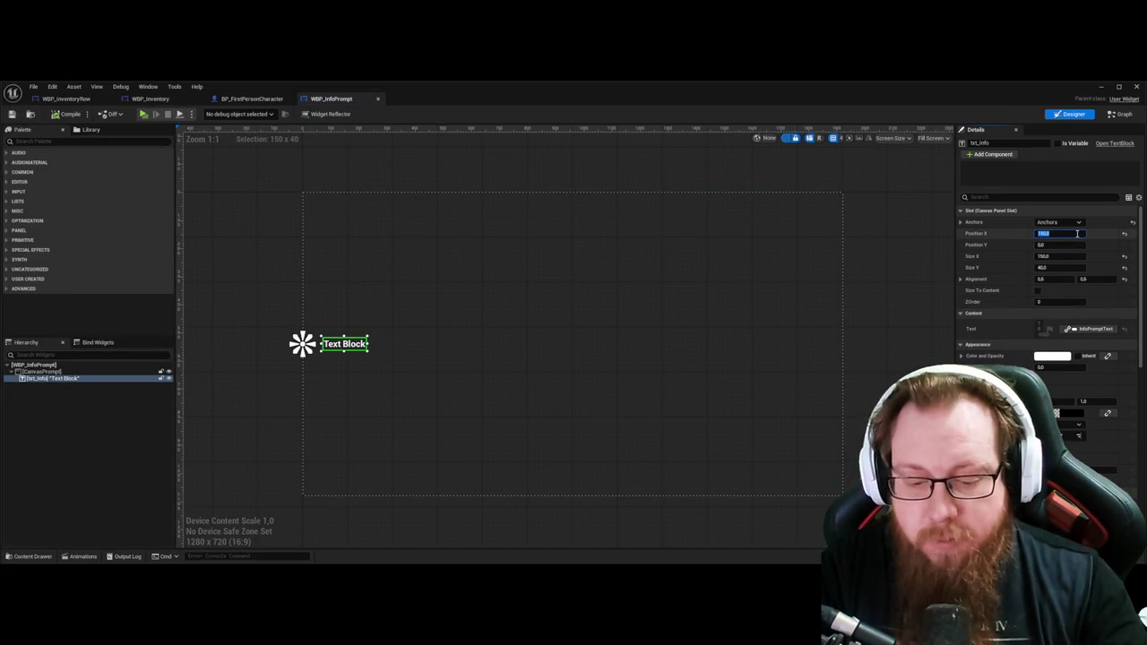
{"action": "type", "text": "100"}
{"action": "key", "text": "Return"}
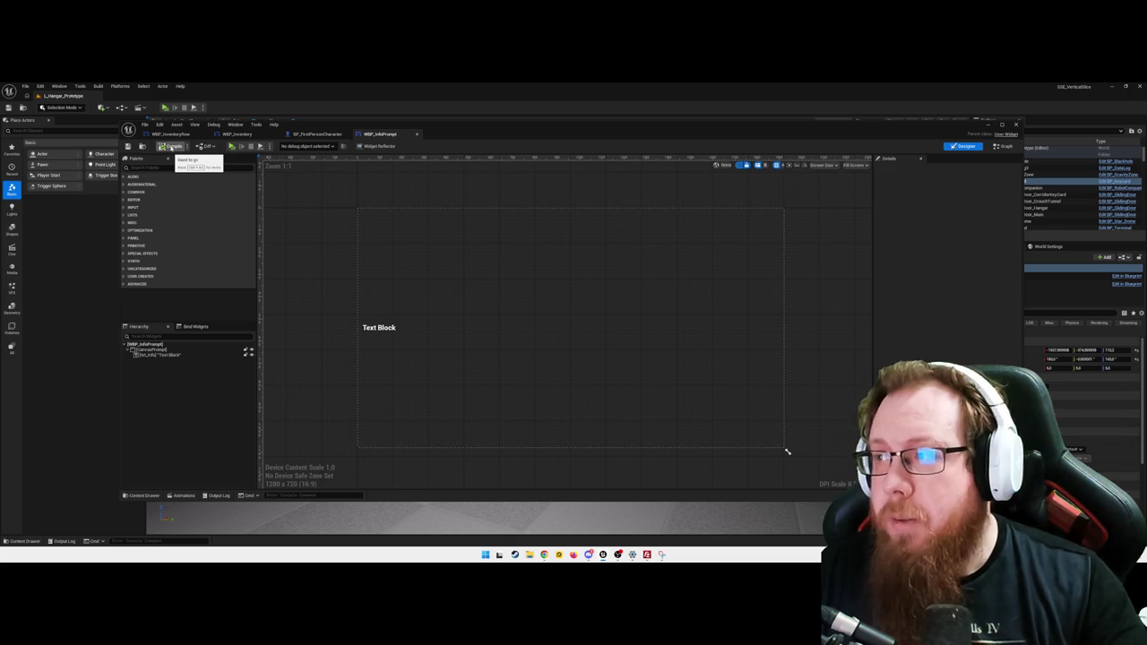
{"action": "left_click", "coordinate": [317, 133]}
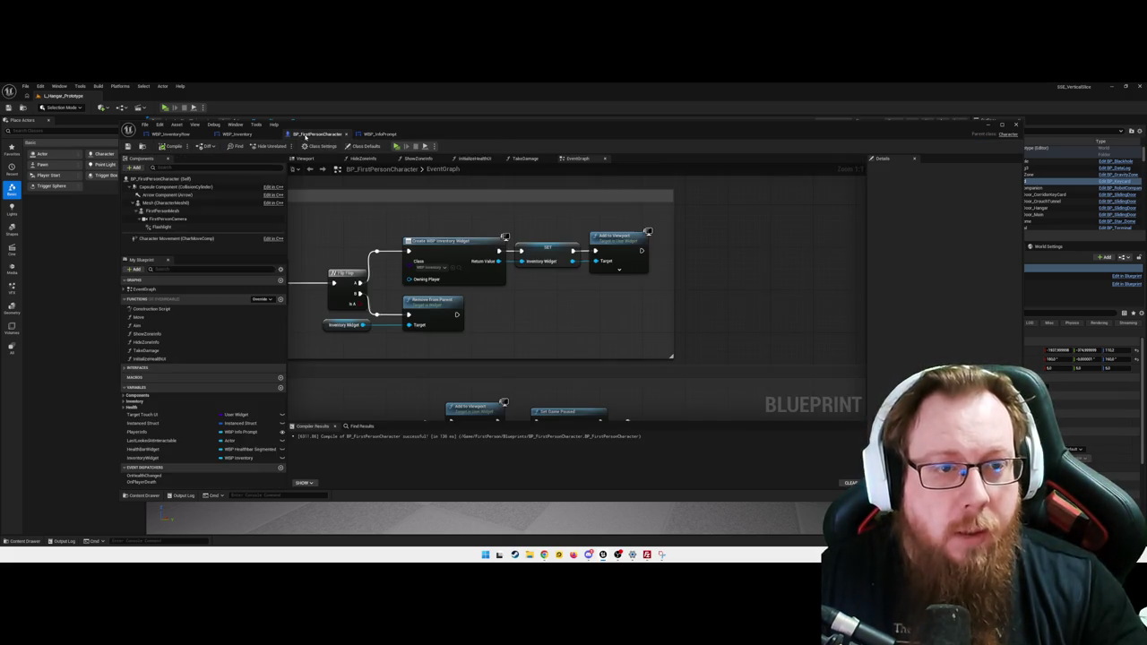
Step: Select the corridor keycard door and pan its EventGraph to the inventory check and Branch nodes
{"action": "scroll", "coordinate": [722, 308], "scroll_direction": "down", "scroll_amount": 2}
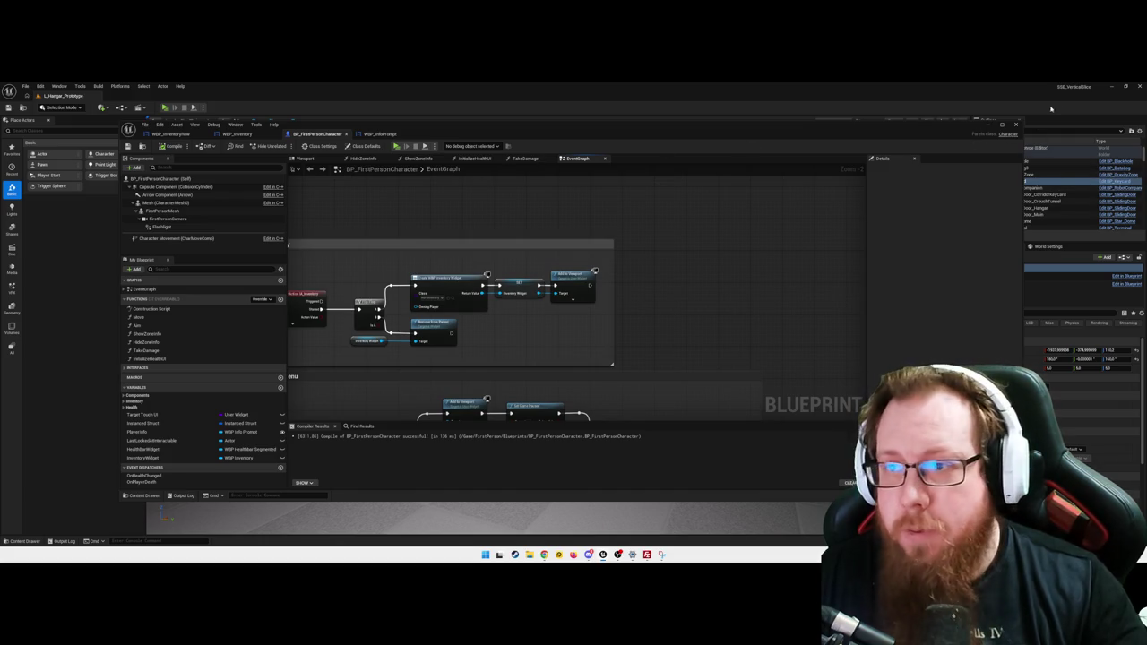
{"action": "left_click_drag", "start_coordinate": [991, 125], "coordinate": [944, 114]}
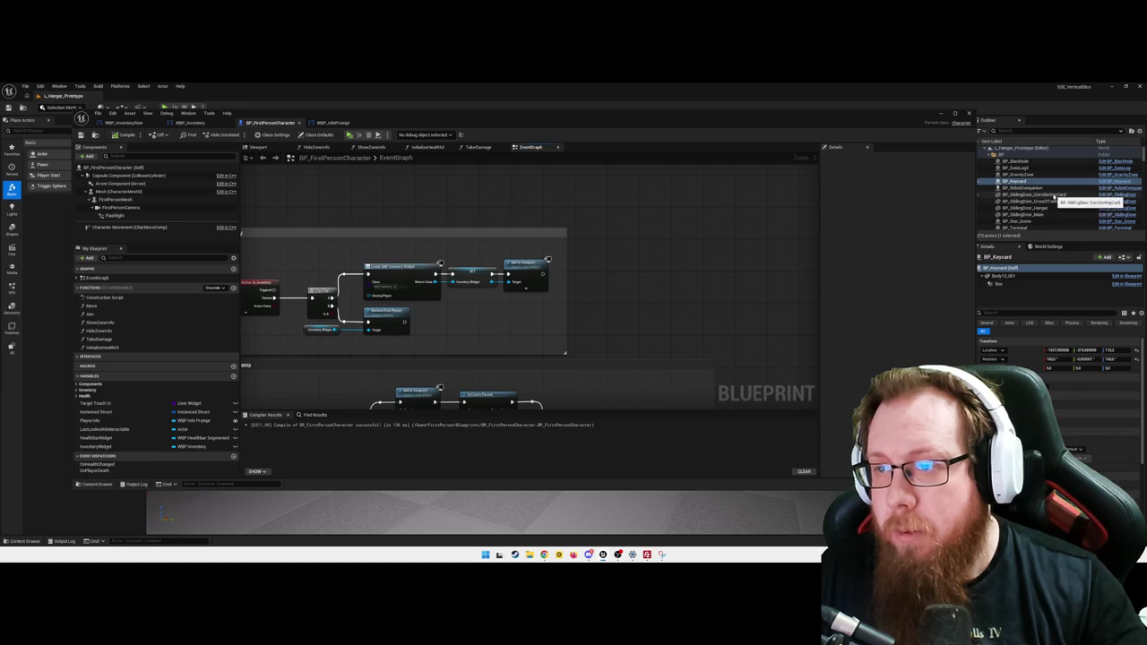
{"action": "left_click", "coordinate": [1071, 194]}
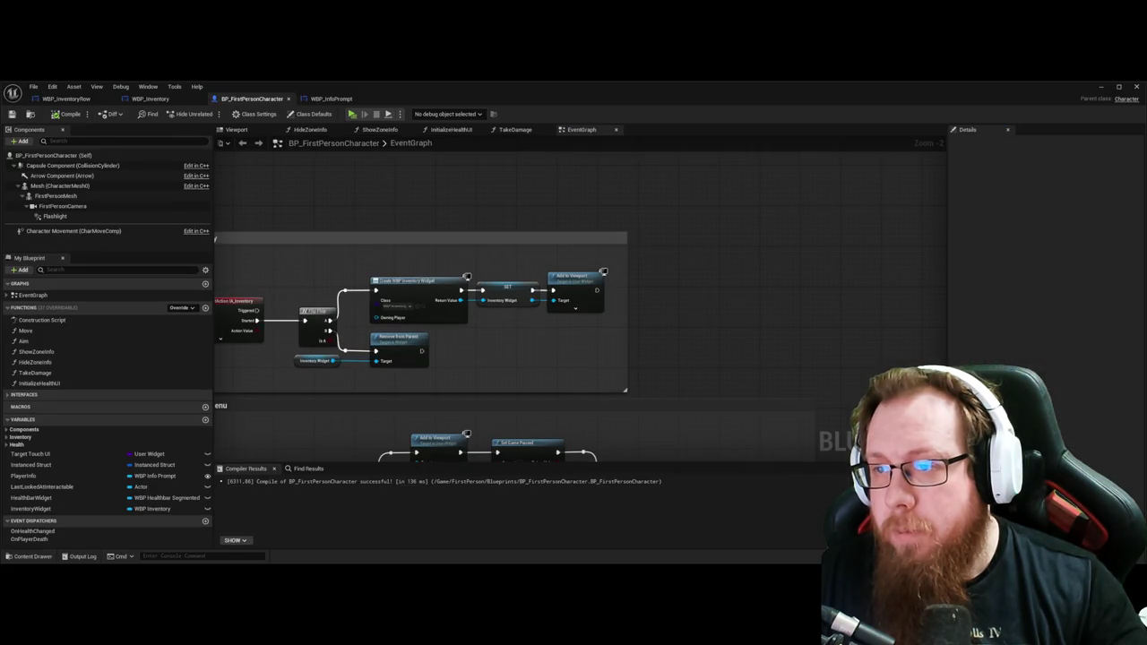
{"action": "left_click_drag", "start_coordinate": [696, 225], "coordinate": [467, 214]}
{"action": "mouse_move", "coordinate": [734, 278]}
{"action": "left_mouse_down"}
{"action": "mouse_move", "coordinate": [382, 277]}
{"action": "mouse_move", "coordinate": [707, 254]}
{"action": "mouse_move", "coordinate": [610, 195]}
{"action": "mouse_move", "coordinate": [487, 194]}
{"action": "mouse_move", "coordinate": [795, 229]}
{"action": "left_mouse_up"}
{"action": "left_click_drag", "start_coordinate": [349, 259], "coordinate": [515, 294]}
{"action": "mouse_move", "coordinate": [443, 261]}
{"action": "left_mouse_down"}
{"action": "mouse_move", "coordinate": [582, 310]}
{"action": "mouse_move", "coordinate": [848, 271]}
{"action": "left_mouse_up"}
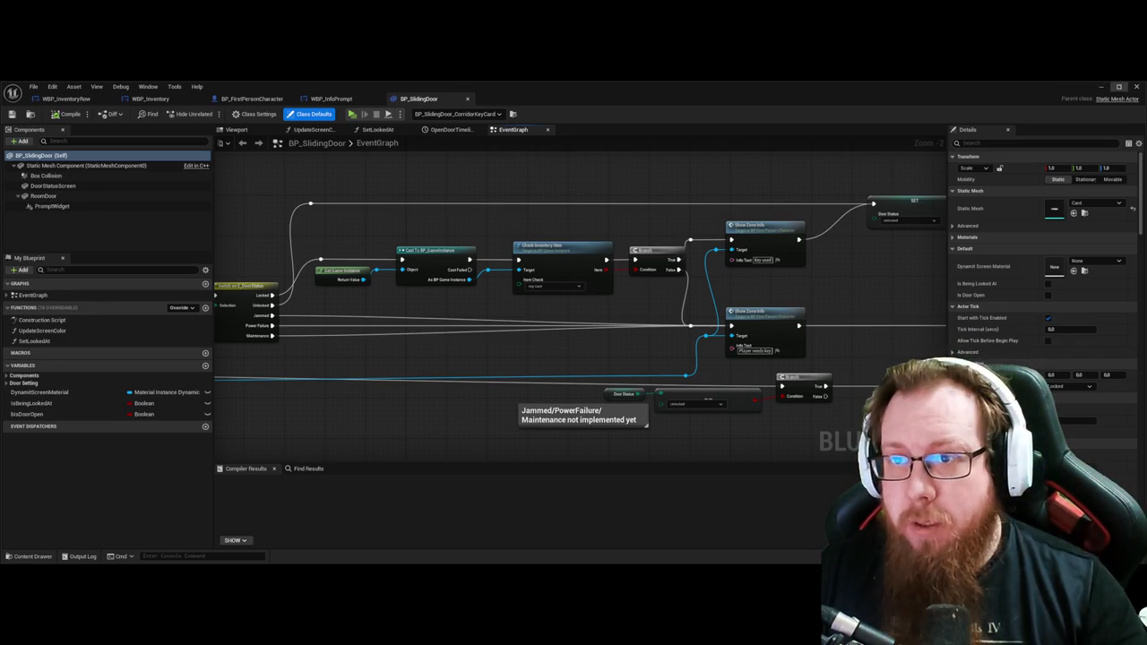
Step: Frame the corridor keycard door in the viewport and save the level
{"action": "left_click", "coordinate": [1101, 87]}
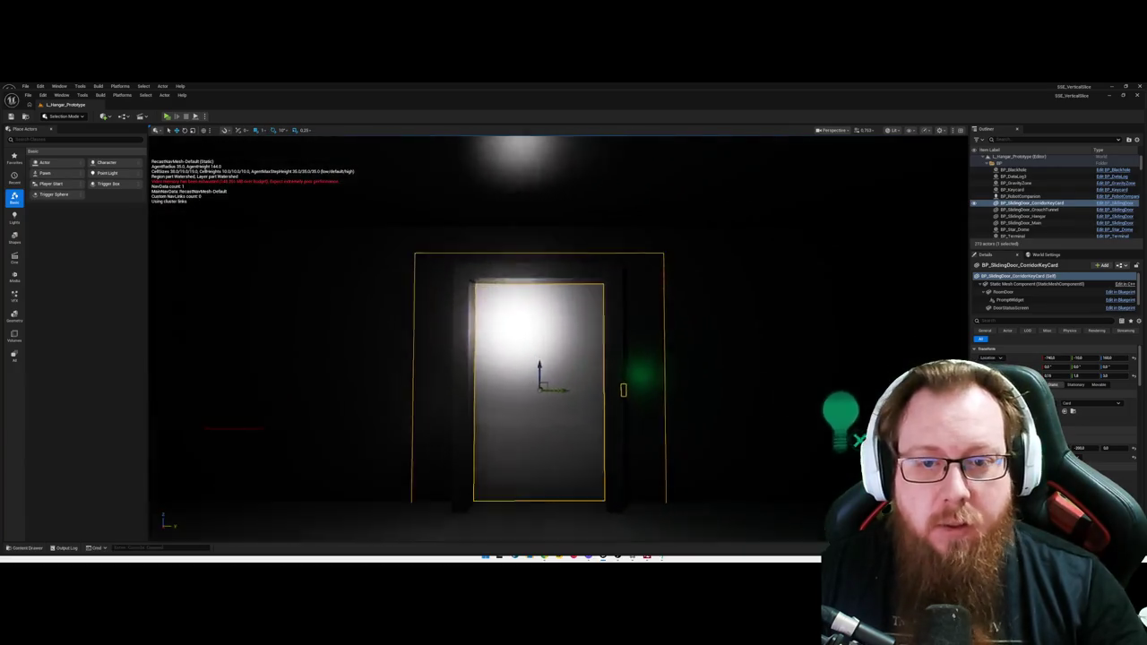
{"action": "key", "text": "f"}
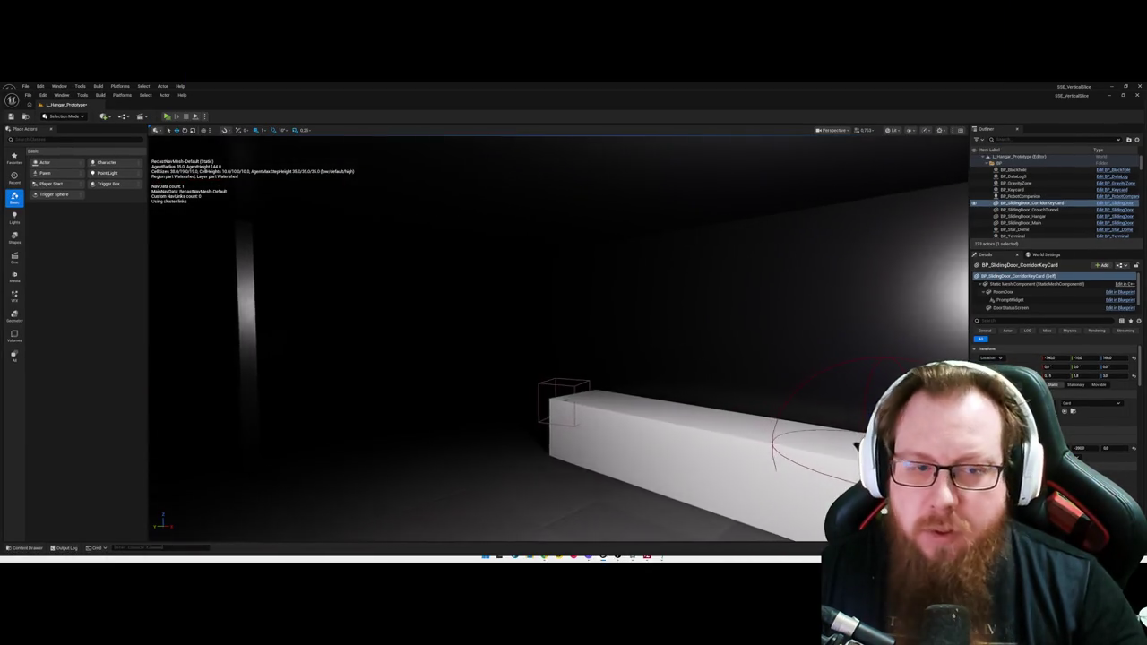
{"action": "key", "text": "ctrl+s"}
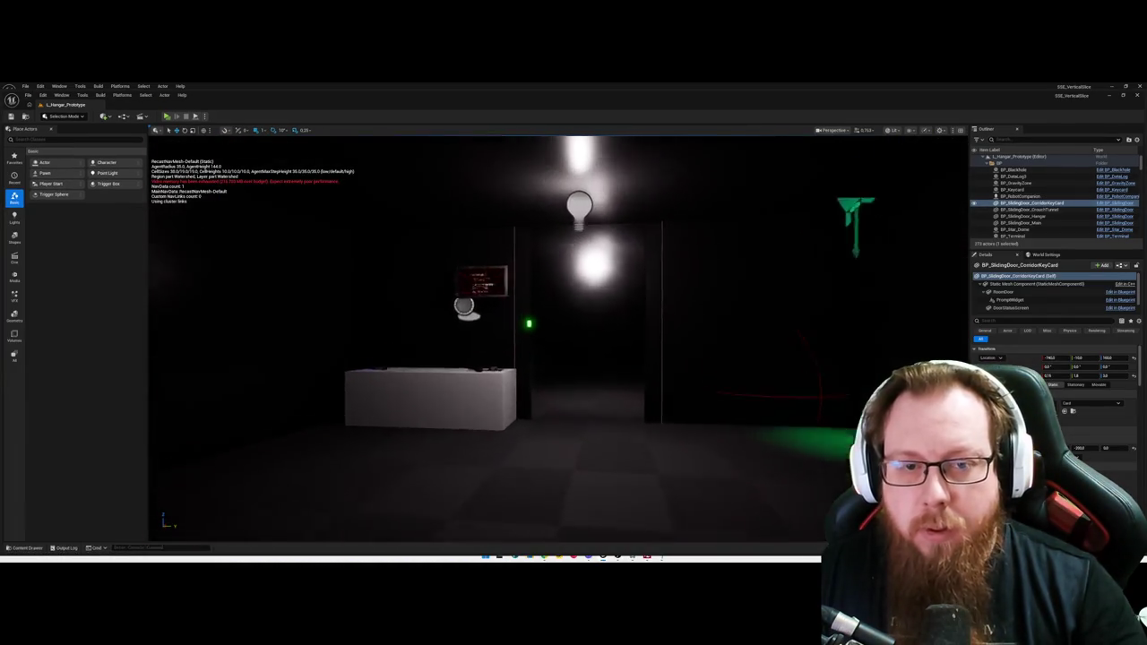
Step: Select BP_SlidingDoor_Hangar and reopen the BP_SlidingDoor event graph
{"action": "left_click", "coordinate": [591, 376]}
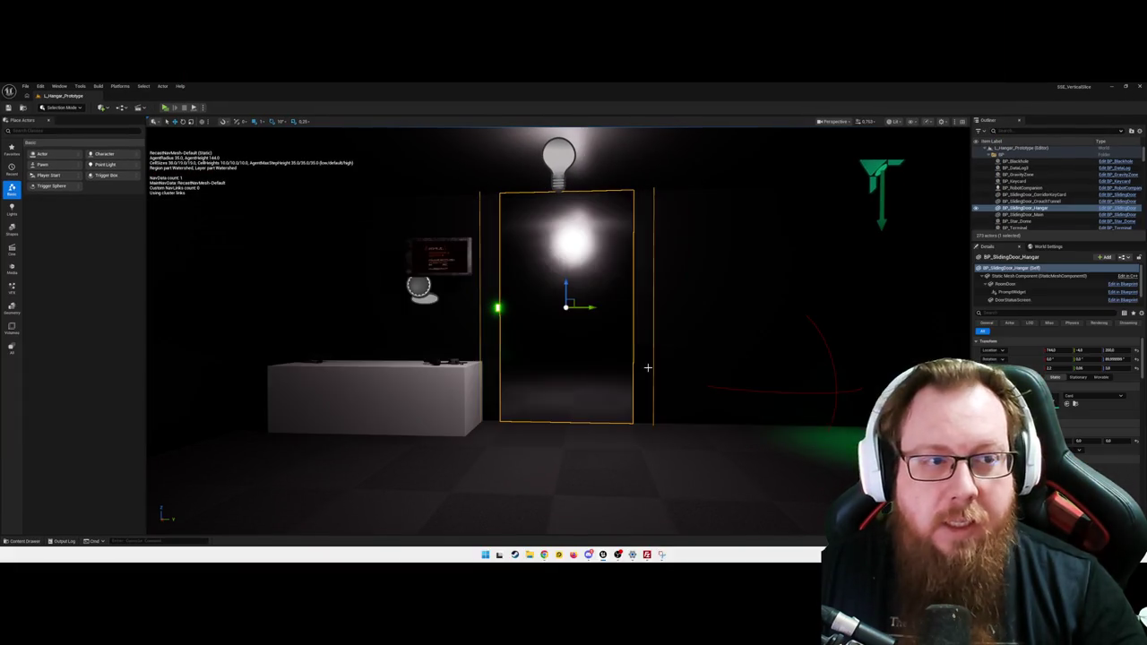
{"action": "left_click_drag", "start_coordinate": [669, 296], "coordinate": [524, 296]}
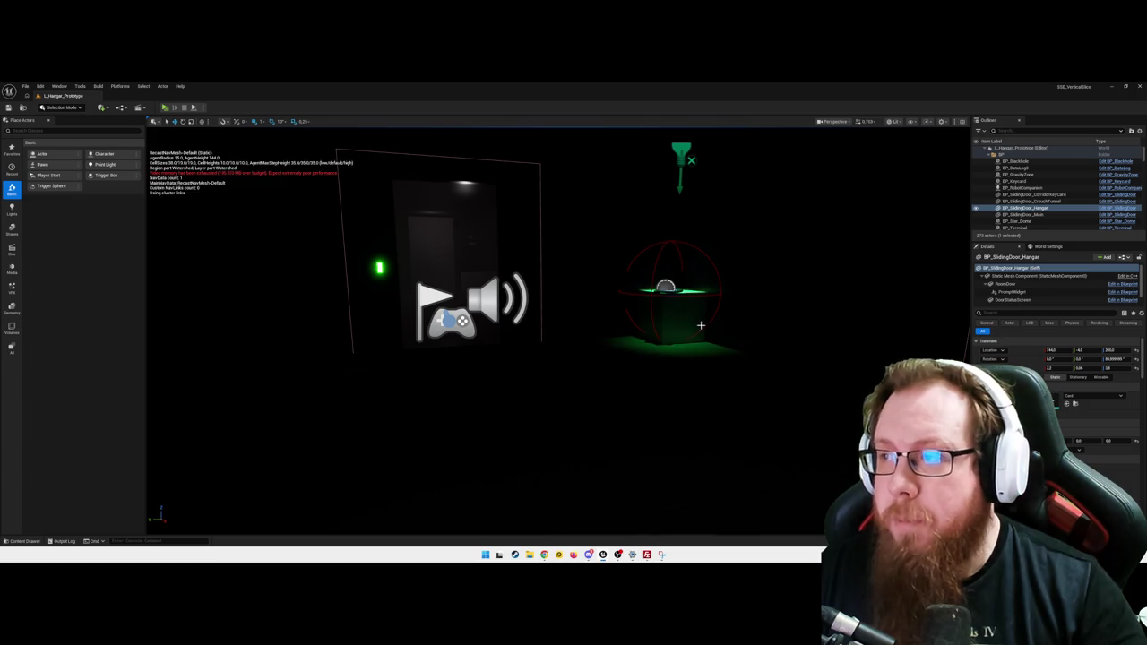
{"action": "key", "text": "ctrl+space"}
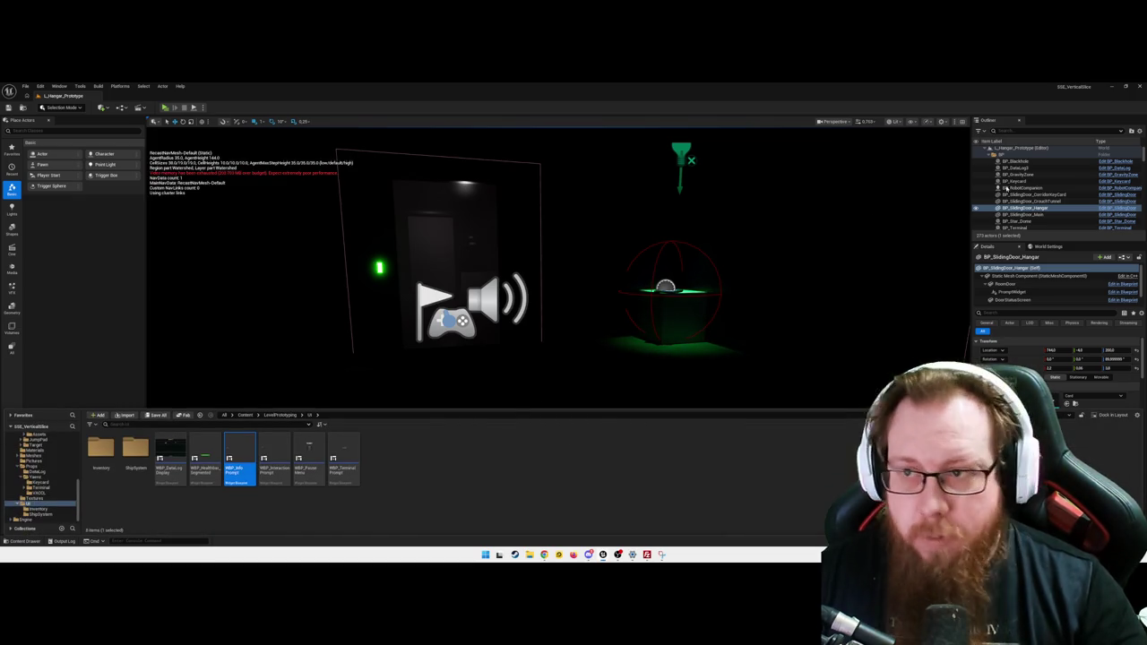
{"action": "left_click", "coordinate": [1114, 213]}
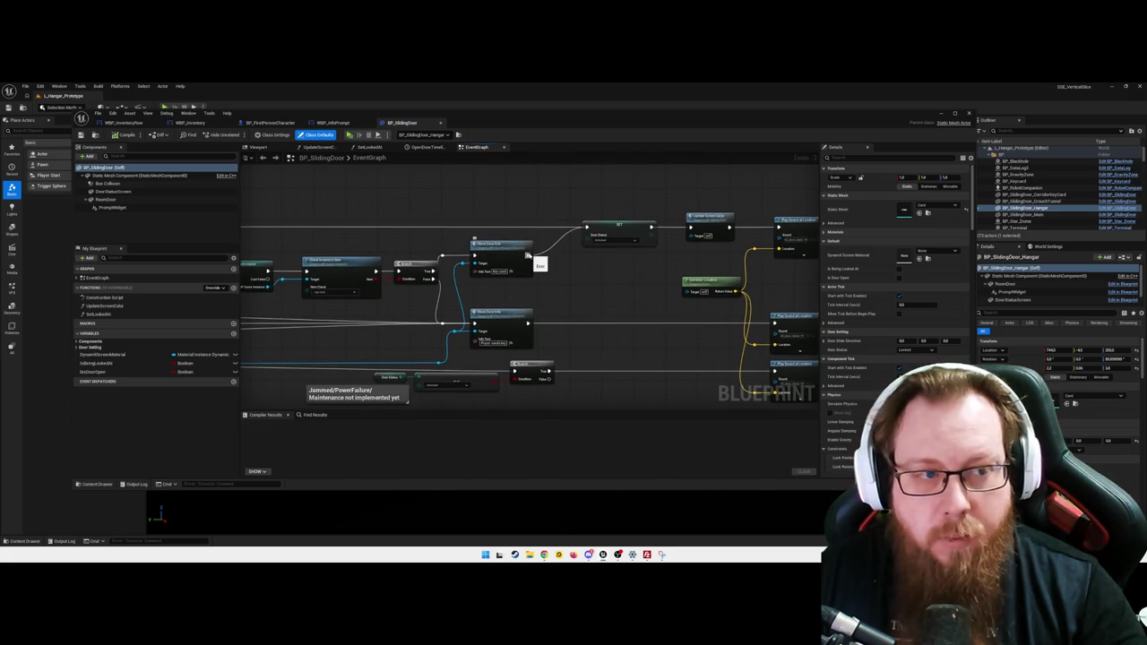
Step: Add a Hide Zone Info node and a Delay node after Show Zone Info
{"action": "left_click_drag", "start_coordinate": [530, 256], "coordinate": [524, 206]}
{"action": "type", "text": "hidezon"}
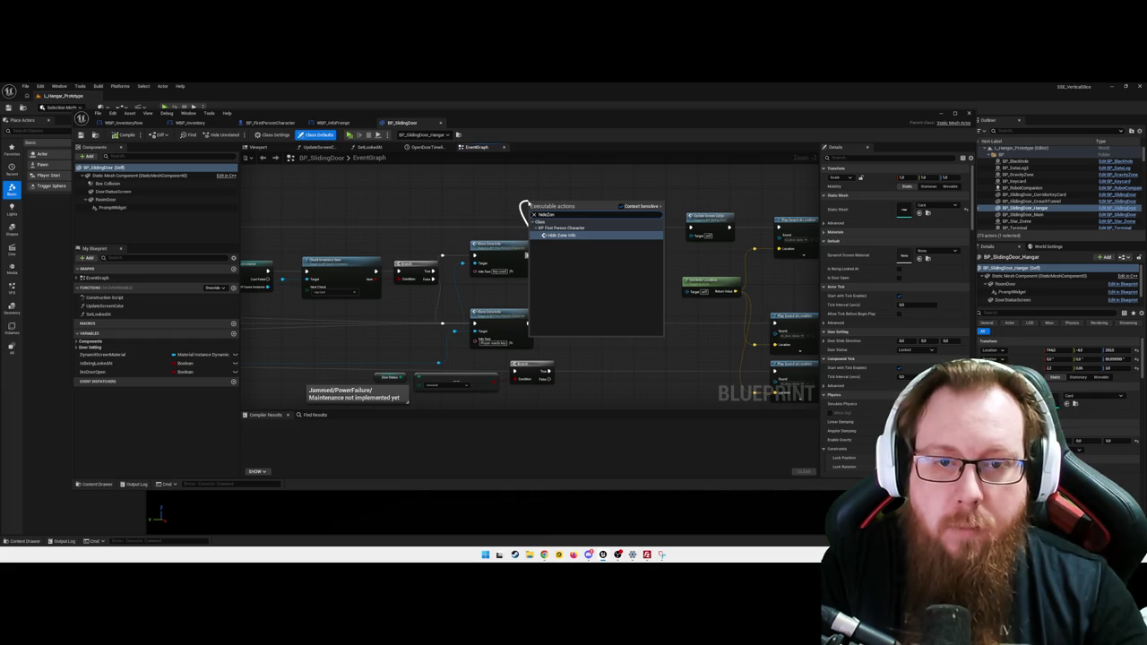
{"action": "key", "text": "Return"}
{"action": "mouse_move", "coordinate": [581, 209]}
{"action": "left_mouse_down"}
{"action": "mouse_move", "coordinate": [609, 179]}
{"action": "mouse_move", "coordinate": [628, 179]}
{"action": "left_mouse_up"}
{"action": "left_click", "coordinate": [541, 206]}
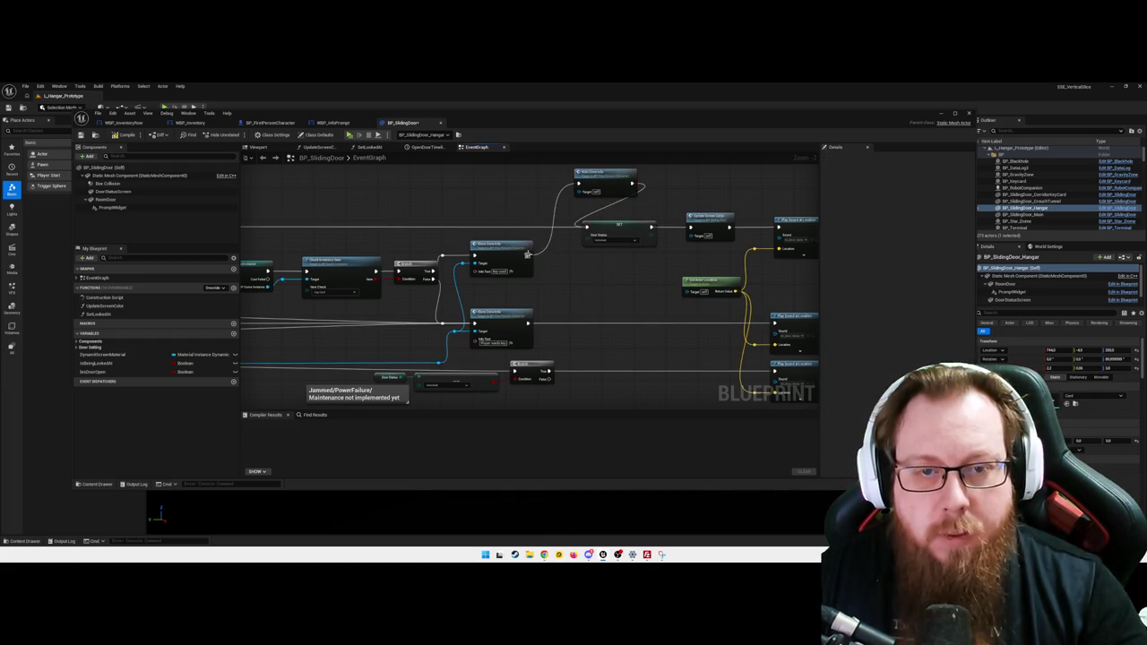
{"action": "left_click_drag", "start_coordinate": [527, 254], "coordinate": [511, 200]}
{"action": "type", "text": "delay"}
{"action": "key", "text": "Return"}
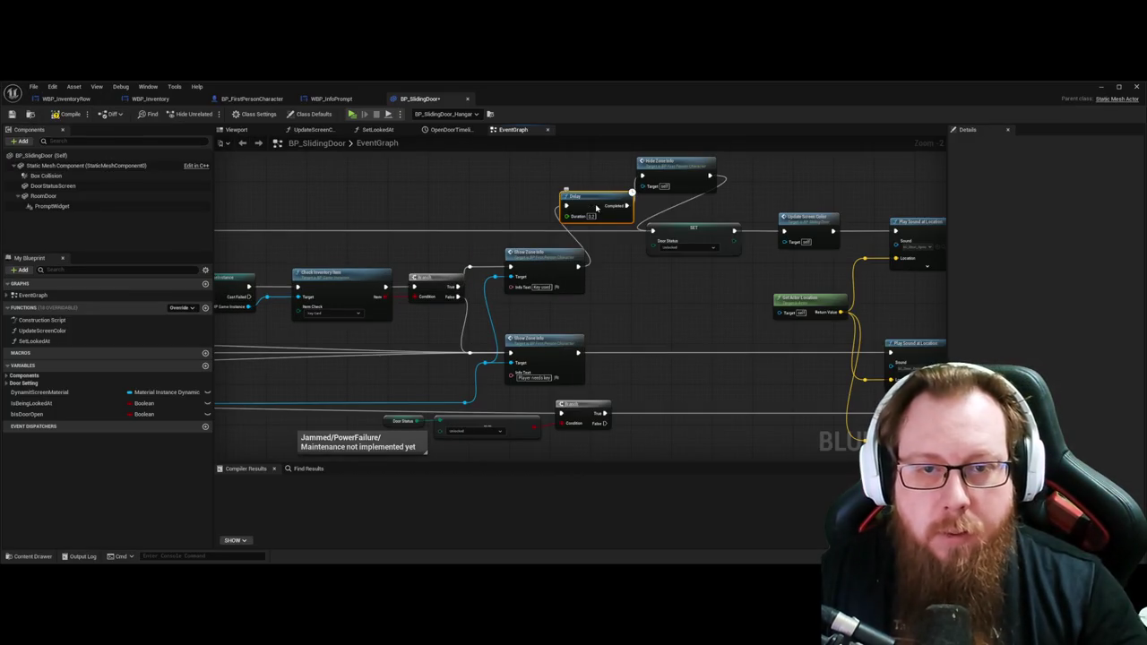
{"action": "left_click_drag", "start_coordinate": [596, 208], "coordinate": [573, 175]}
{"action": "left_click_drag", "start_coordinate": [686, 302], "coordinate": [681, 305]}
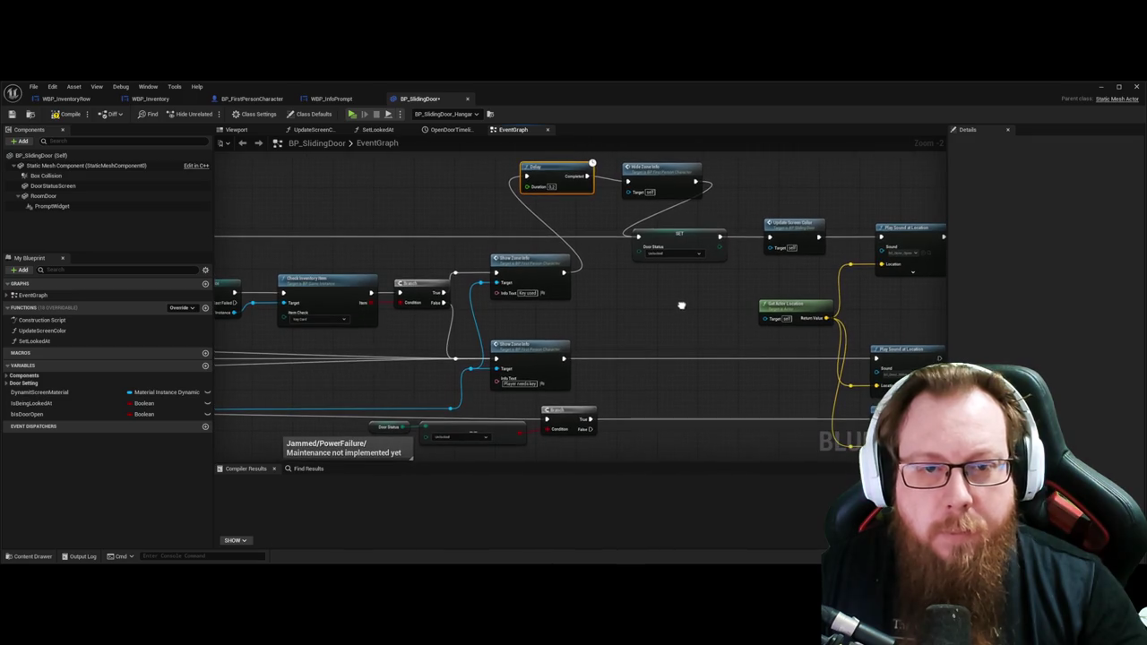
Step: Paste a copy of the Delay and Hide Zone Info pair, feeding it from lower Show Zone Info
{"action": "left_click_drag", "start_coordinate": [567, 157], "coordinate": [703, 203]}
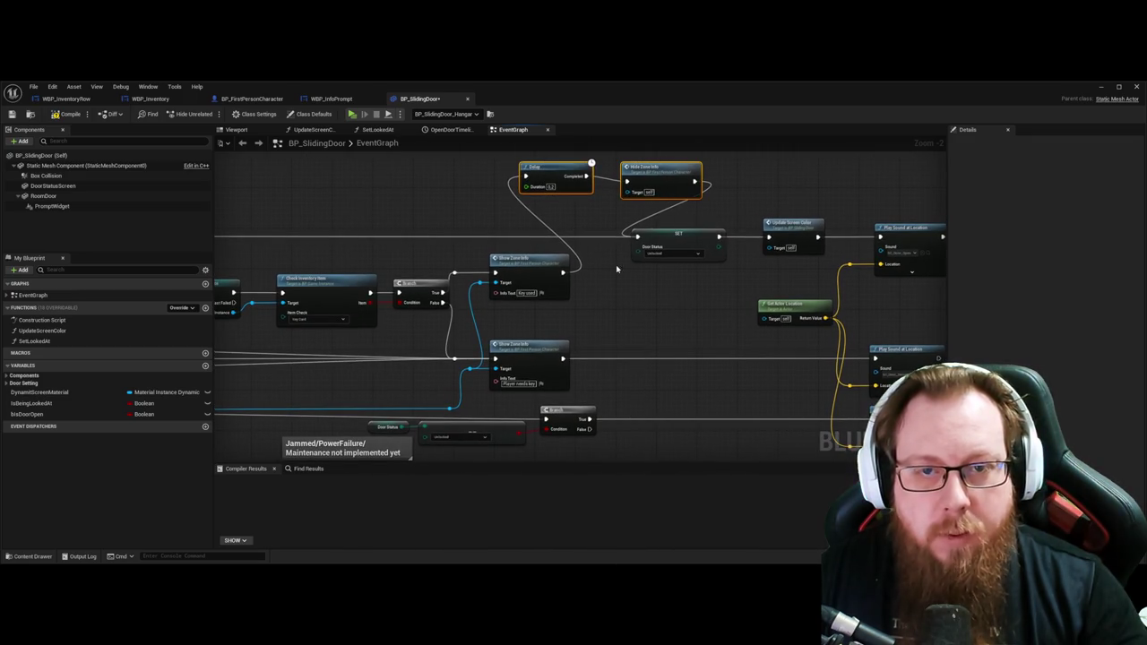
{"action": "left_click_drag", "start_coordinate": [627, 321], "coordinate": [571, 313]}
{"action": "key", "text": "ctrl+v"}
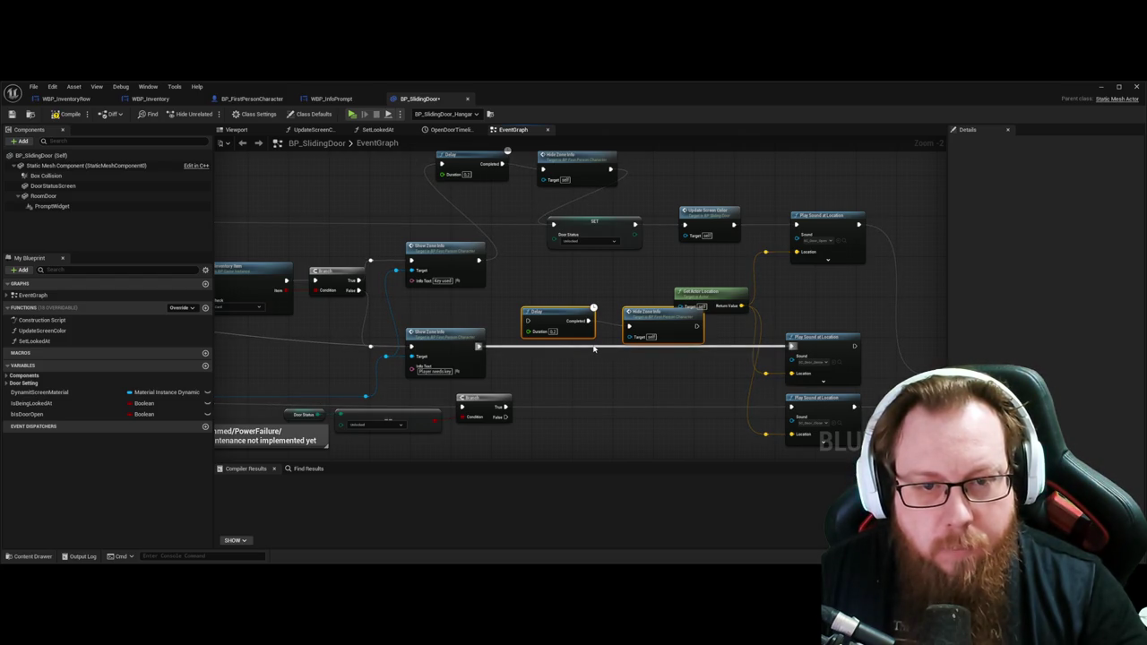
{"action": "left_click", "coordinate": [593, 348], "text": "alt"}
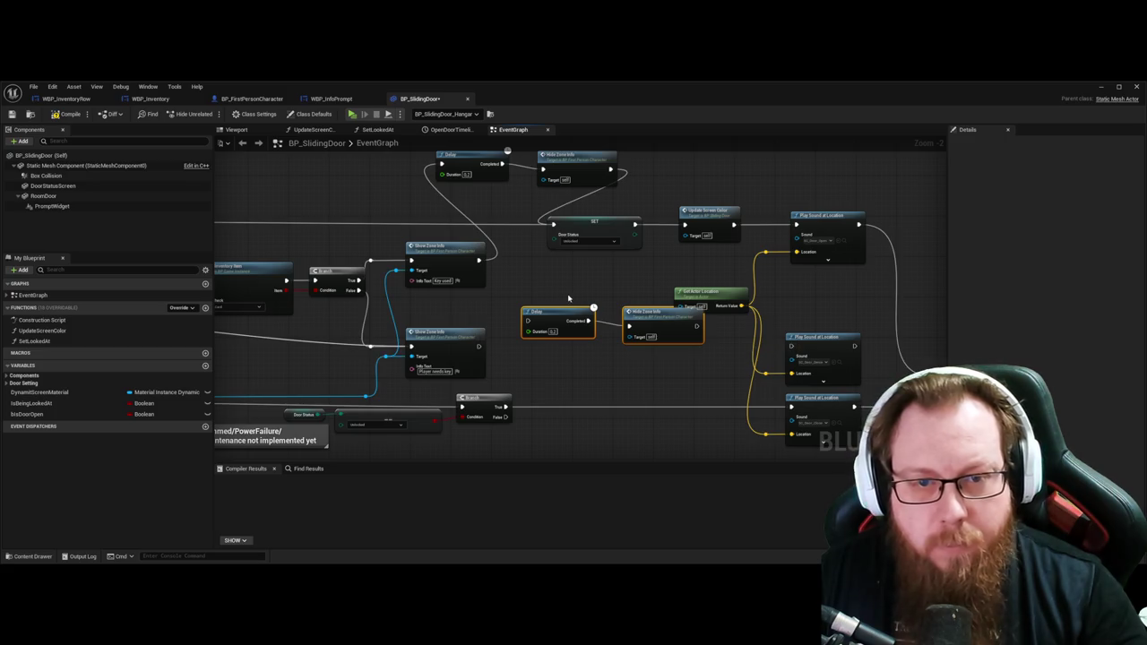
{"action": "left_click_drag", "start_coordinate": [481, 348], "coordinate": [527, 321]}
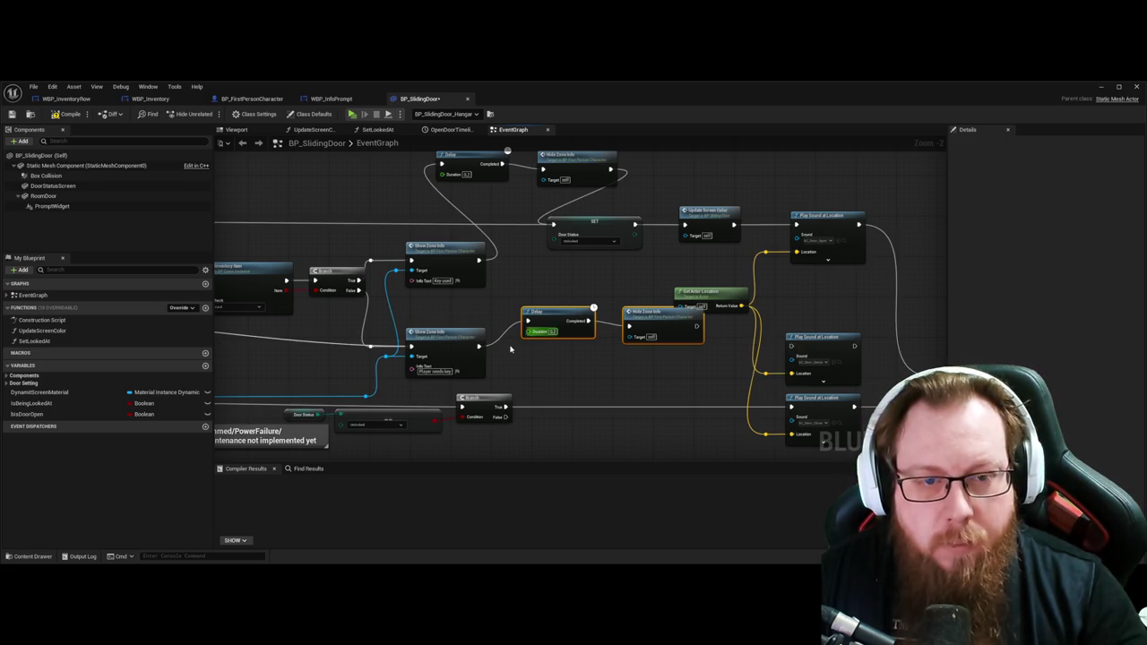
Step: Align the copied nodes, connect Hide Zone Info to Play Sound at Location, and compile
{"action": "left_click", "coordinate": [476, 353]}
{"action": "key", "text": "q"}
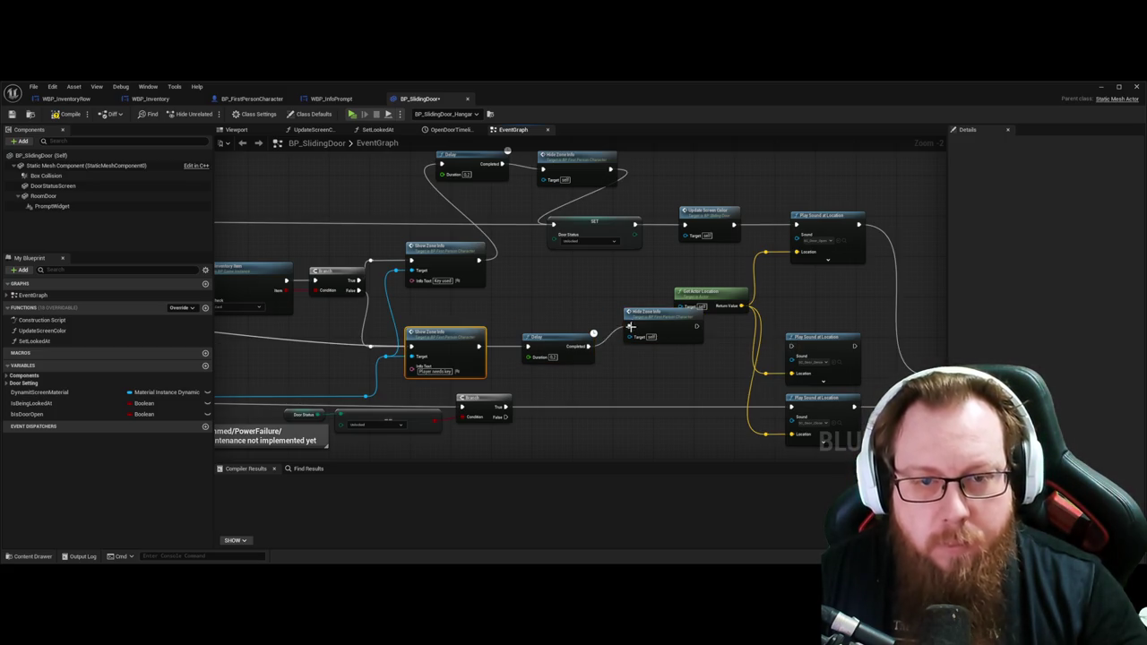
{"action": "left_click", "coordinate": [587, 349]}
{"action": "key", "text": "q"}
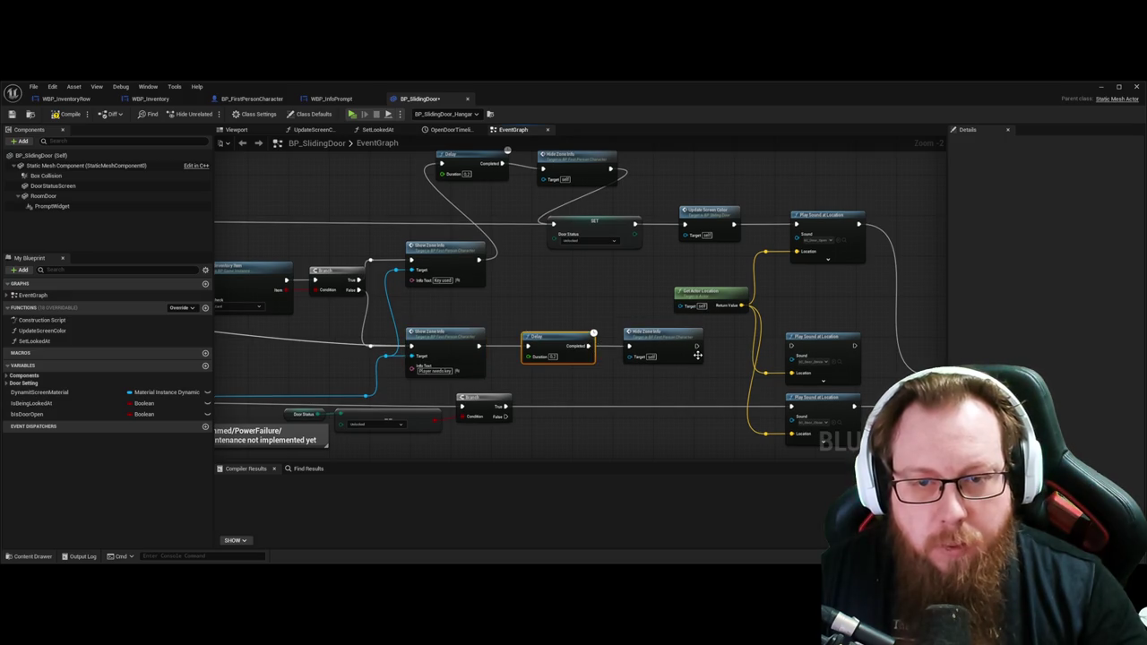
{"action": "left_click_drag", "start_coordinate": [696, 346], "coordinate": [794, 348]}
{"action": "left_click", "coordinate": [686, 374]}
{"action": "left_click", "coordinate": [55, 115]}
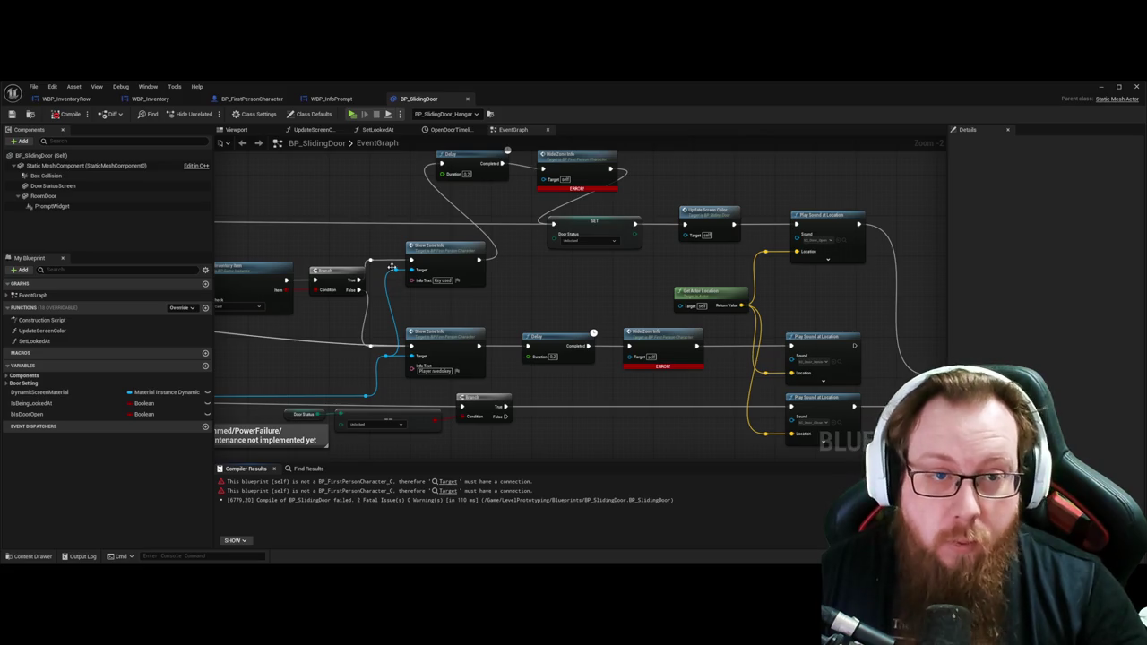
Step: Wire Show Zone Info's Target into the upper Hide Zone Info Target through a reroute point
{"action": "left_click_drag", "start_coordinate": [407, 270], "coordinate": [542, 179]}
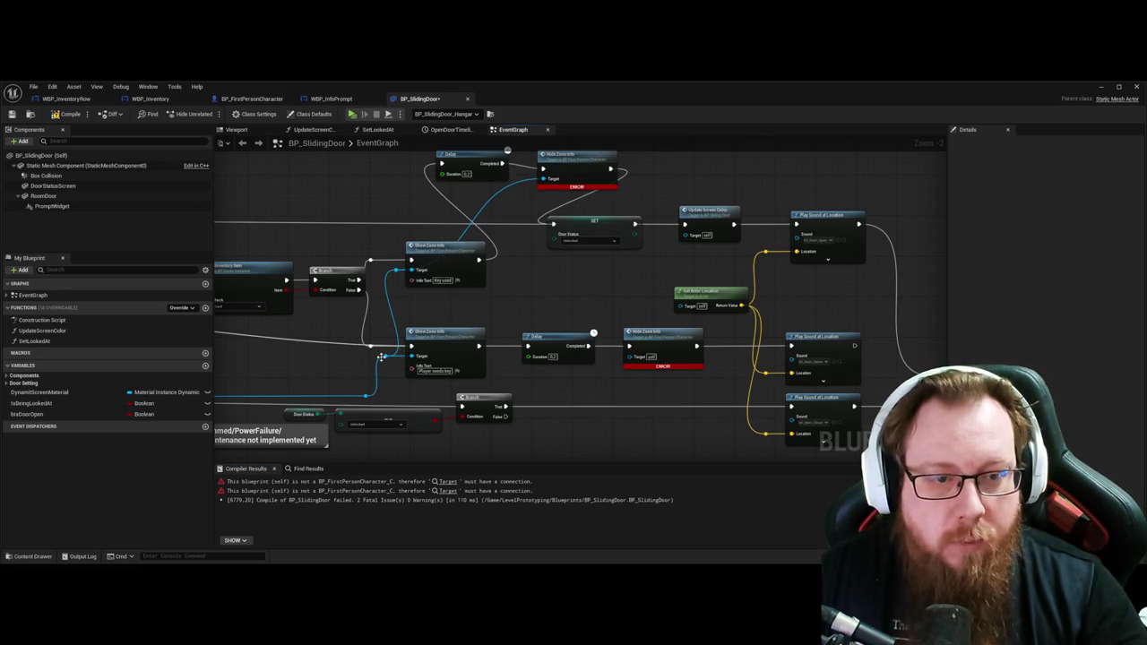
{"action": "double_click", "coordinate": [479, 206]}
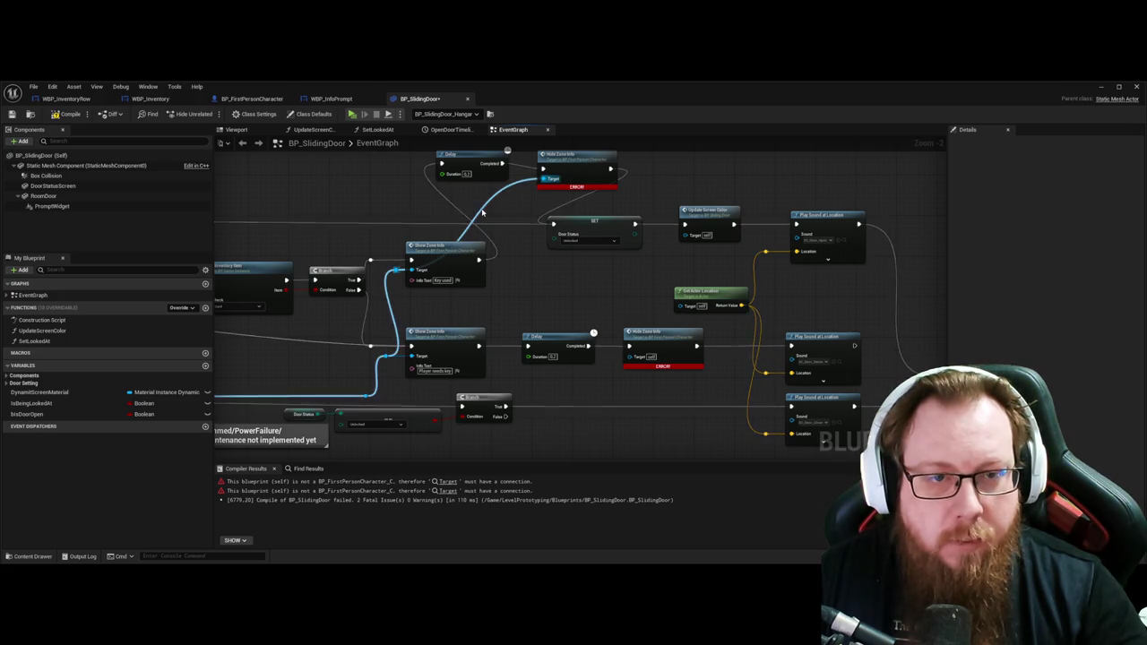
{"action": "mouse_move", "coordinate": [481, 205]}
{"action": "left_mouse_down"}
{"action": "mouse_move", "coordinate": [403, 197]}
{"action": "mouse_move", "coordinate": [384, 179]}
{"action": "mouse_move", "coordinate": [429, 181]}
{"action": "mouse_move", "coordinate": [411, 184]}
{"action": "left_mouse_up"}
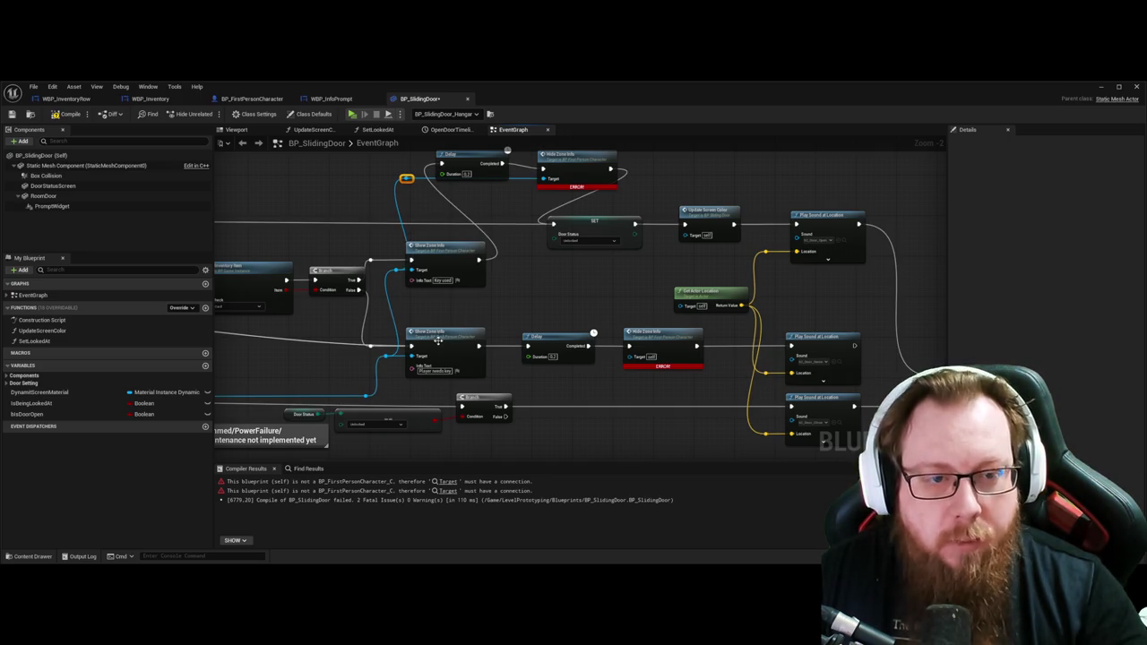
Step: Route the Target to the lower Hide Zone Info via a reroute point and save BP_SlidingDoor
{"action": "mouse_move", "coordinate": [385, 358]}
{"action": "left_mouse_down"}
{"action": "mouse_move", "coordinate": [388, 345]}
{"action": "mouse_move", "coordinate": [407, 398]}
{"action": "left_mouse_up"}
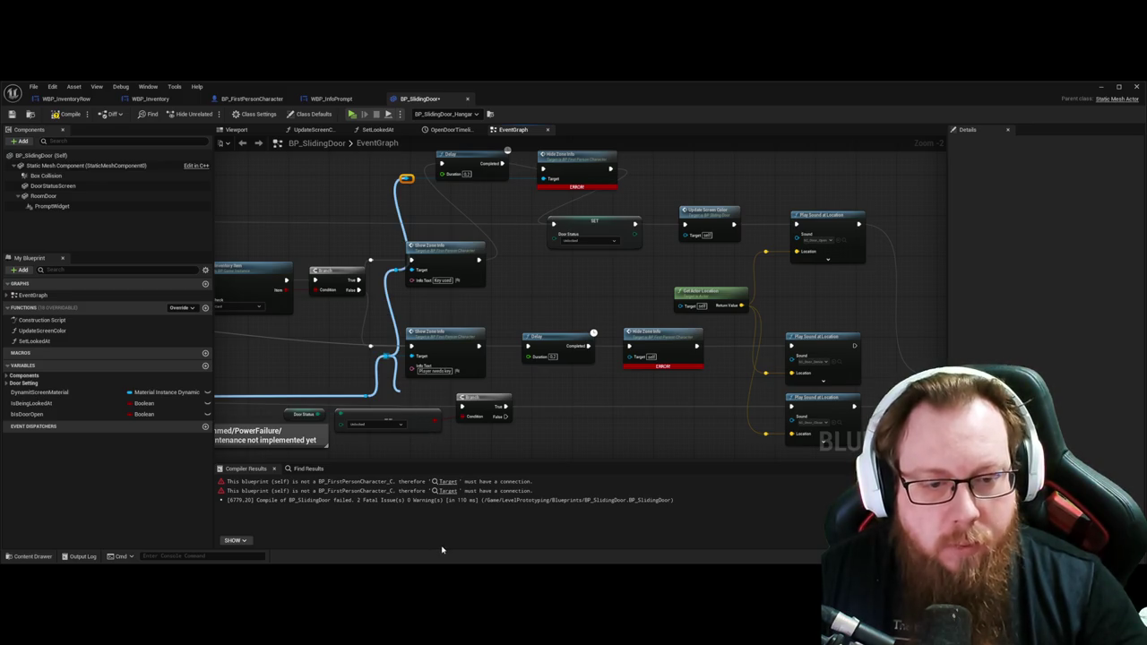
{"action": "left_click", "coordinate": [401, 391]}
{"action": "left_click_drag", "start_coordinate": [402, 390], "coordinate": [625, 391]}
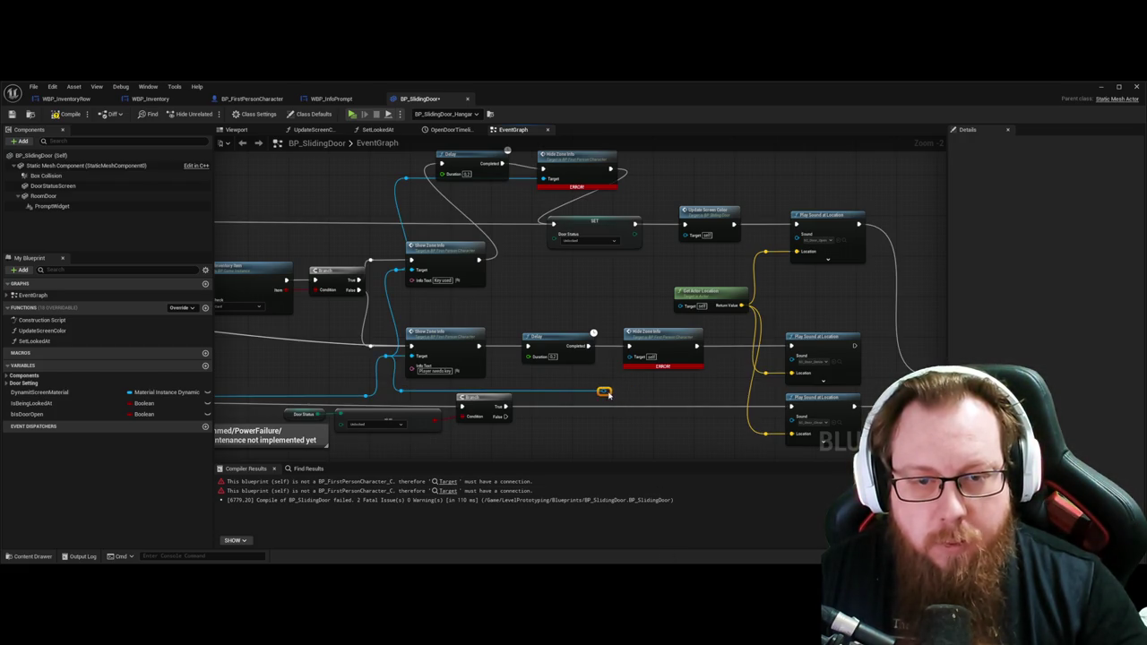
{"action": "left_click_drag", "start_coordinate": [605, 391], "coordinate": [628, 356]}
{"action": "key", "text": "ctrl+s"}
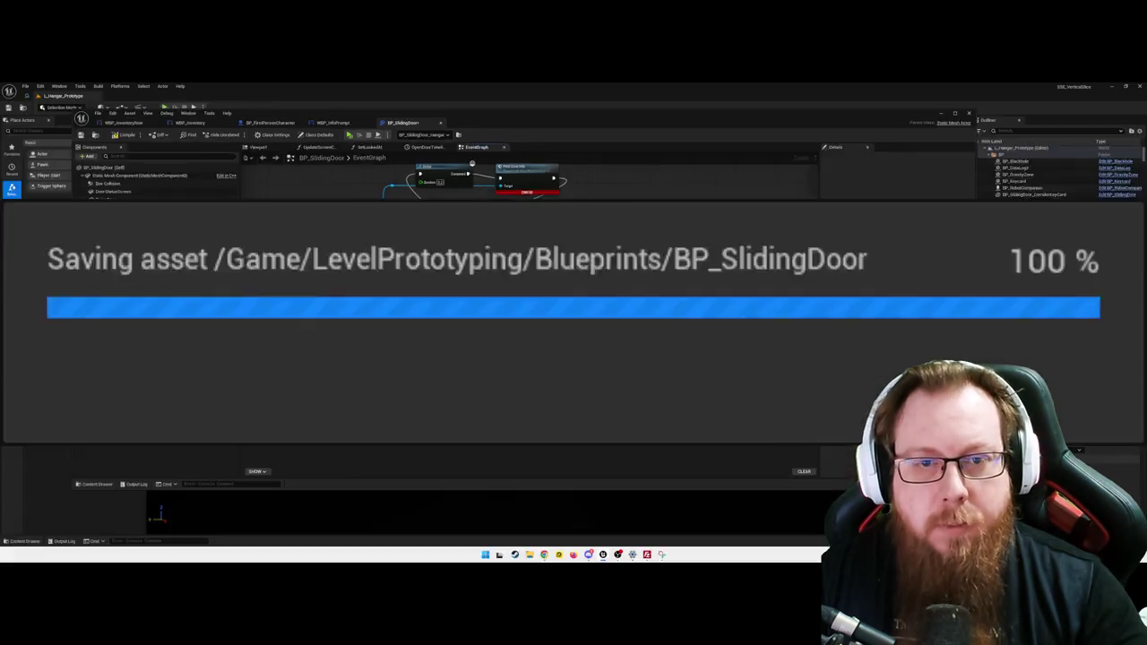
Step: Recompile BP_SlidingDoor without errors and look toward the sliding door in the level viewport
{"action": "left_click", "coordinate": [69, 114]}
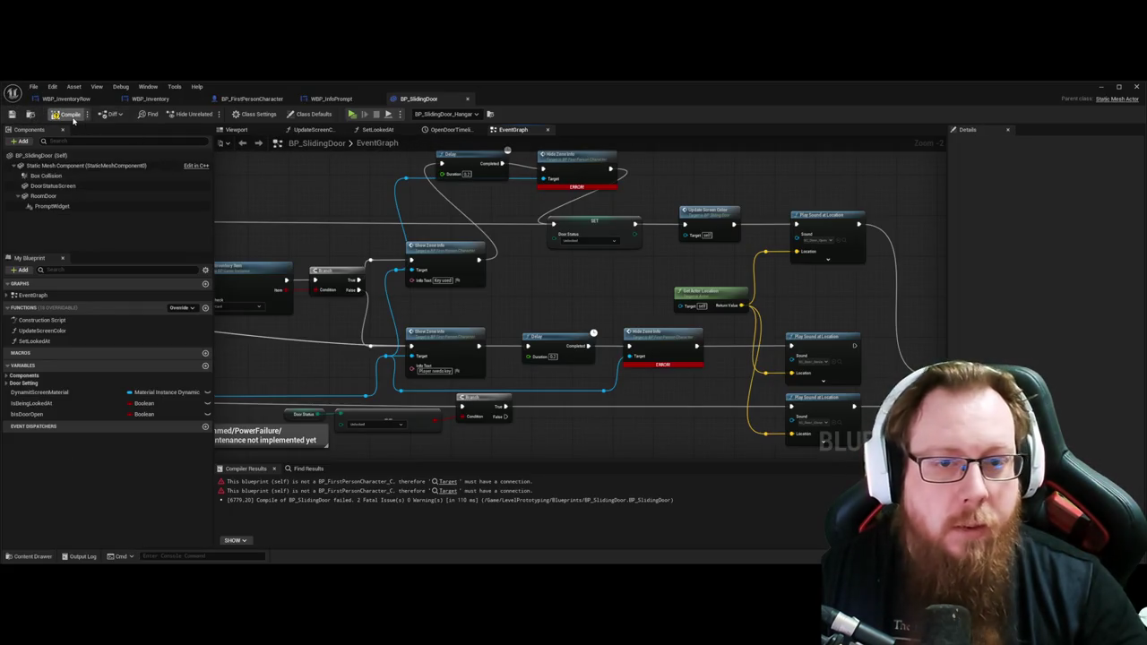
{"action": "left_click", "coordinate": [1104, 88]}
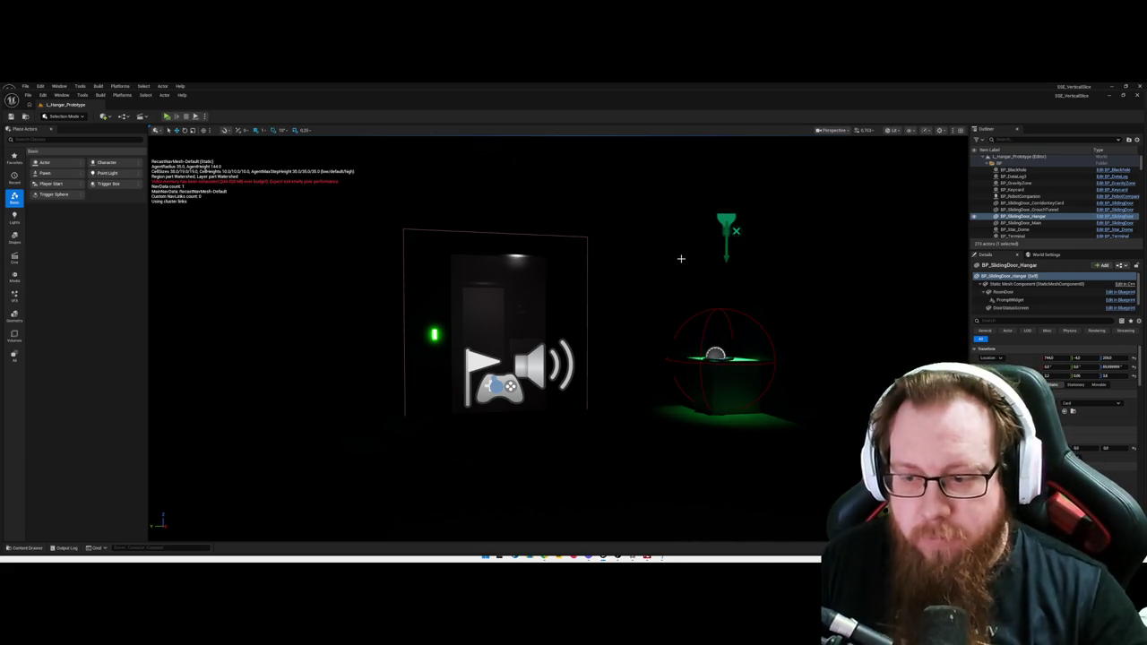
{"action": "mouse_move", "coordinate": [632, 316]}
{"action": "left_mouse_down"}
{"action": "mouse_move", "coordinate": [574, 304]}
{"action": "mouse_move", "coordinate": [629, 306]}
{"action": "left_mouse_up"}
Step: Launch a standalone game preview with Alt+P and walk forward into the room
{"action": "key", "text": "alt+p"}
{"action": "key", "text": "w"}
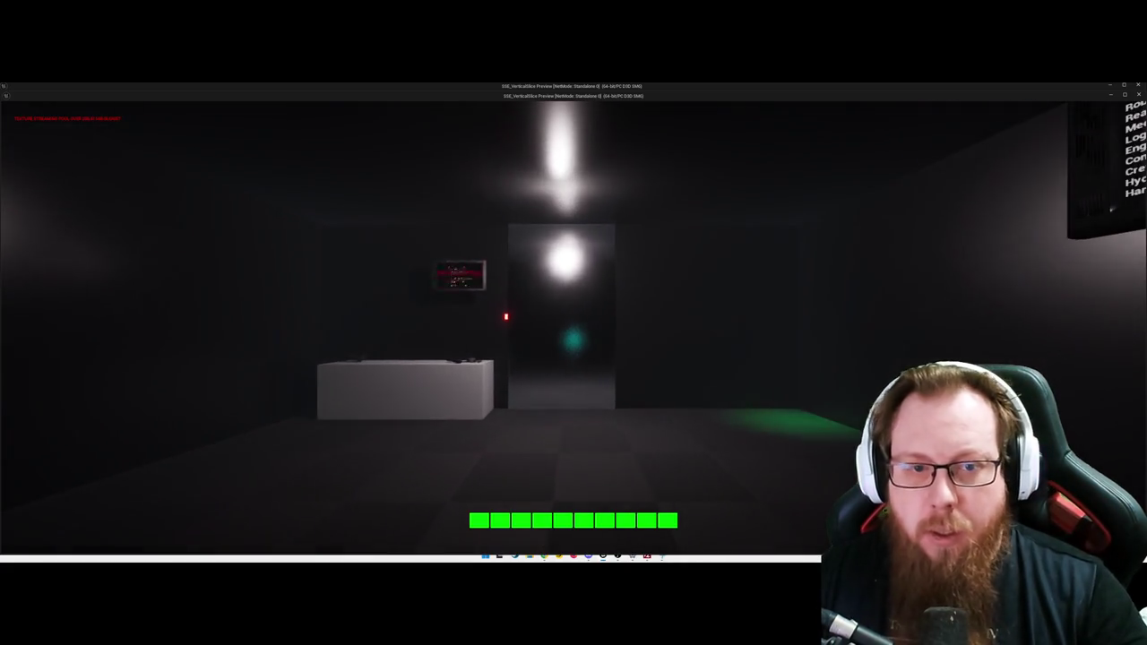
{"action": "mouse_move", "coordinate": [574, 323]}
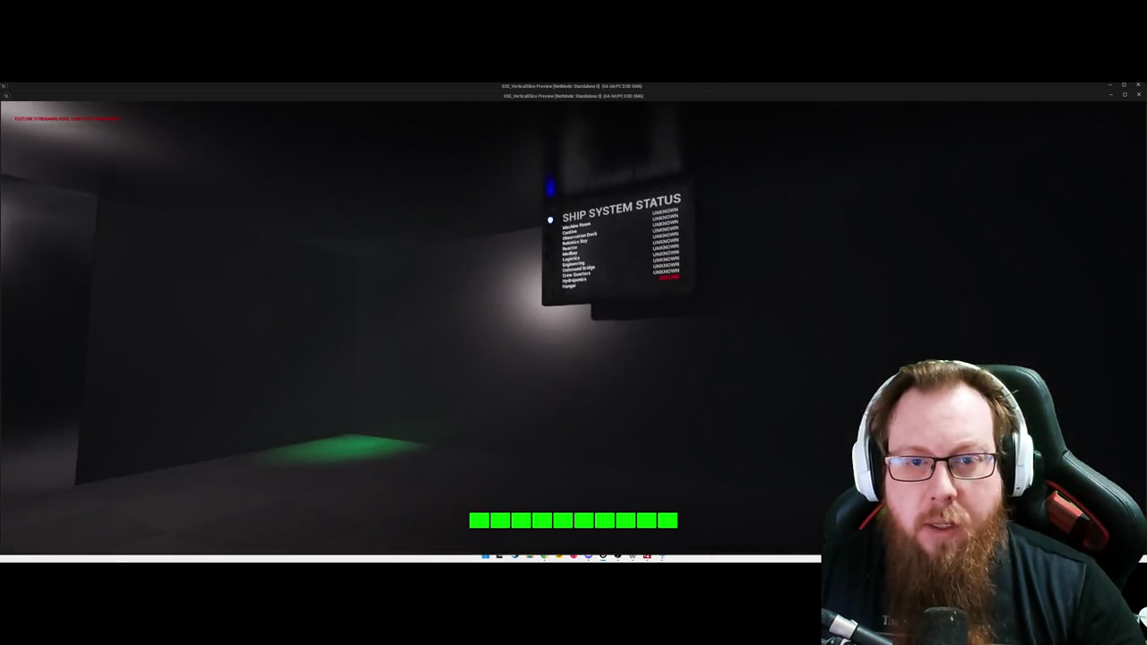
Step: Walk up to the Ship System Status board, which lists every zone as UNKNOWN
{"action": "key", "text": "w"}
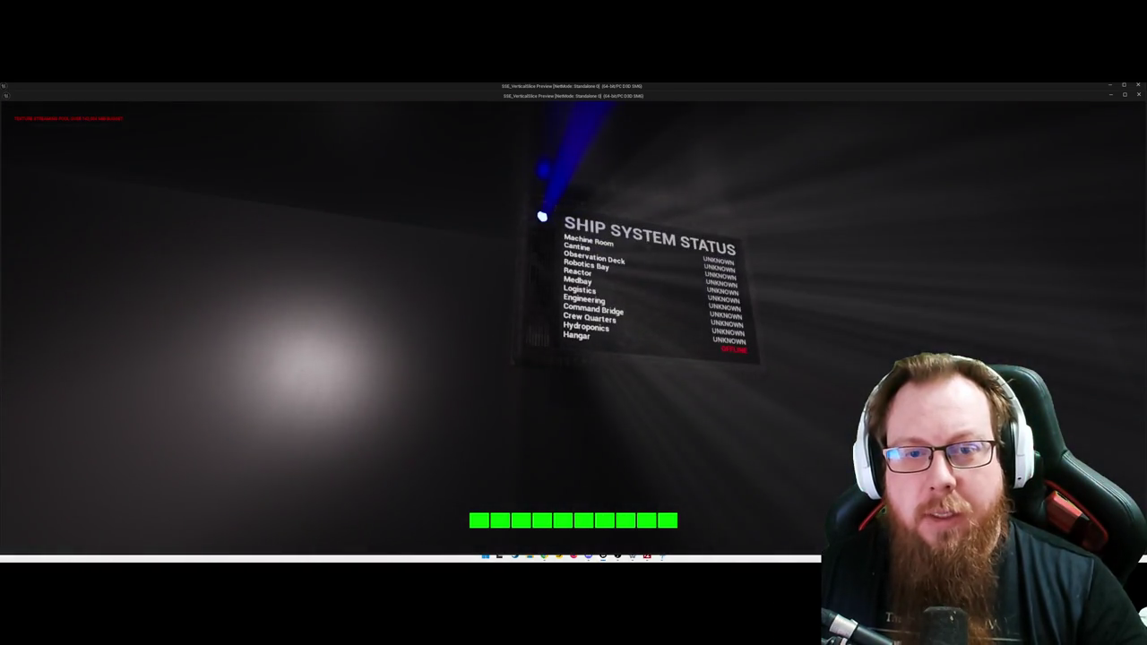
Step: Open the tablet on the green box, scroll through its Commander's Log entry, and close it
{"action": "key", "text": "w"}
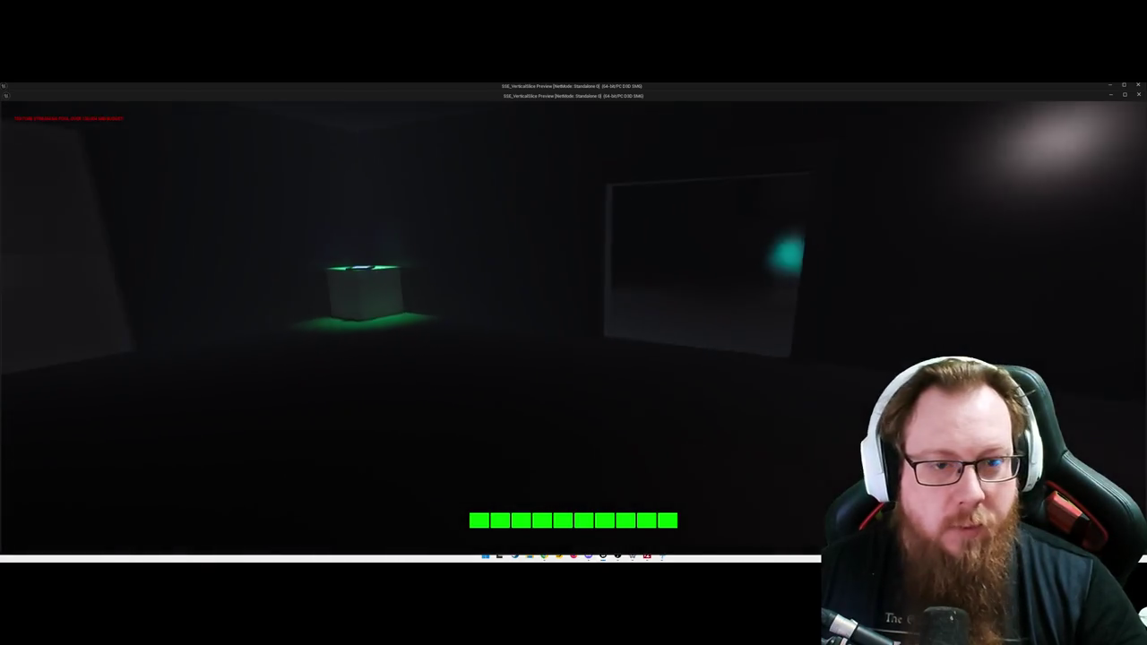
{"action": "key", "text": "s"}
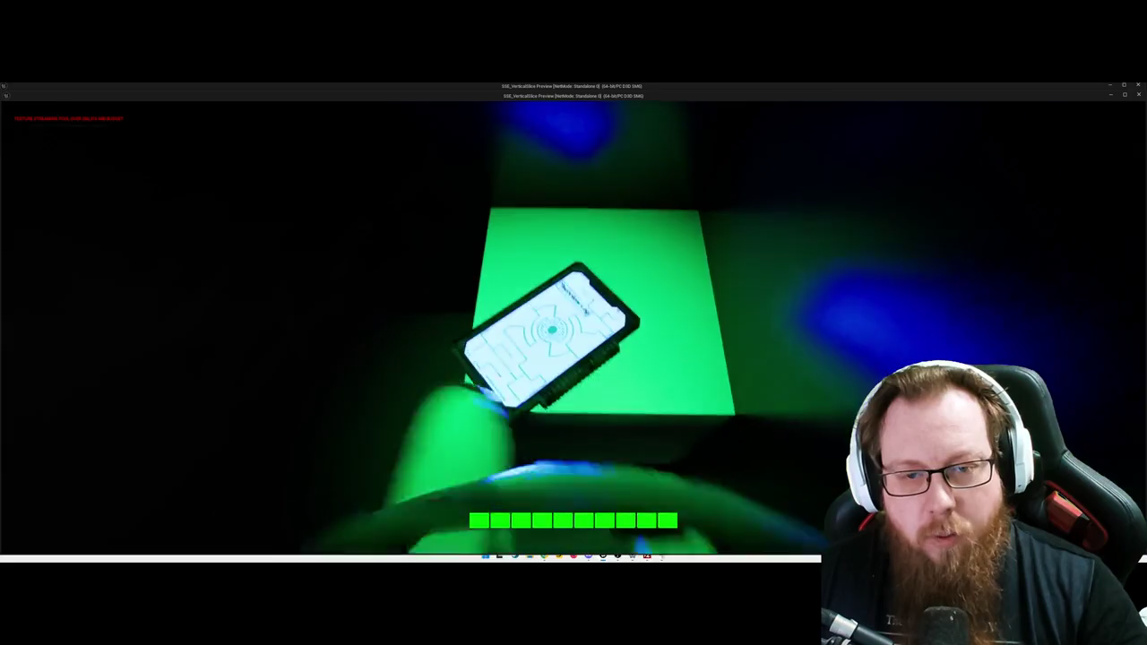
{"action": "key", "text": "e"}
{"action": "key", "text": "e"}
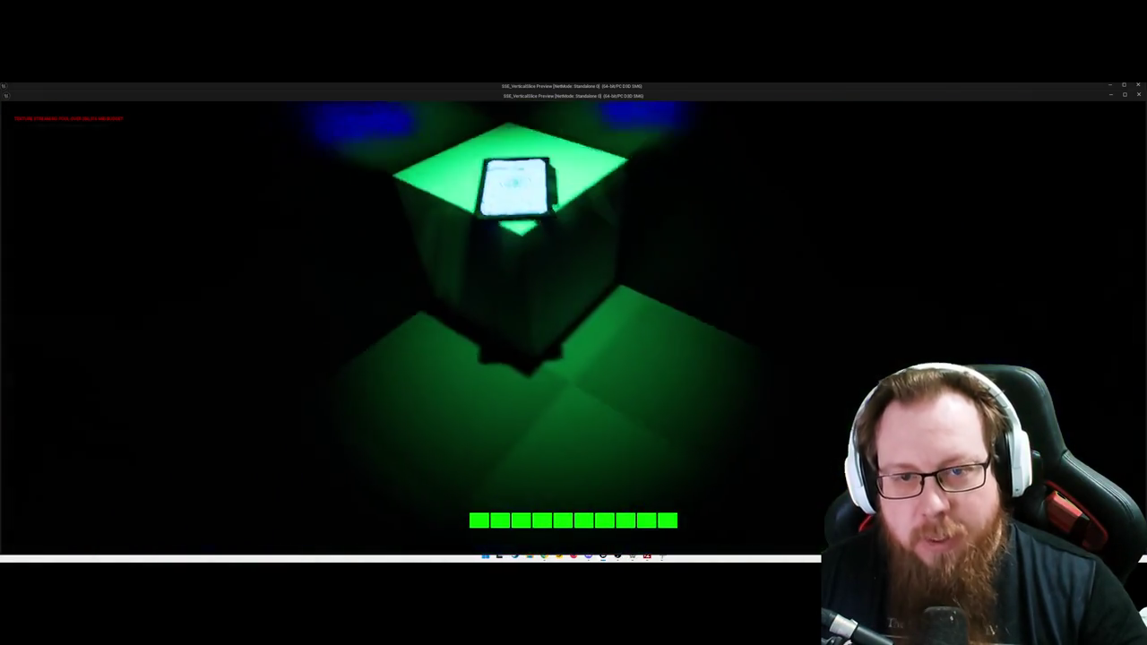
{"action": "key", "text": "w"}
{"action": "key", "text": "a"}
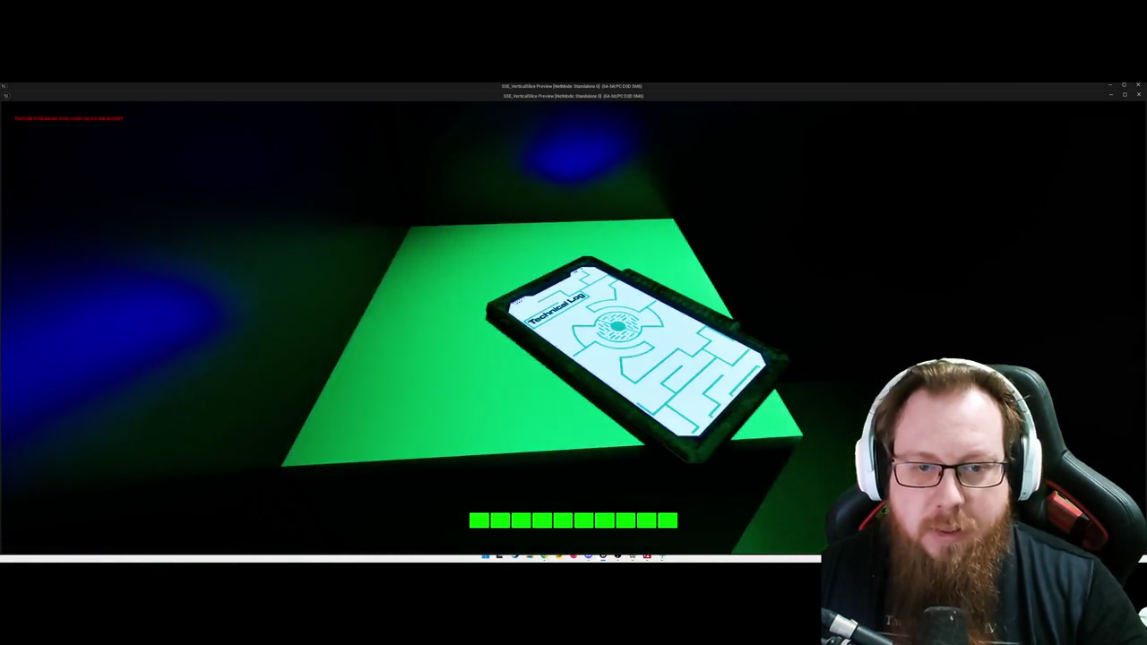
{"action": "key", "text": "e"}
{"action": "scroll", "coordinate": [610, 365], "scroll_direction": "down", "scroll_amount": 3}
{"action": "scroll", "coordinate": [609, 365], "scroll_direction": "up", "scroll_amount": 2}
{"action": "scroll", "coordinate": [609, 363], "scroll_direction": "up", "scroll_amount": 2}
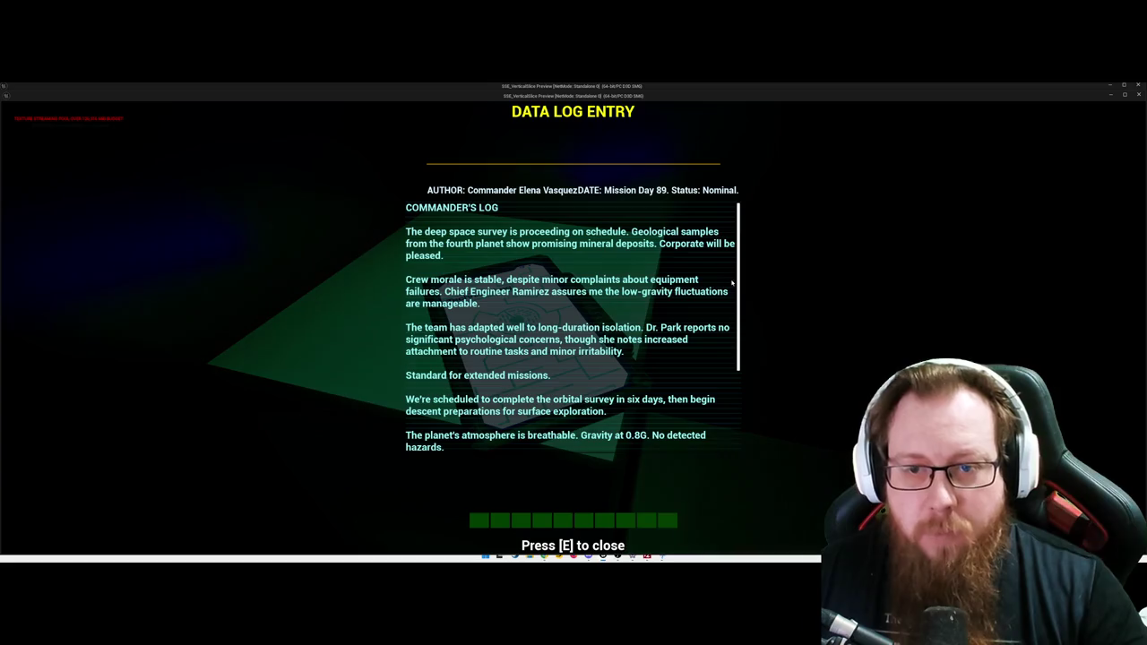
{"action": "key", "text": "e"}
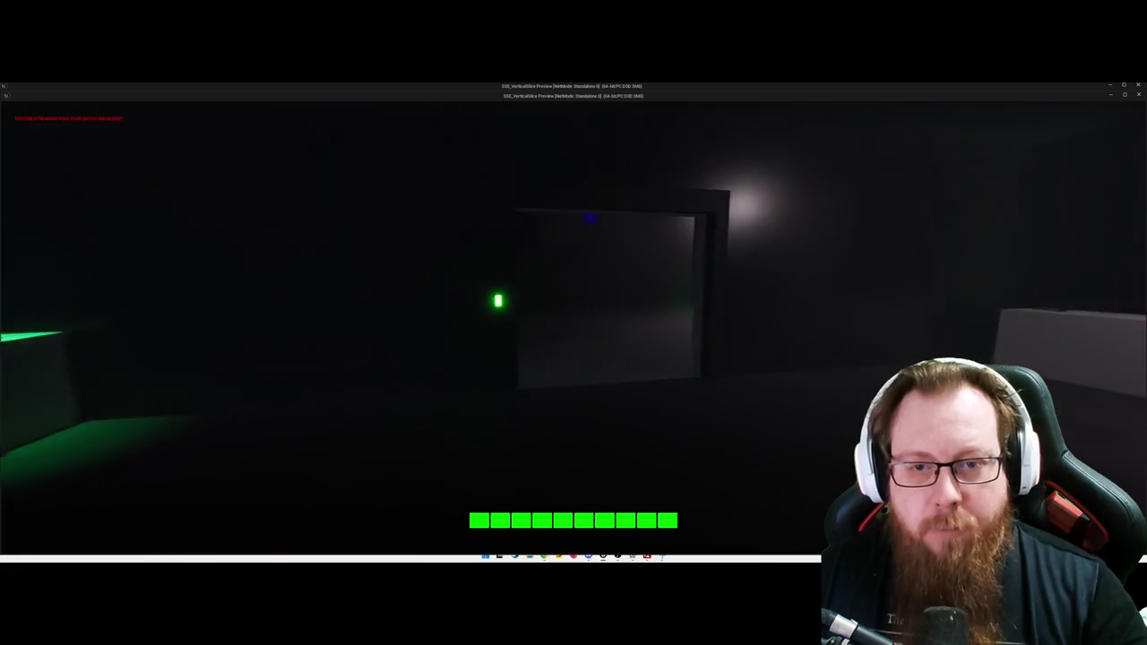
Step: Walk through the dark corridor to the glowing tablet, open its log, and turn on the flashlight
{"action": "key", "text": "w"}
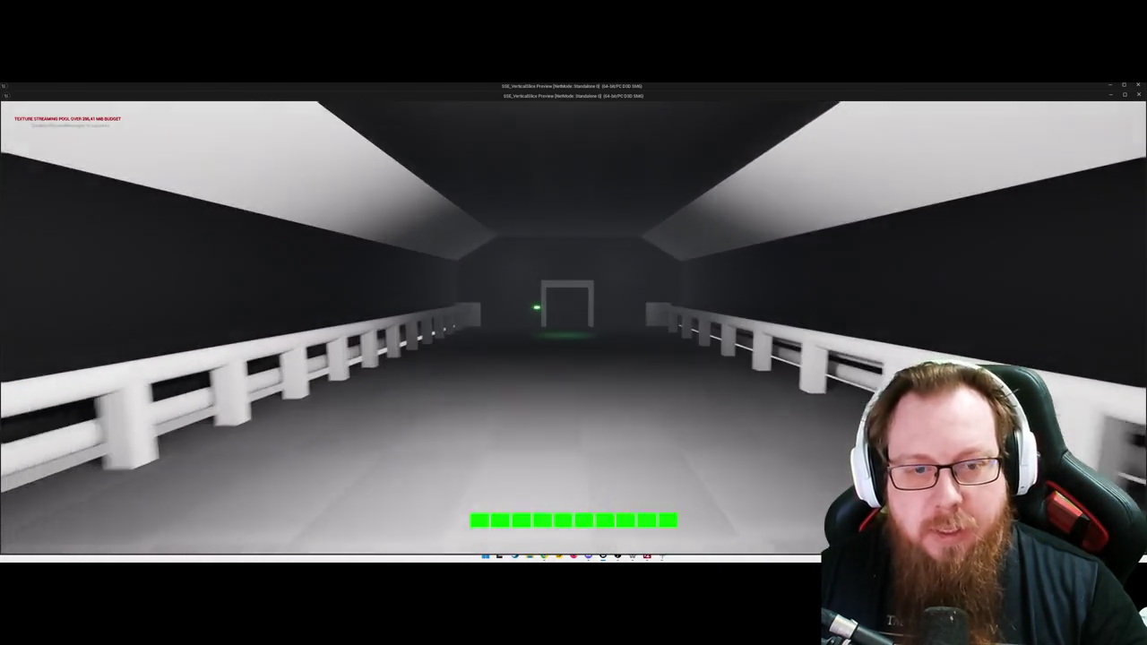
{"action": "key", "text": "w"}
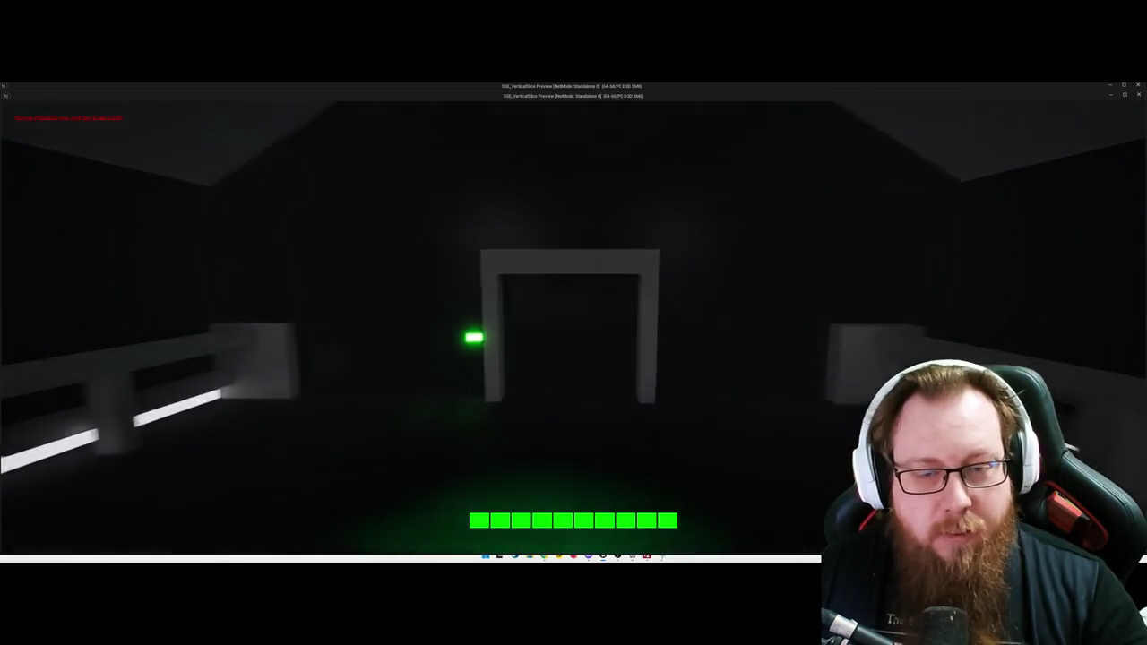
{"action": "key", "text": "w"}
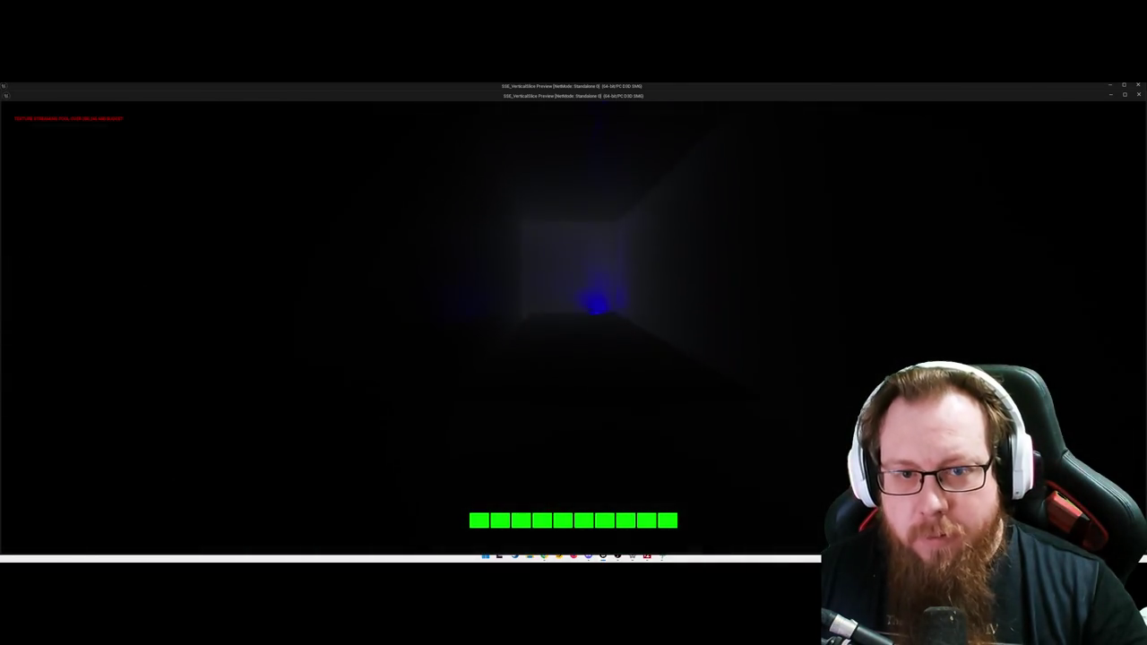
{"action": "key", "text": "w"}
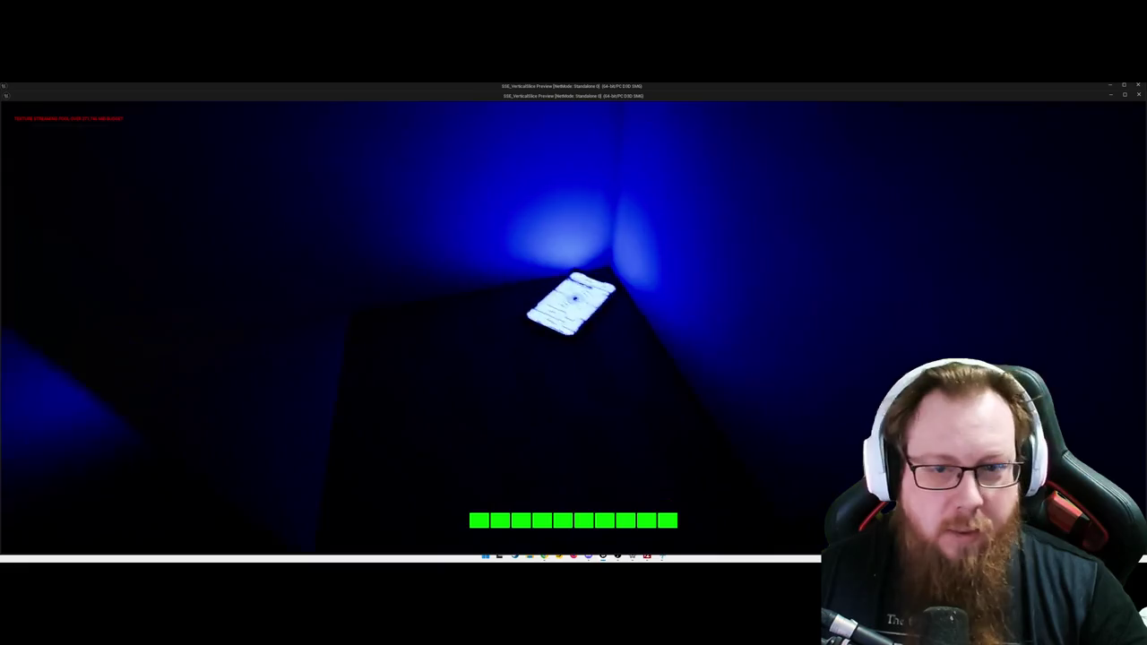
{"action": "key", "text": "e"}
{"action": "key", "text": "e"}
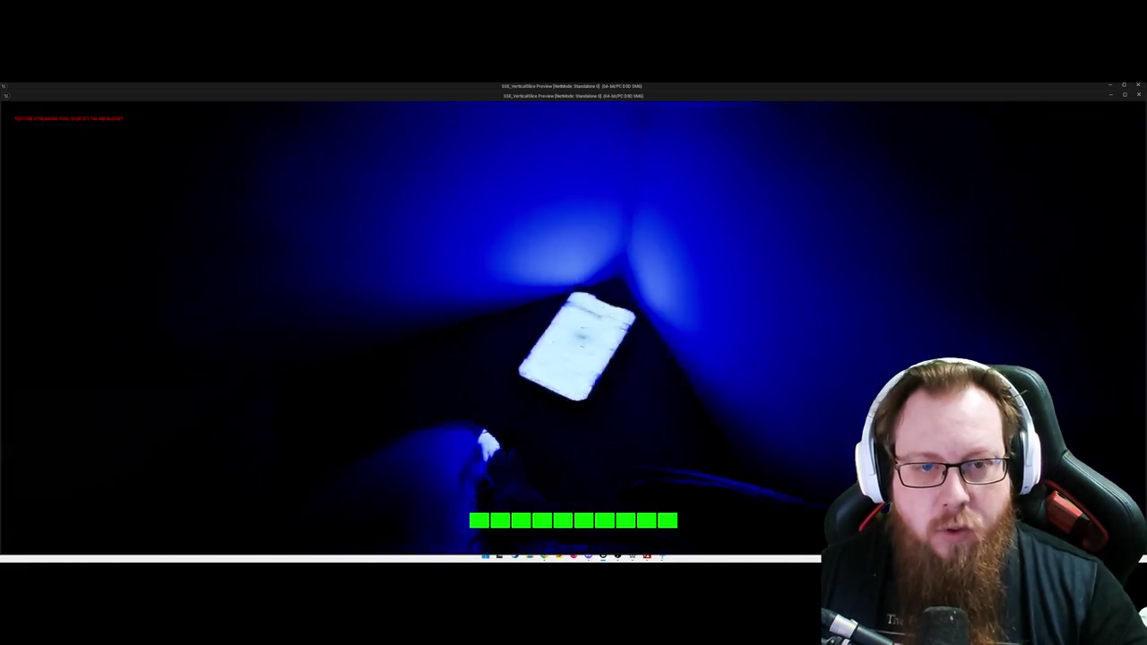
{"action": "key", "text": "f"}
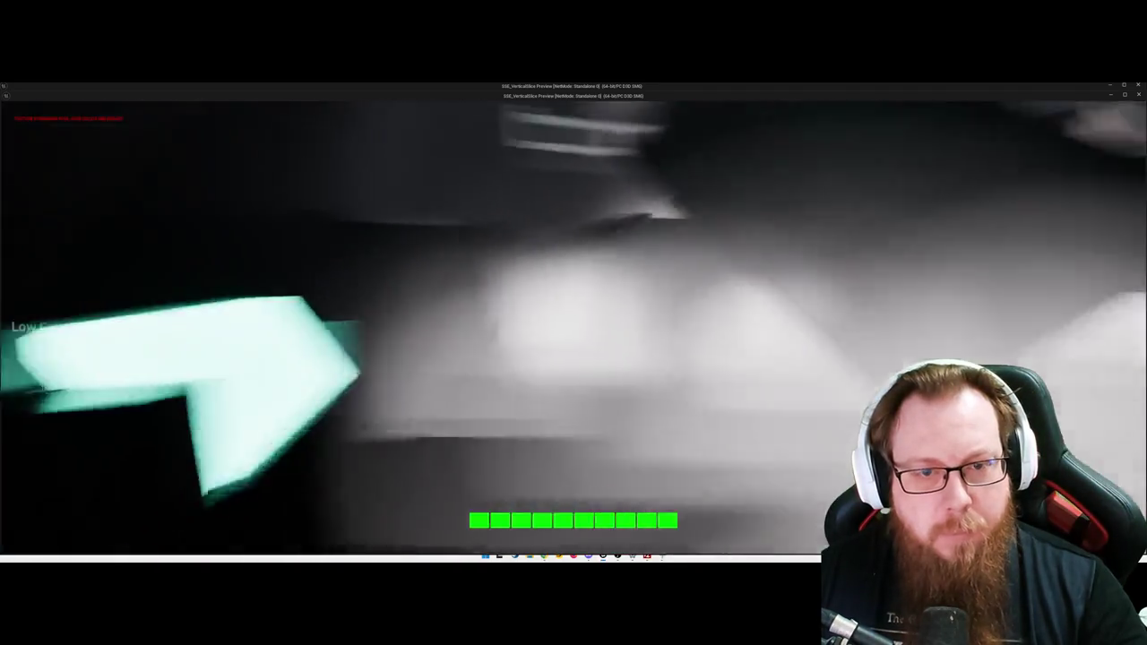
Step: Switch the SYSTEMS OFFLINE panel online with the interact key E
{"action": "key", "text": "e"}
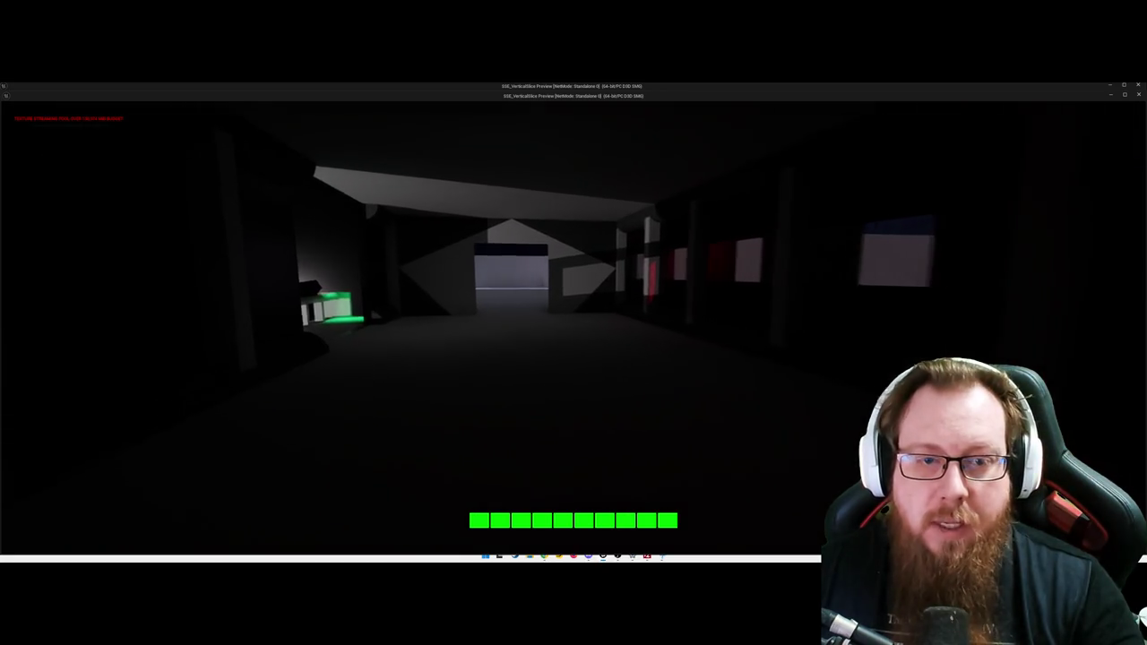
Step: Walk down the window-lined corridor into the courtyard, facing the green-lit building
{"action": "key", "text": "w"}
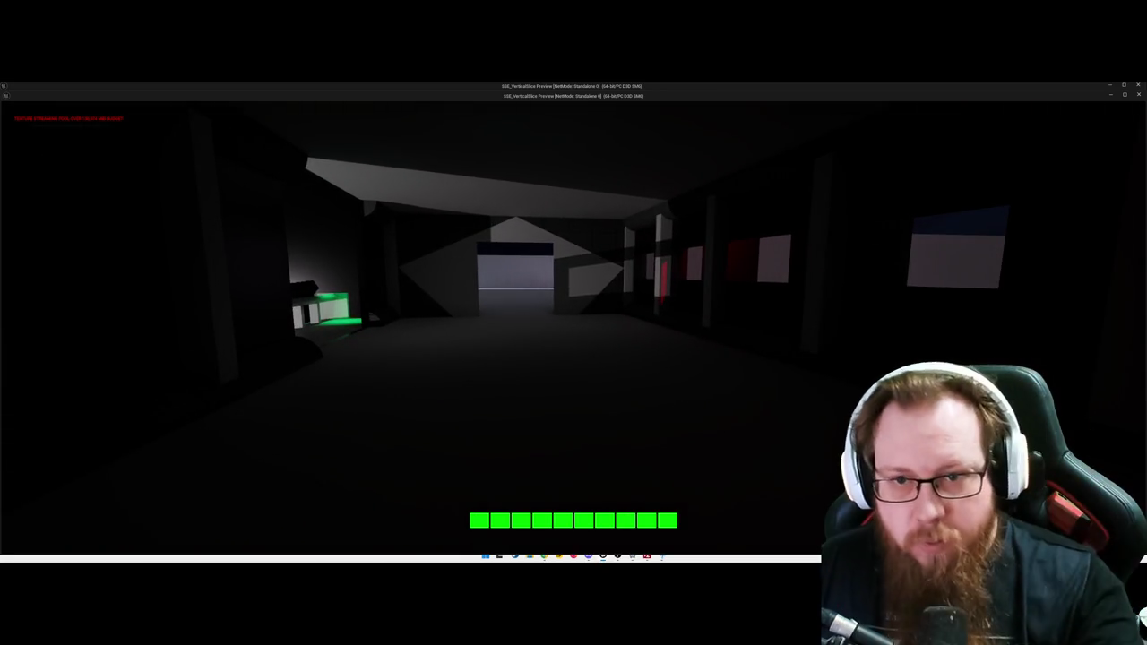
{"action": "key", "text": "w"}
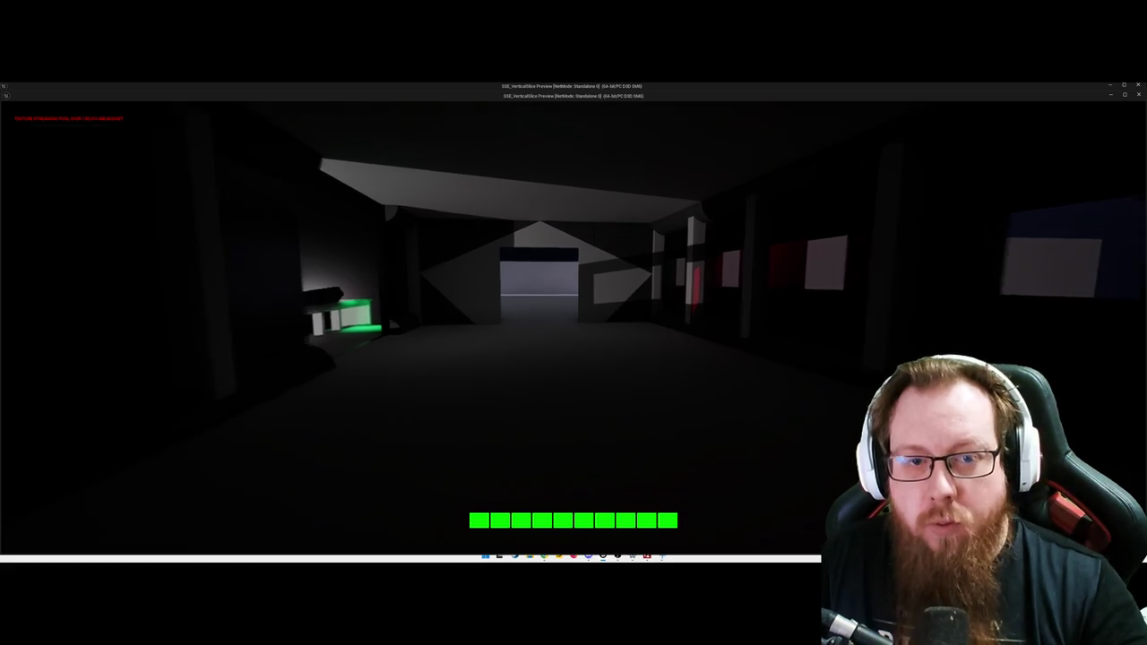
{"action": "key", "text": "w"}
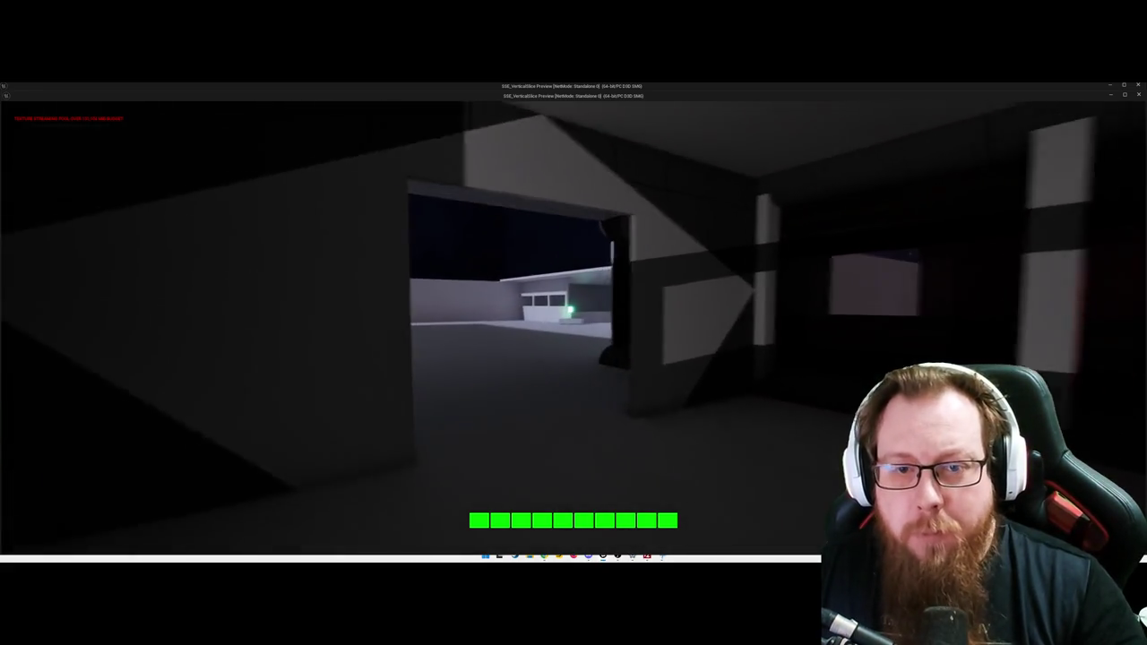
{"action": "key", "text": "w"}
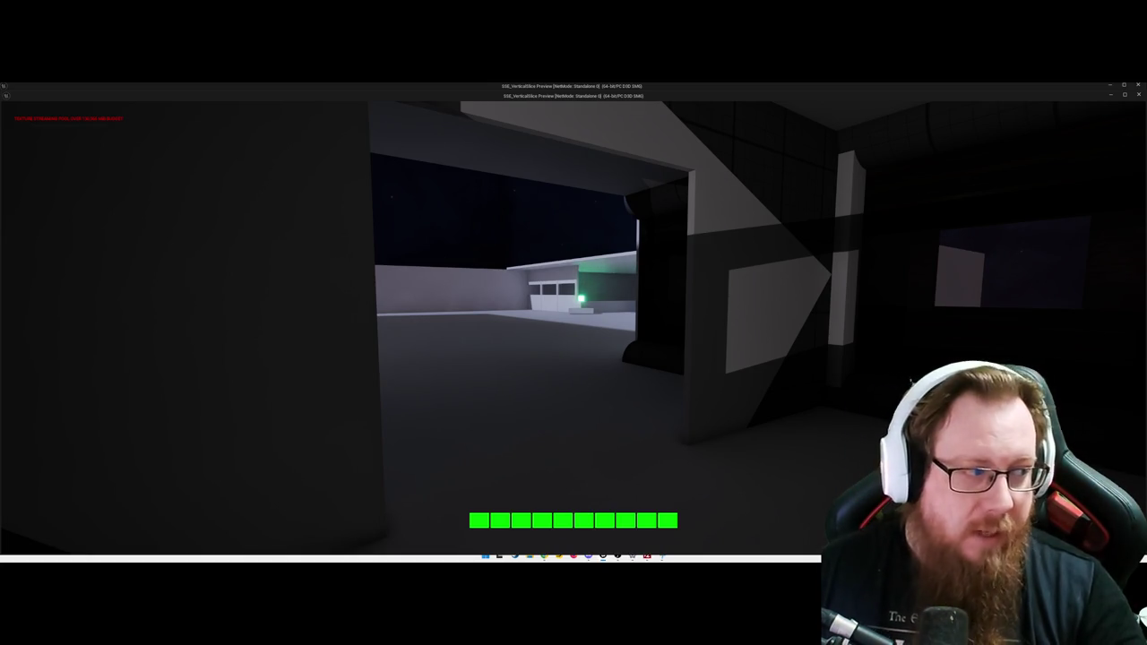
{"action": "key", "text": "w"}
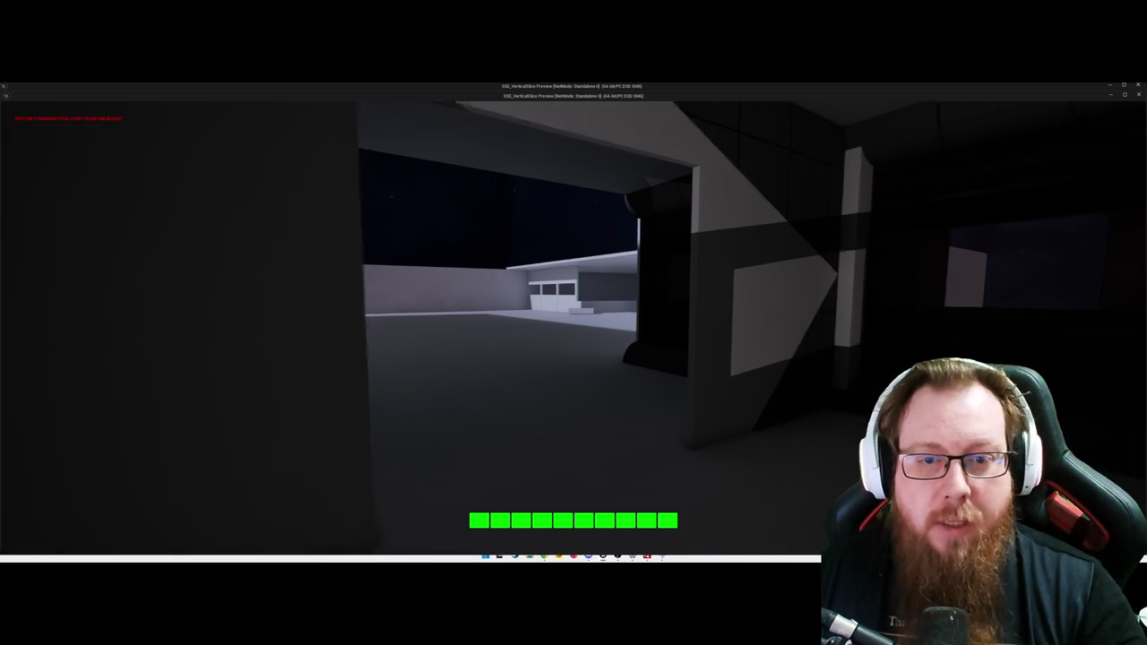
{"action": "key", "text": "w"}
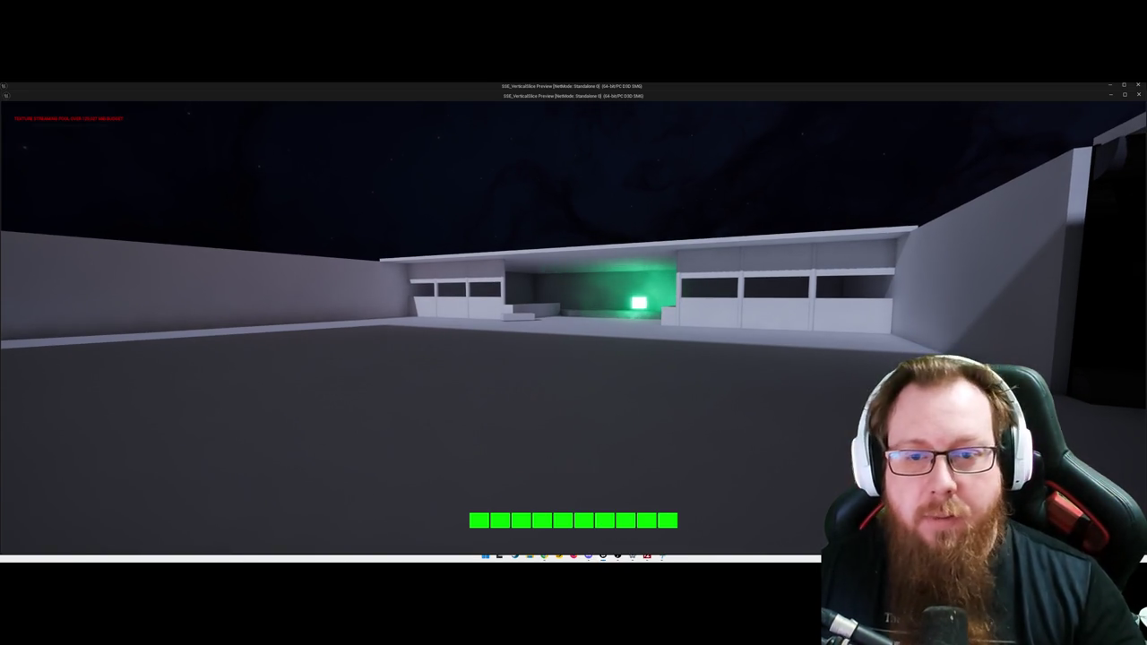
Step: Walk up to the hangar until the red alarm fires and the HUD drops to two blocks
{"action": "key", "text": "w"}
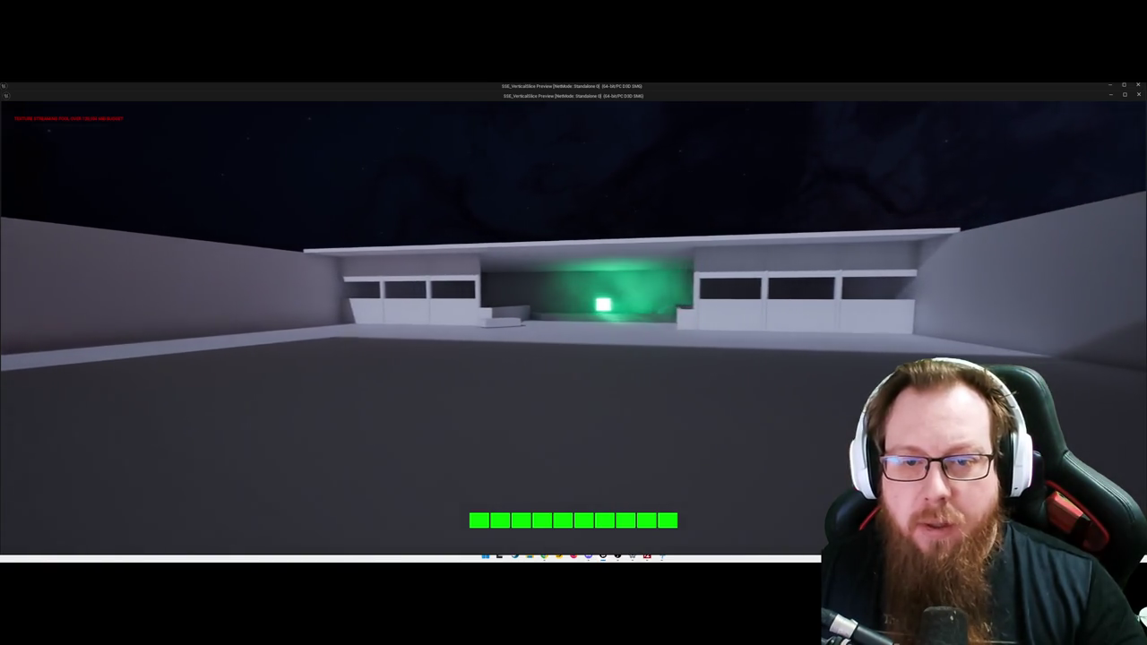
{"action": "key", "text": "w"}
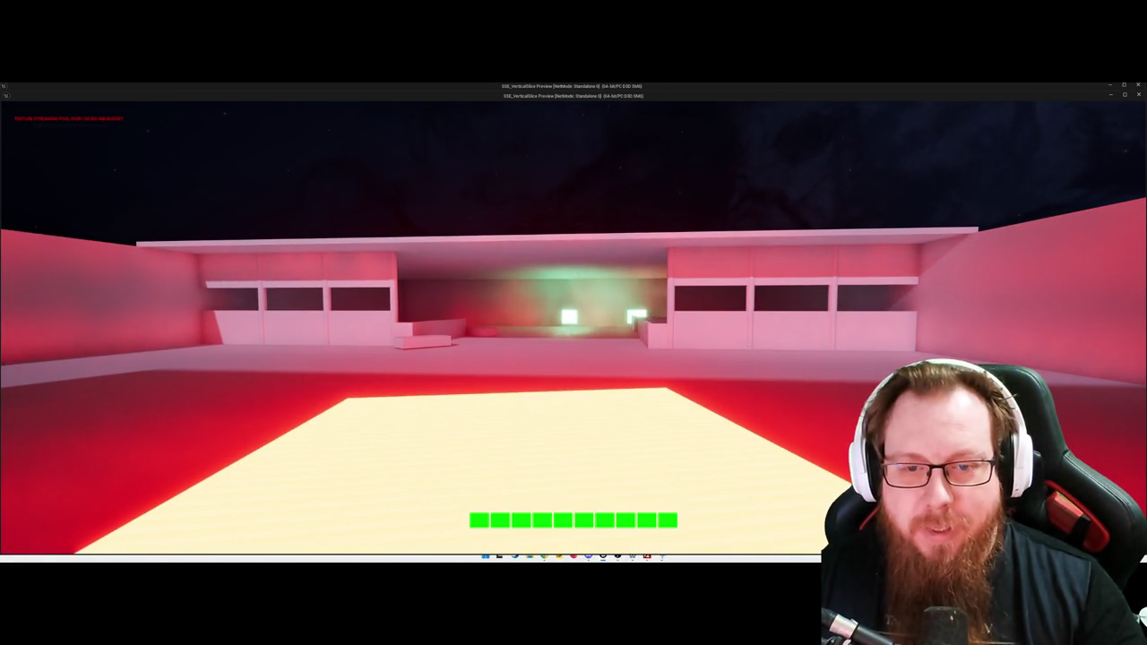
{"action": "key", "text": "w"}
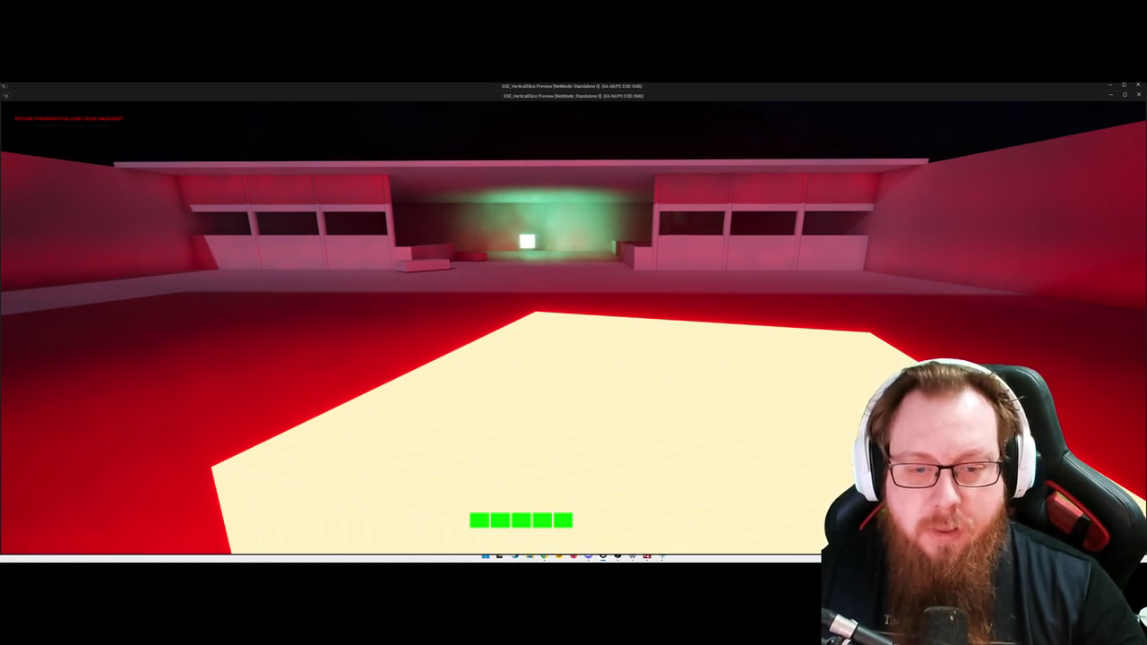
Step: Retreat off the platform and back down into the red-lit corridor
{"action": "key", "text": "w"}
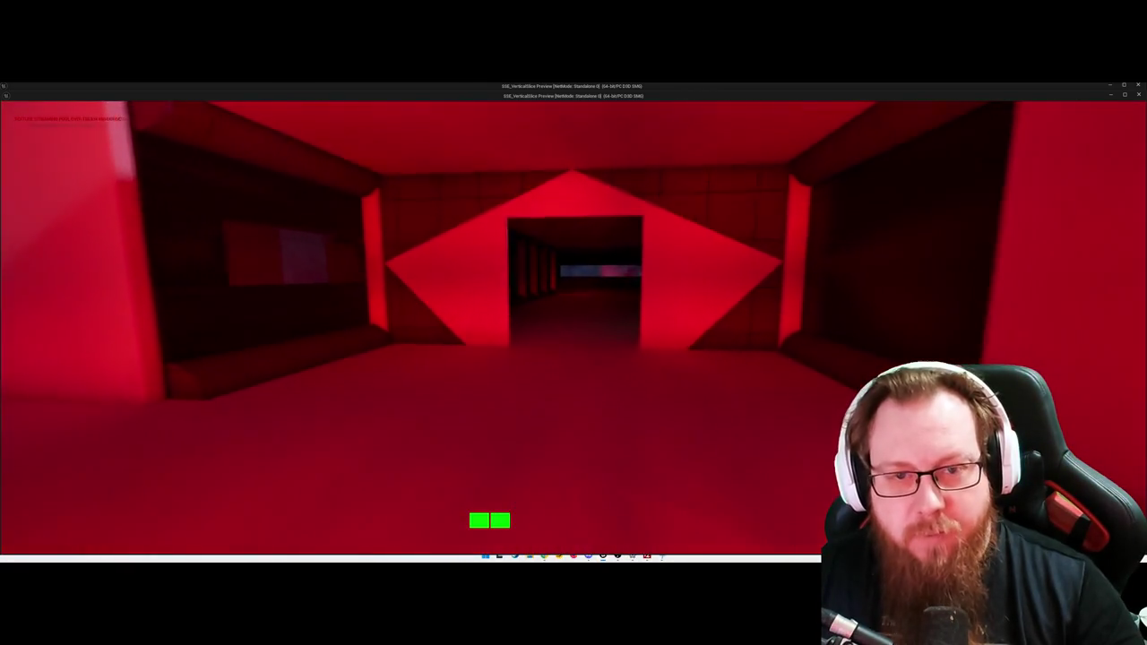
{"action": "key", "text": "w"}
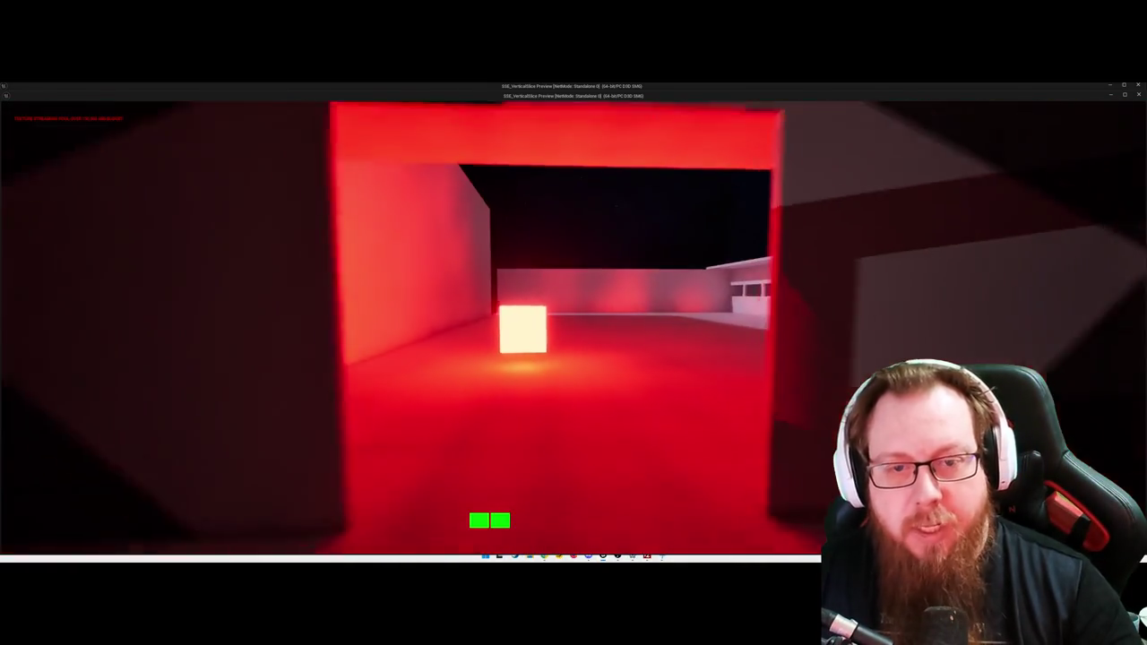
{"action": "key", "text": "s"}
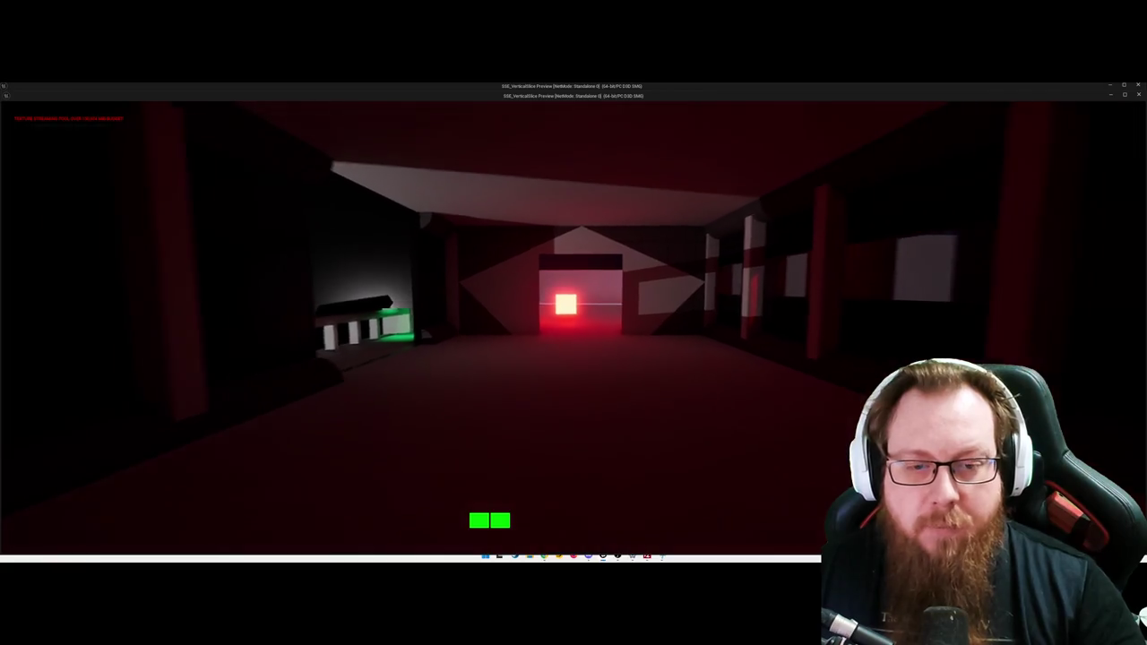
{"action": "key", "text": "s"}
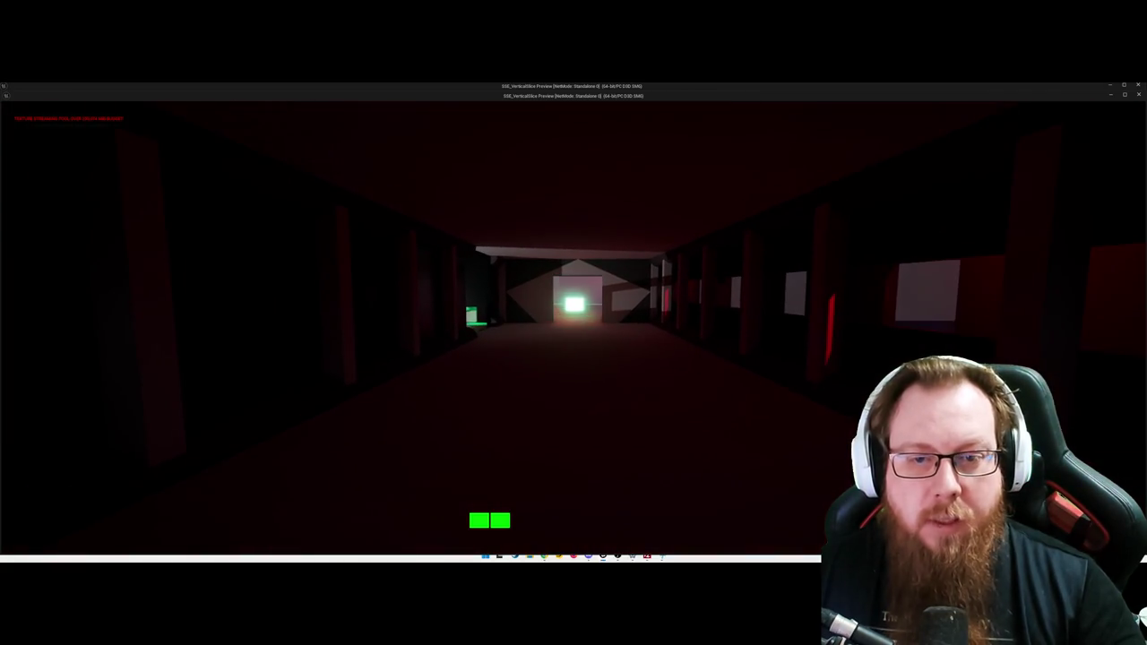
{"action": "key", "text": "w"}
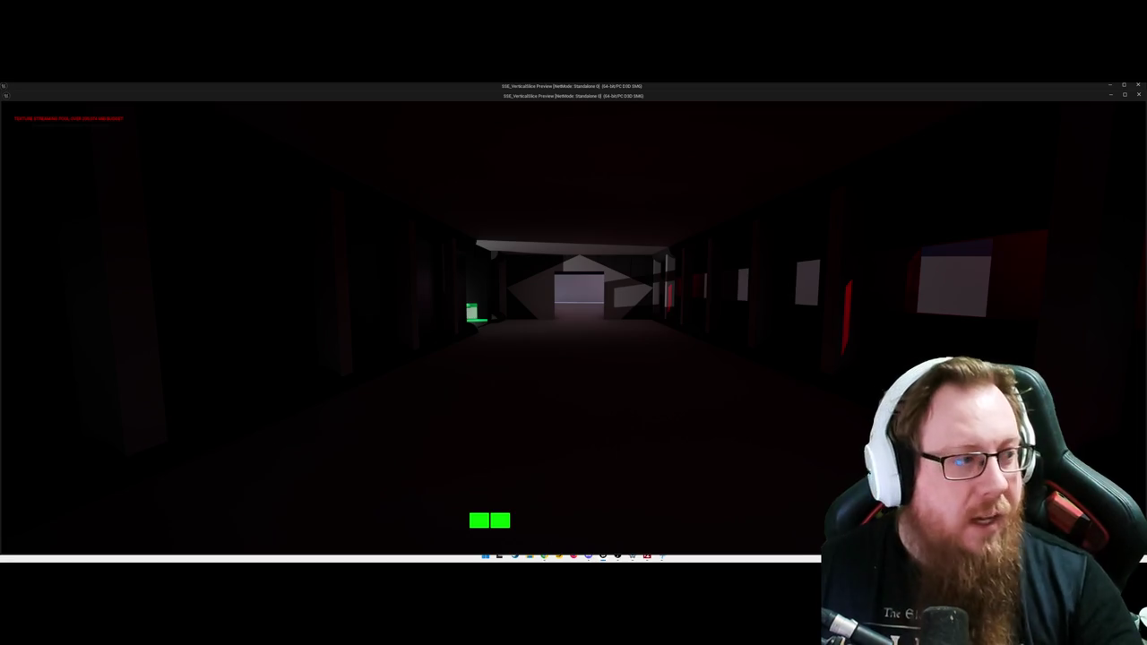
Step: Walk the corridor, pass the doorway into the courtyard, and face the hangar's red-glowing cube
{"action": "key", "text": "w"}
{"action": "key", "text": "w"}
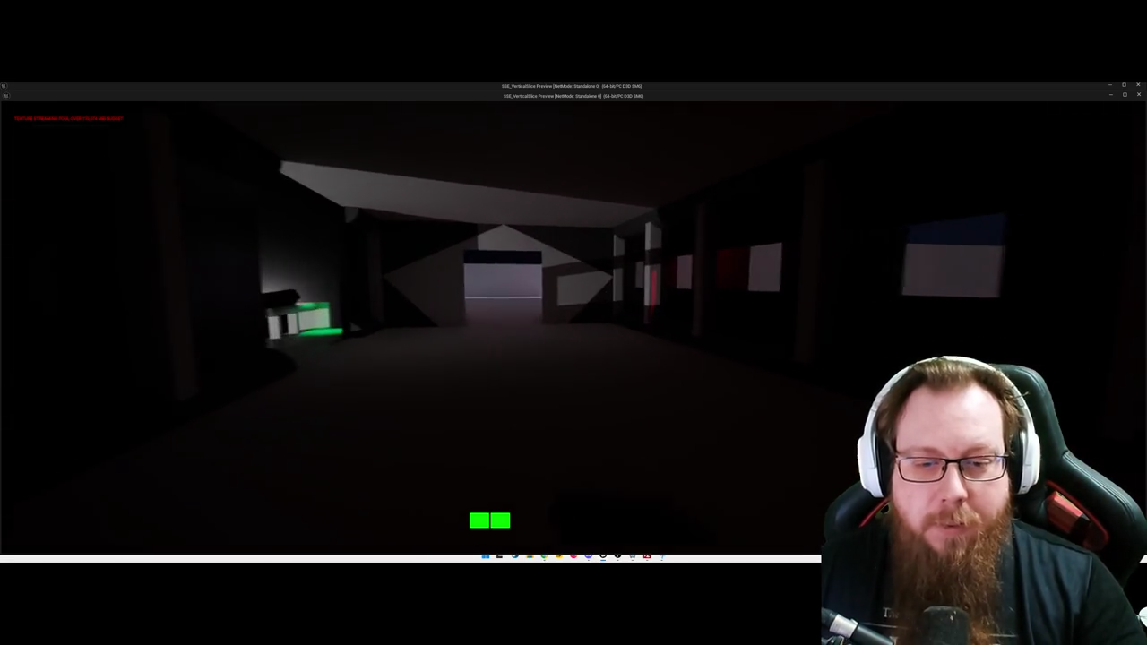
{"action": "key", "text": "w"}
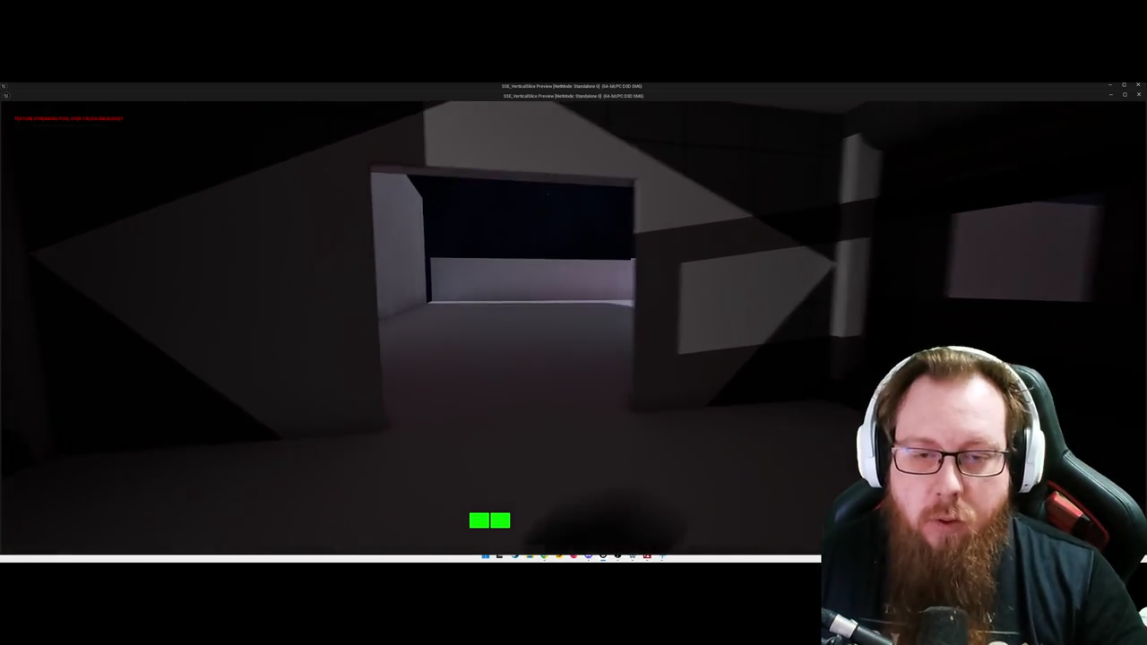
{"action": "key", "text": "w"}
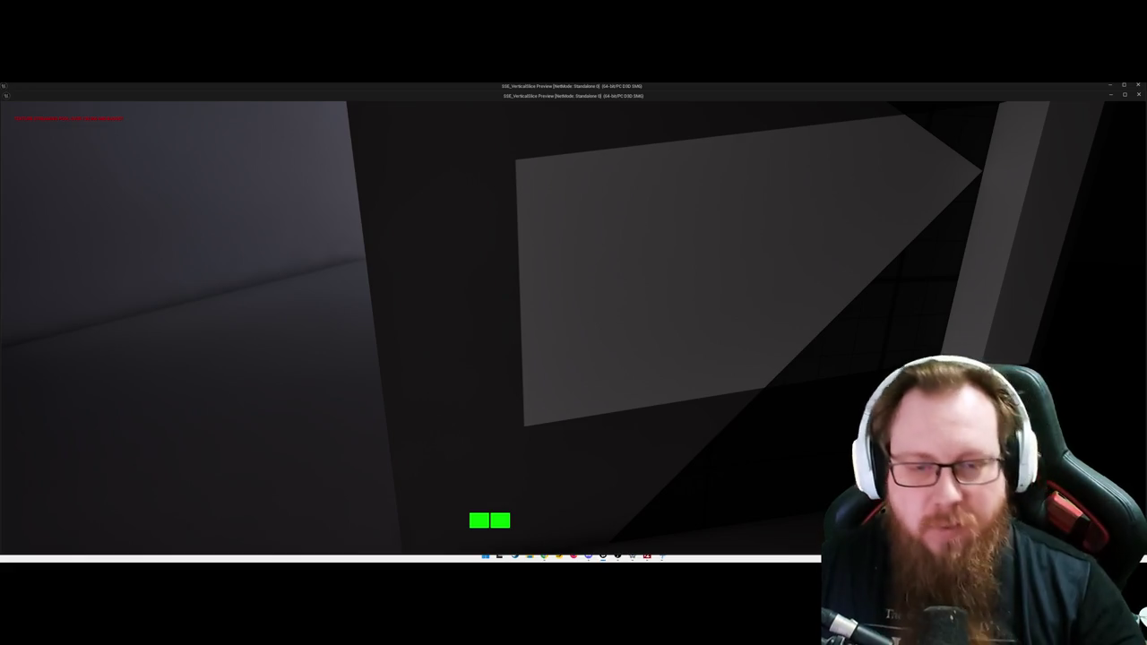
{"action": "mouse_move", "coordinate": [573, 323]}
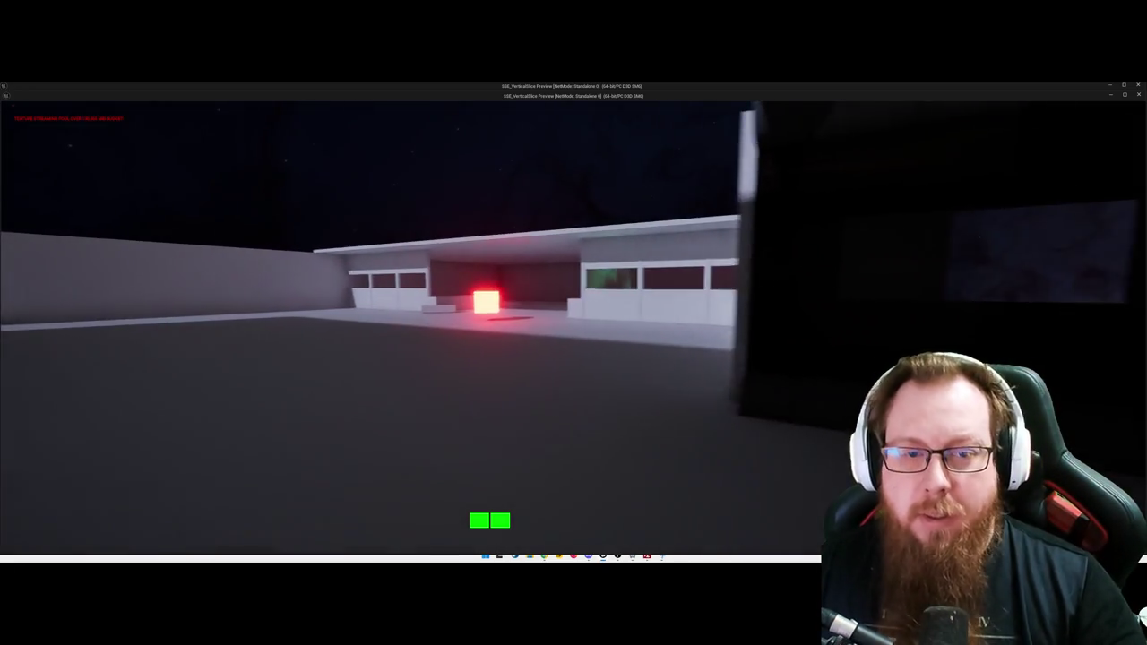
{"action": "key", "text": "w"}
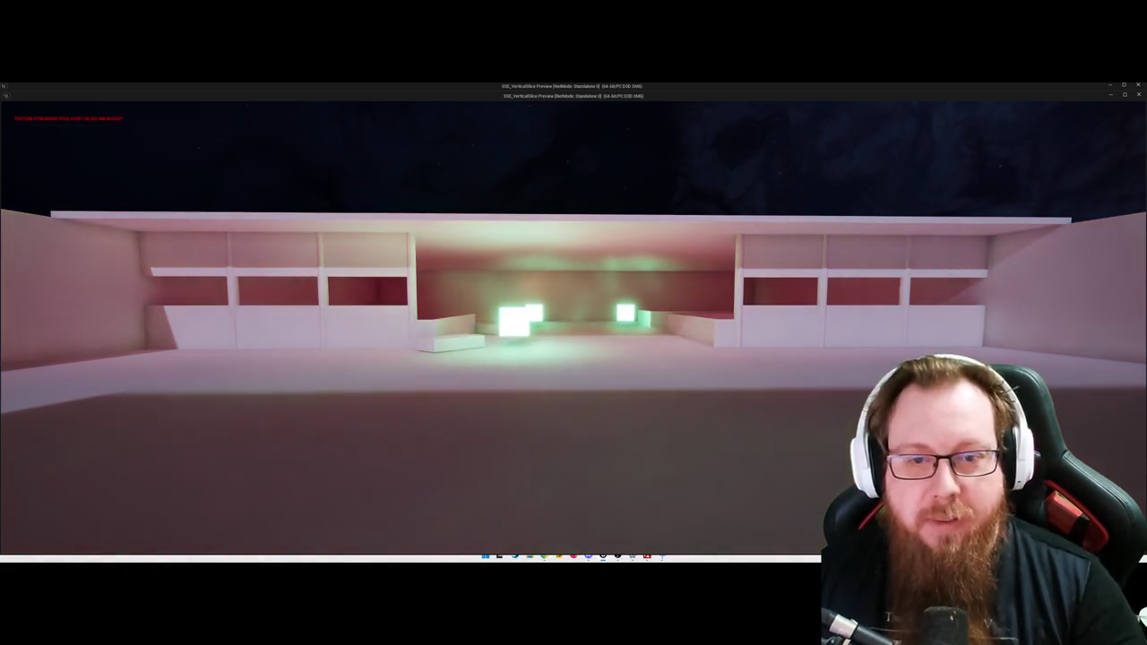
Step: Approach the hangar and strafe left and right along its green-lit opening
{"action": "key", "text": "w"}
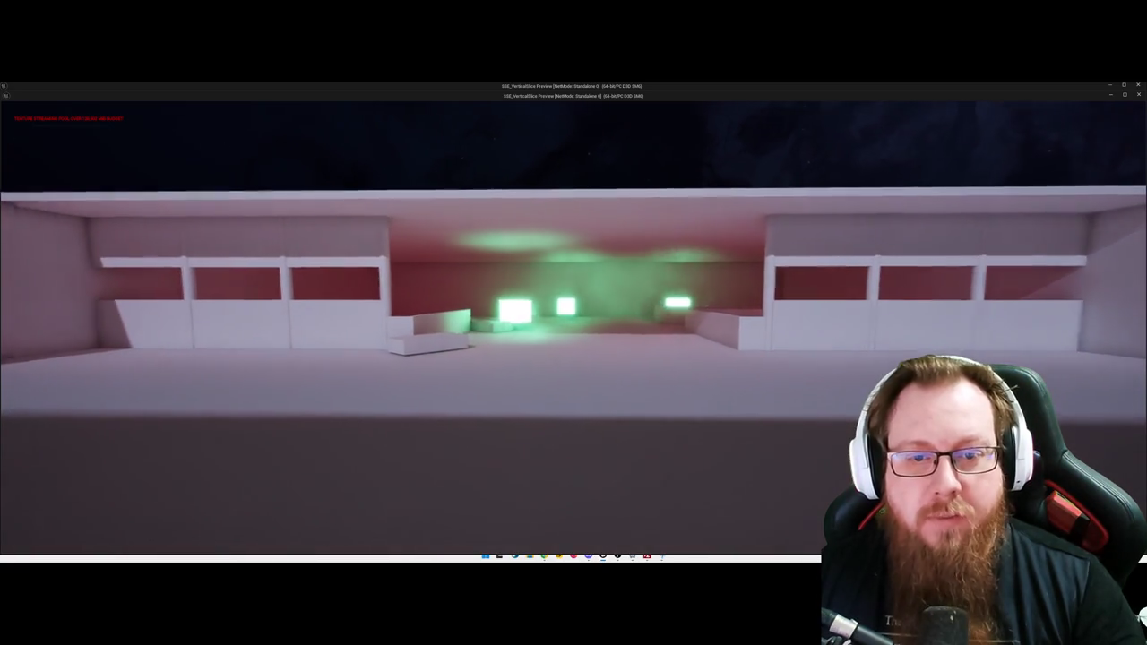
{"action": "key", "text": "a"}
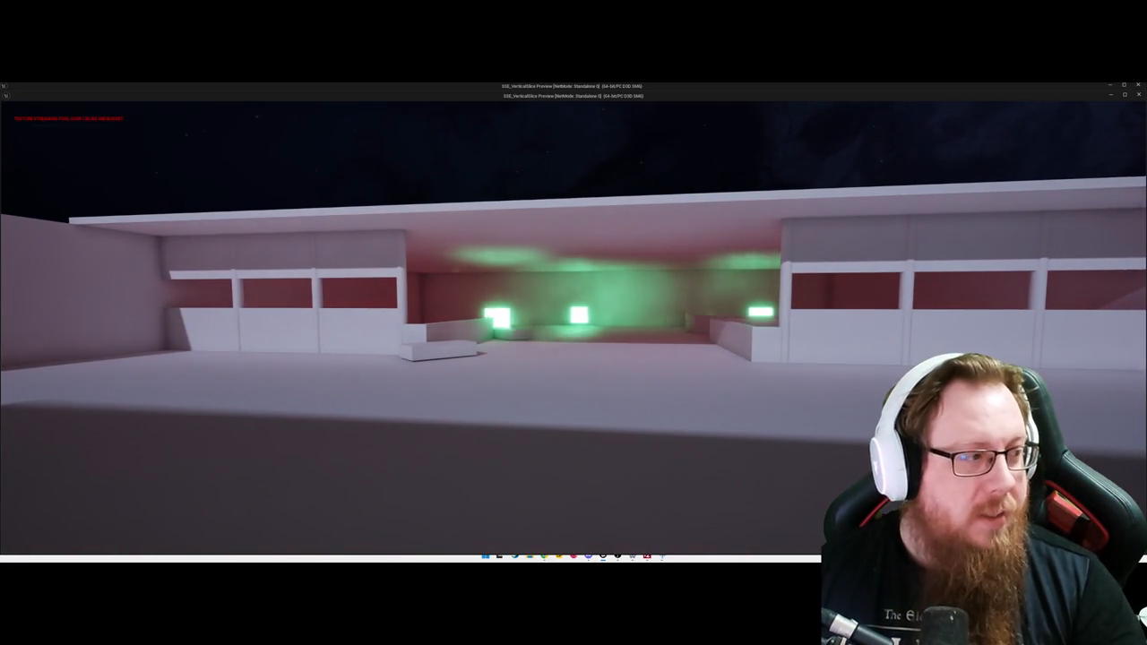
{"action": "key", "text": "d"}
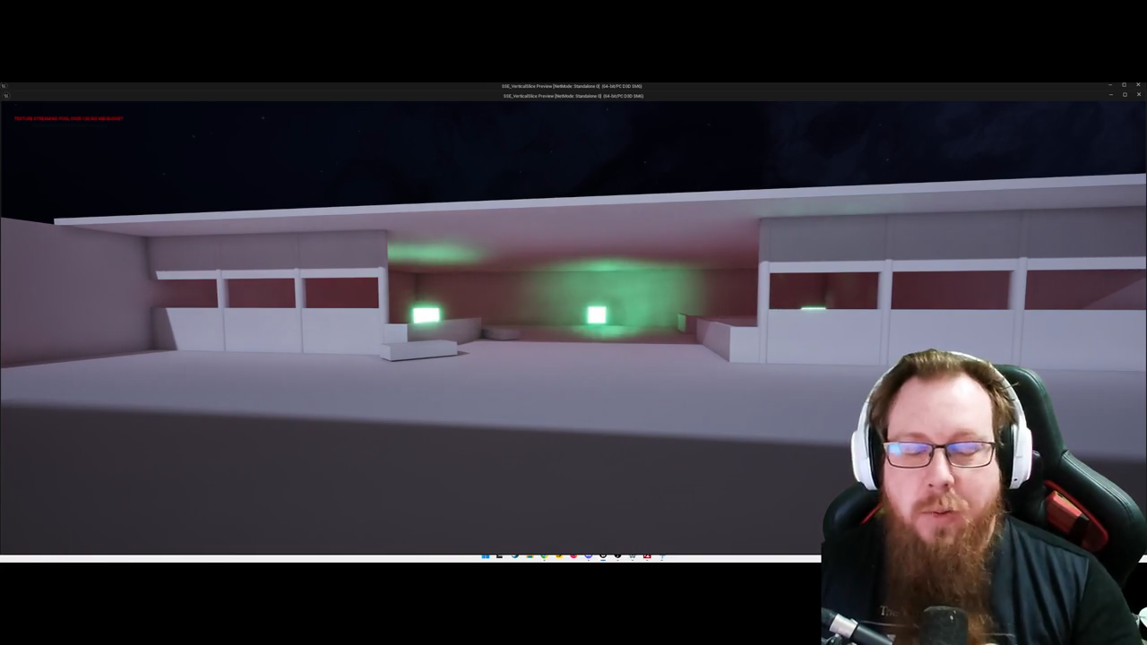
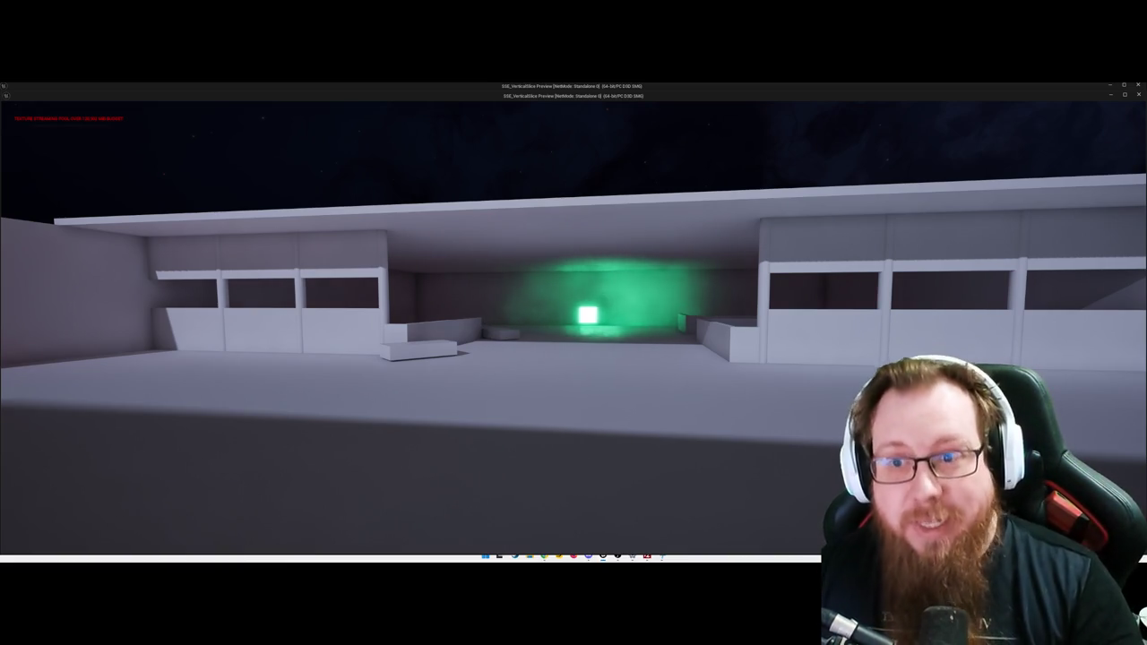
Step: Walk into the green-lit hangar room, approach the glowing cube and look around
{"action": "key", "text": "w"}
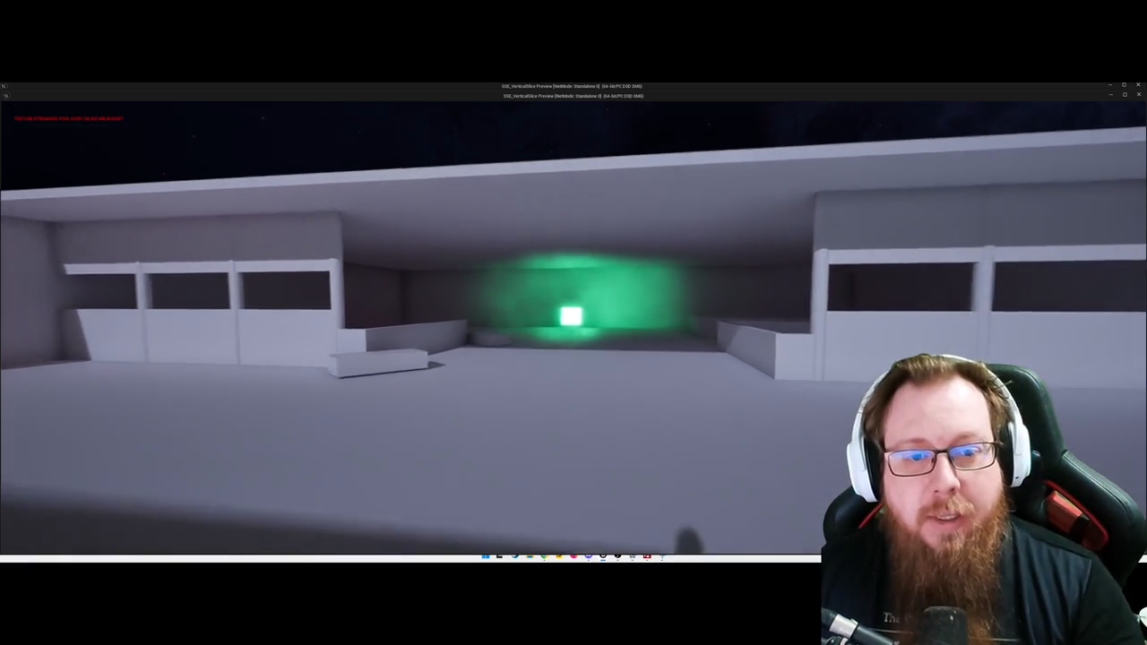
{"action": "key", "text": "w"}
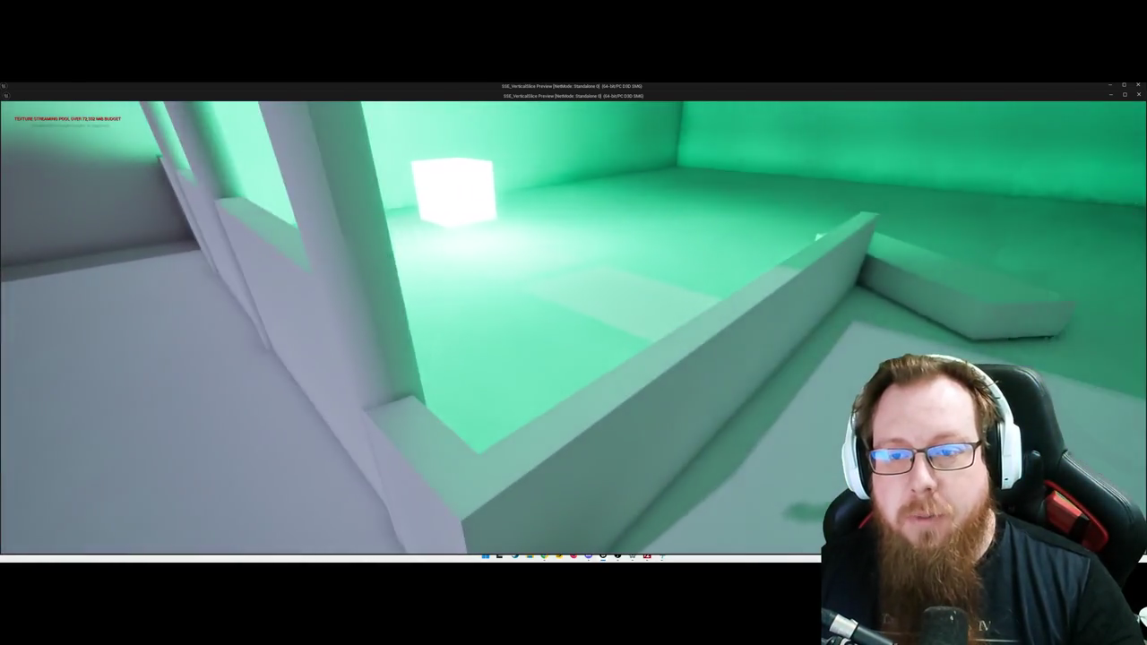
{"action": "key", "text": "w"}
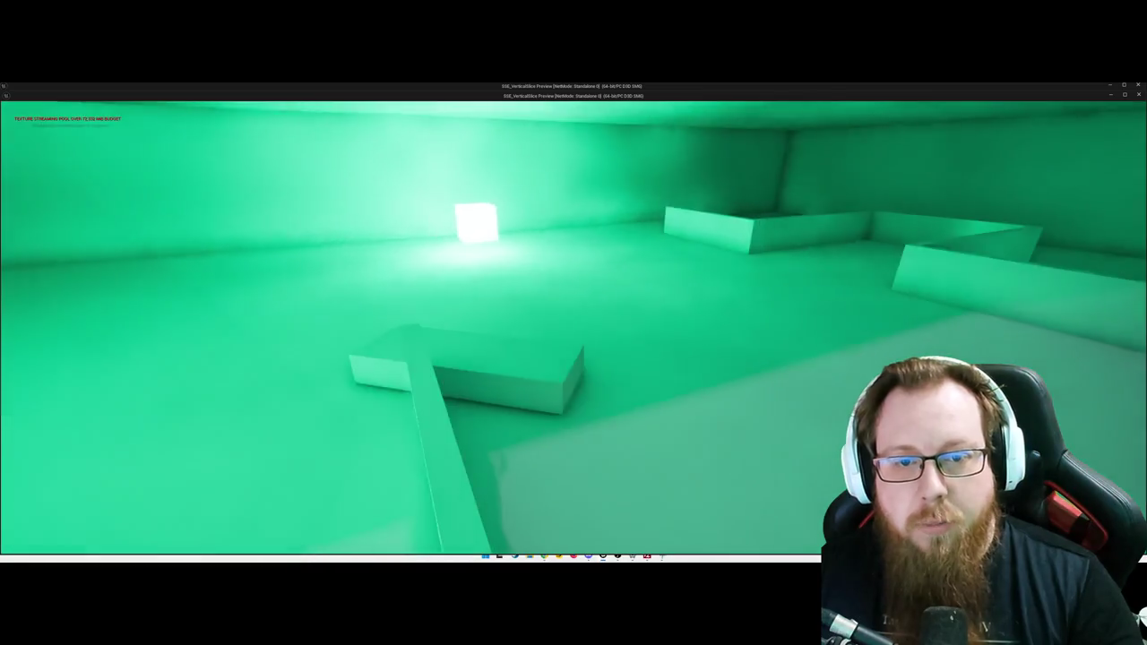
{"action": "key", "text": "w"}
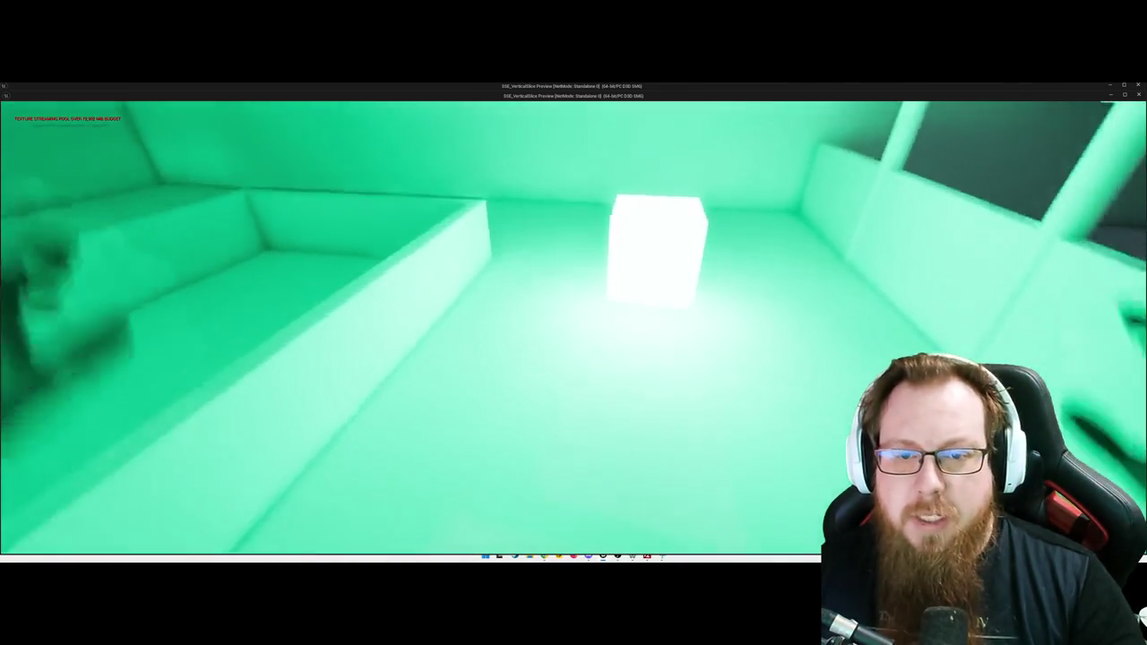
{"action": "key", "text": "w"}
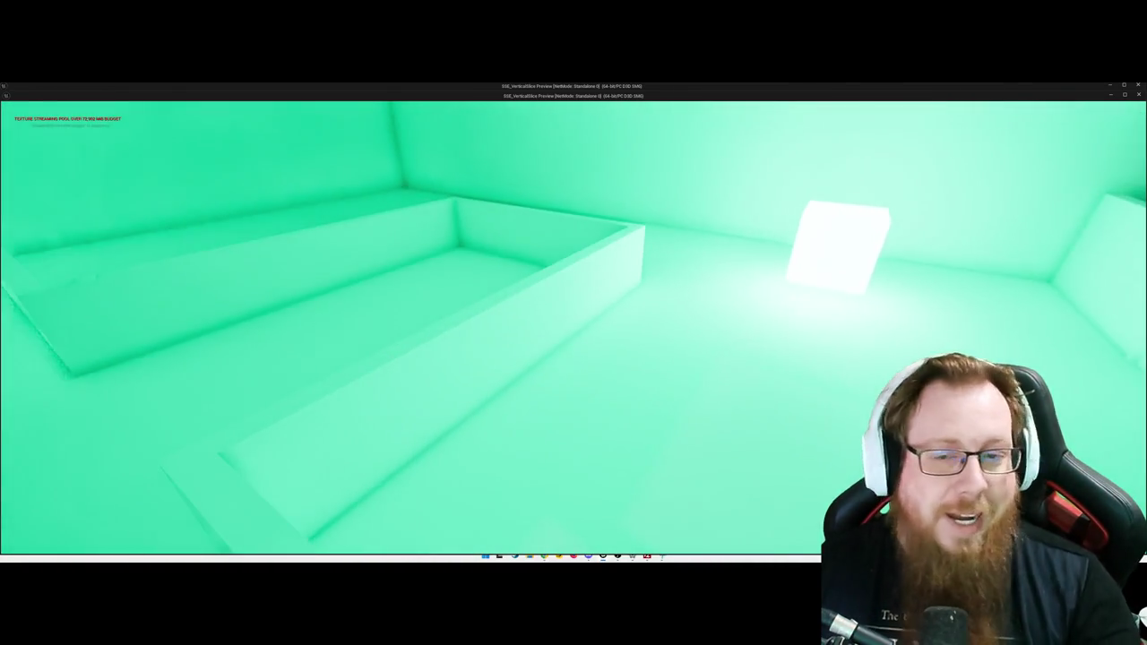
{"action": "key", "text": "s"}
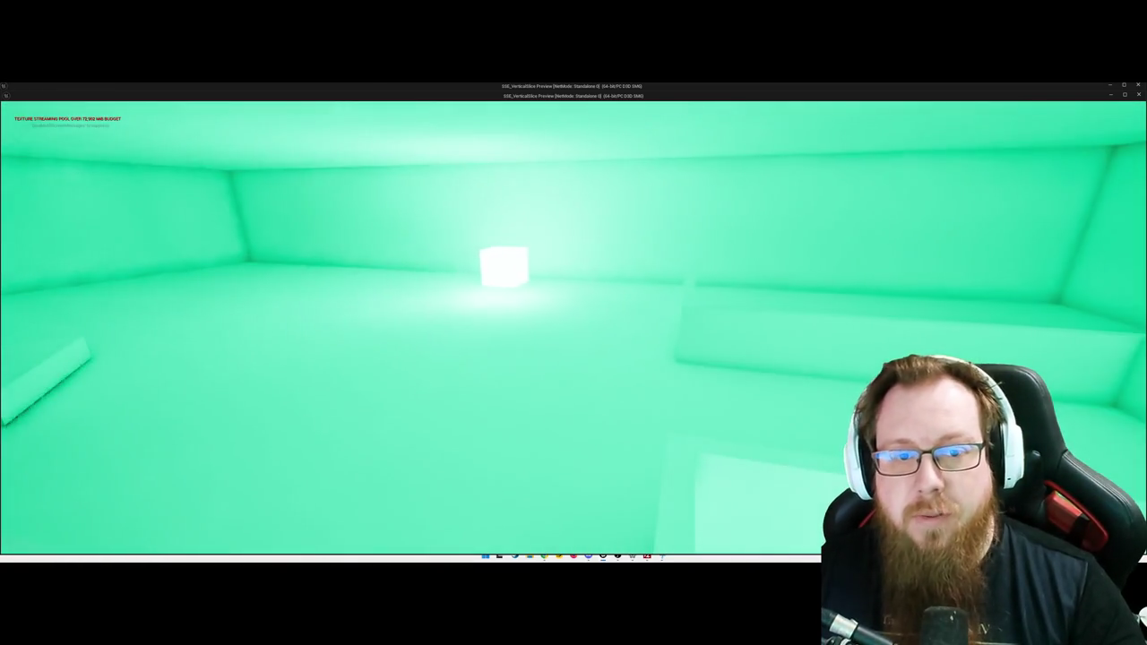
{"action": "key", "text": "w"}
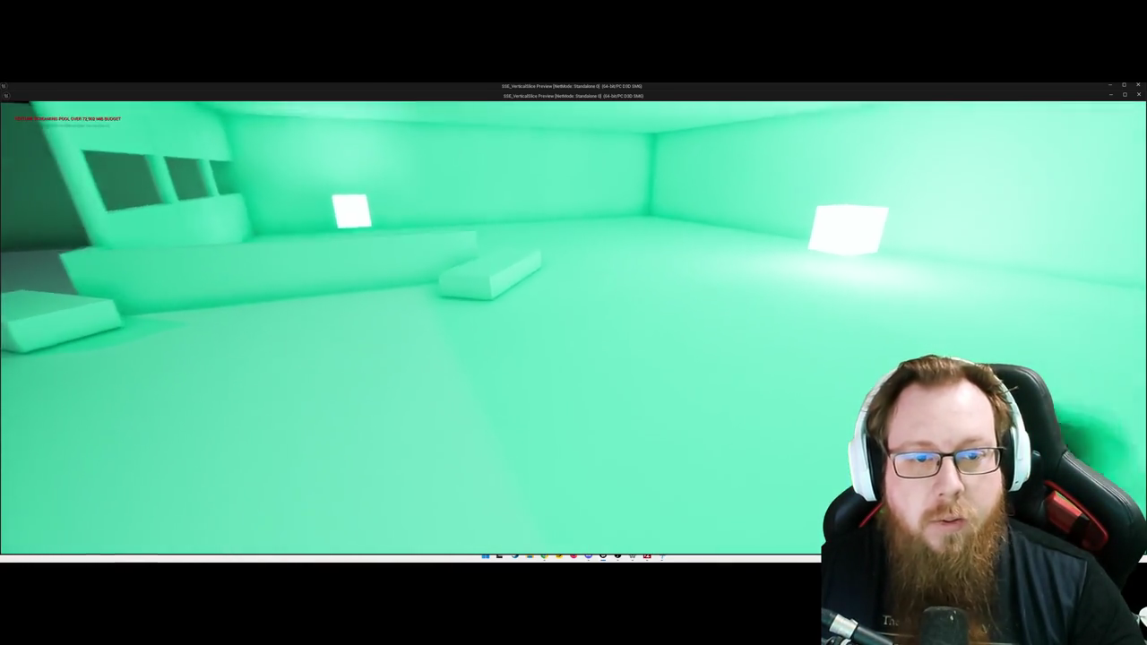
{"action": "key", "text": "w"}
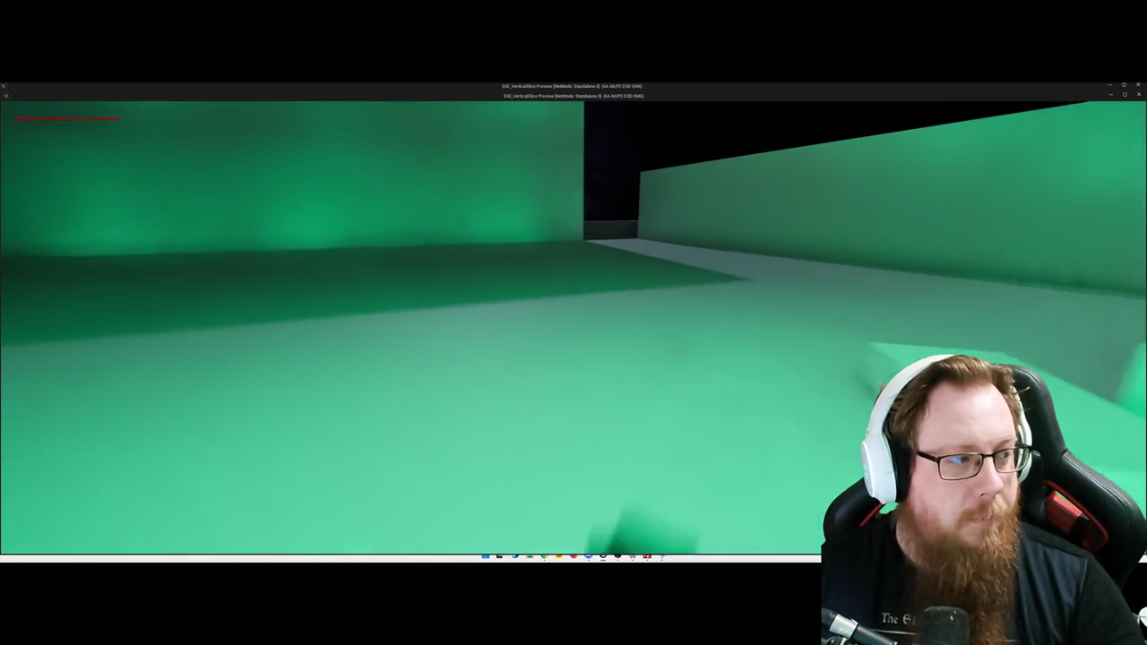
{"action": "key", "text": "w"}
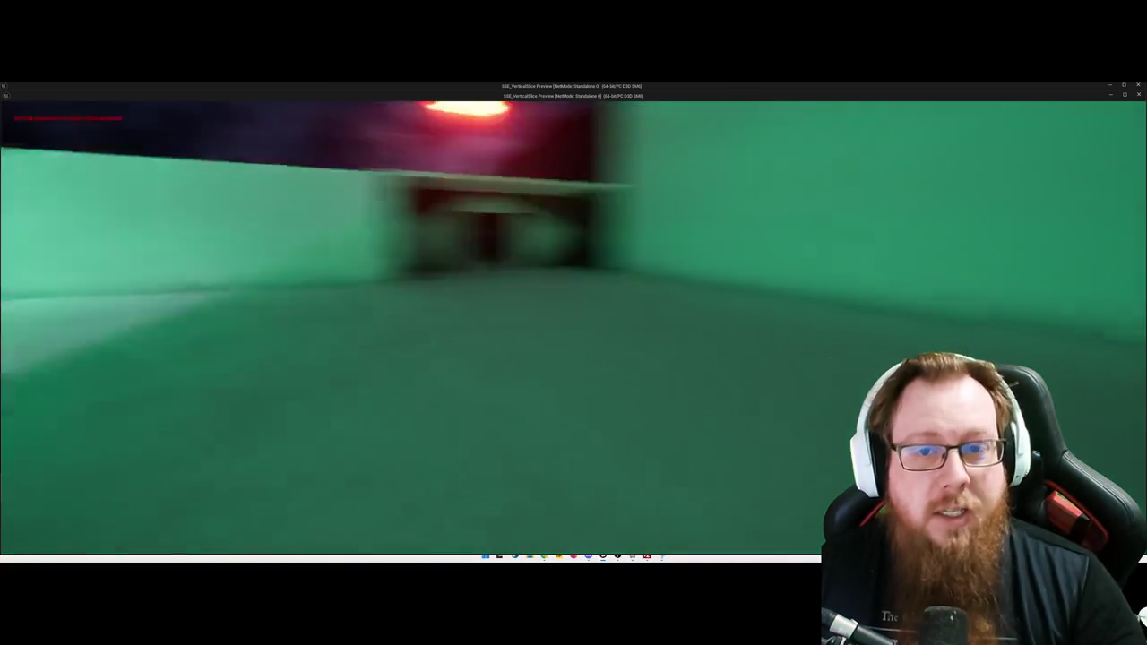
Step: Walk through the gap between the green walls and back, then pause and quit to the editor
{"action": "key", "text": "w"}
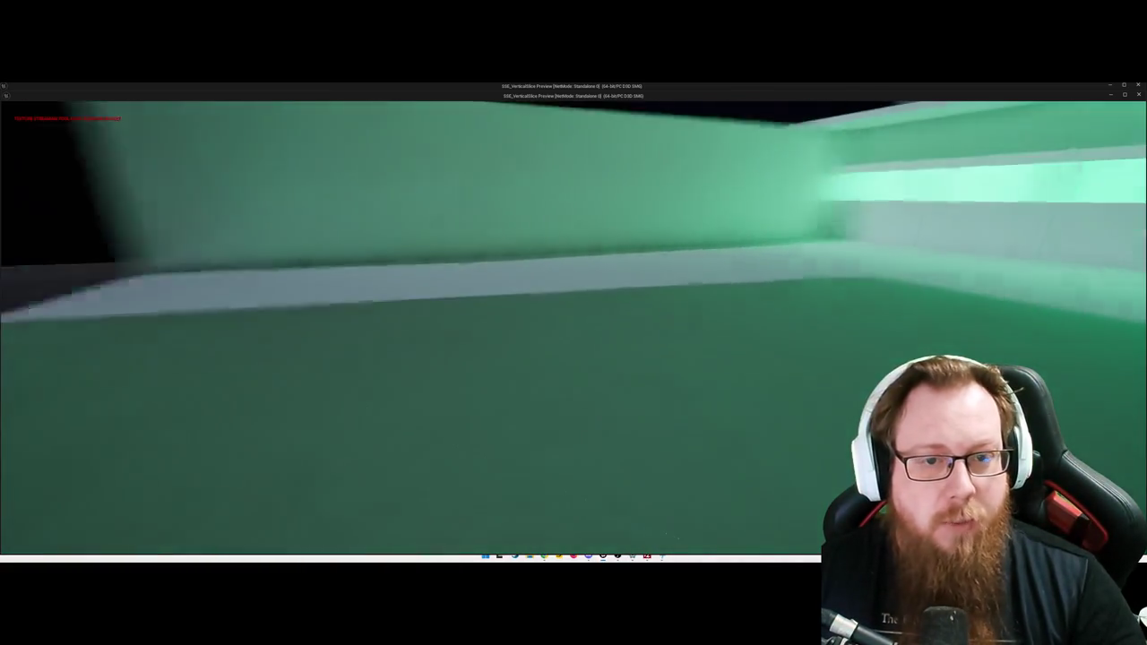
{"action": "key", "text": "w"}
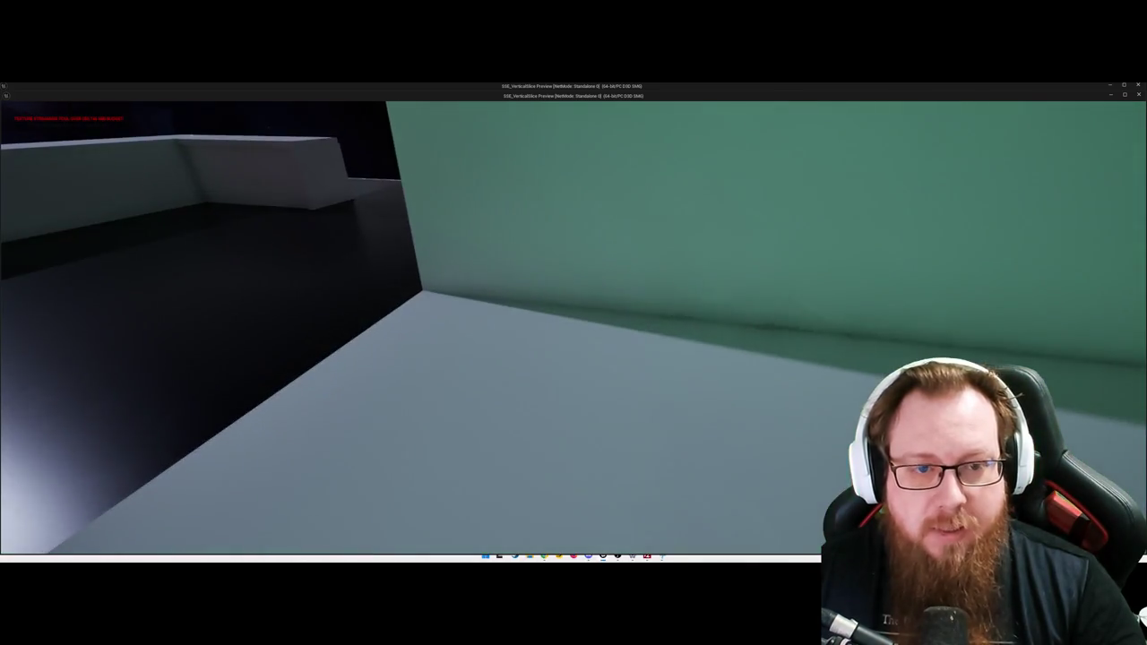
{"action": "key", "text": "s"}
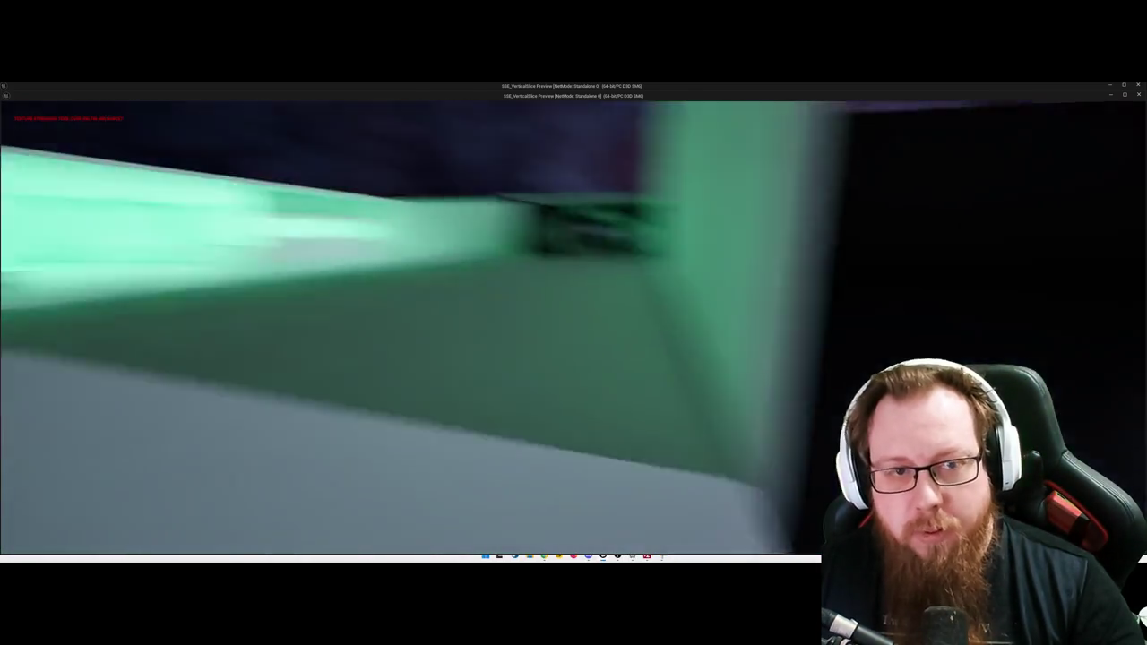
{"action": "key", "text": "d"}
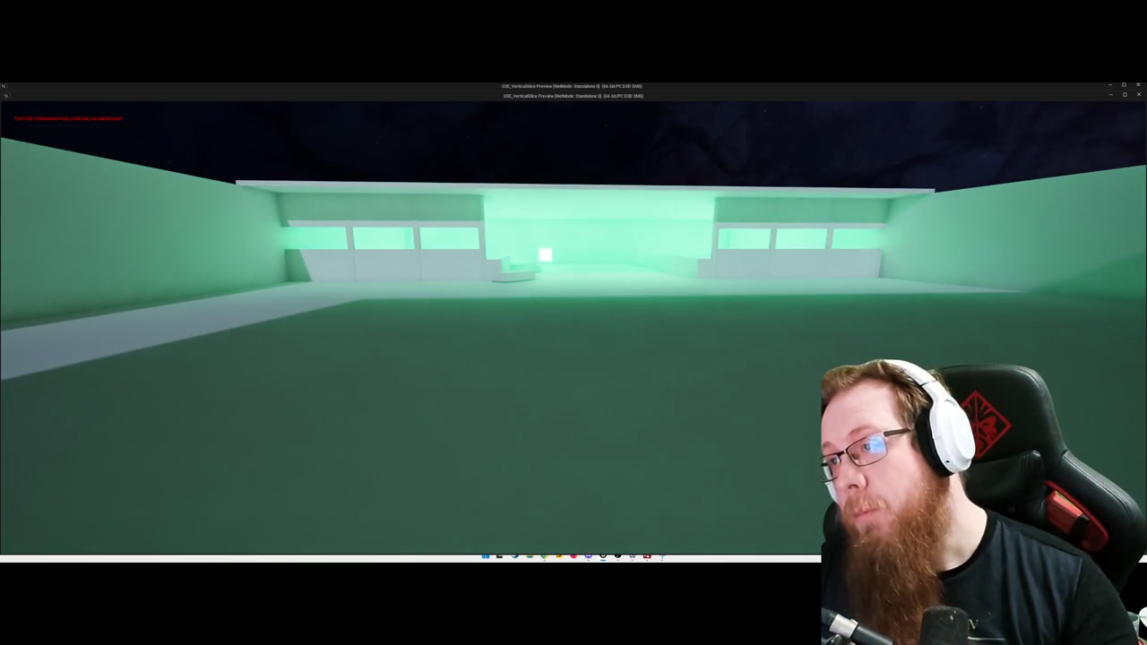
{"action": "key", "text": "d"}
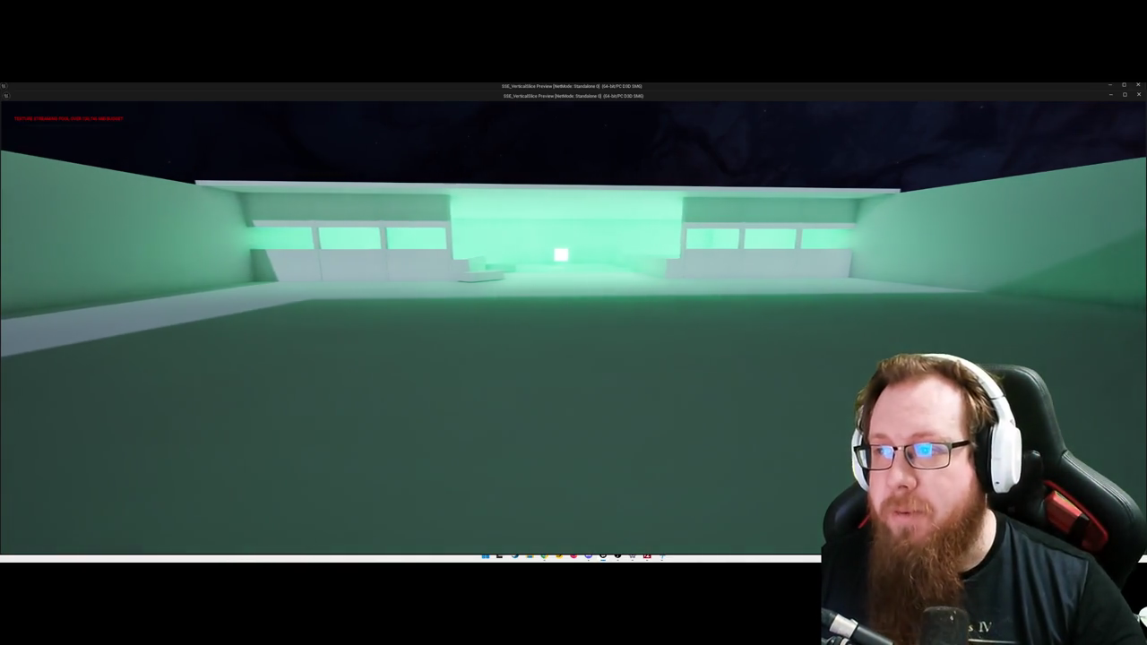
{"action": "key", "text": "w"}
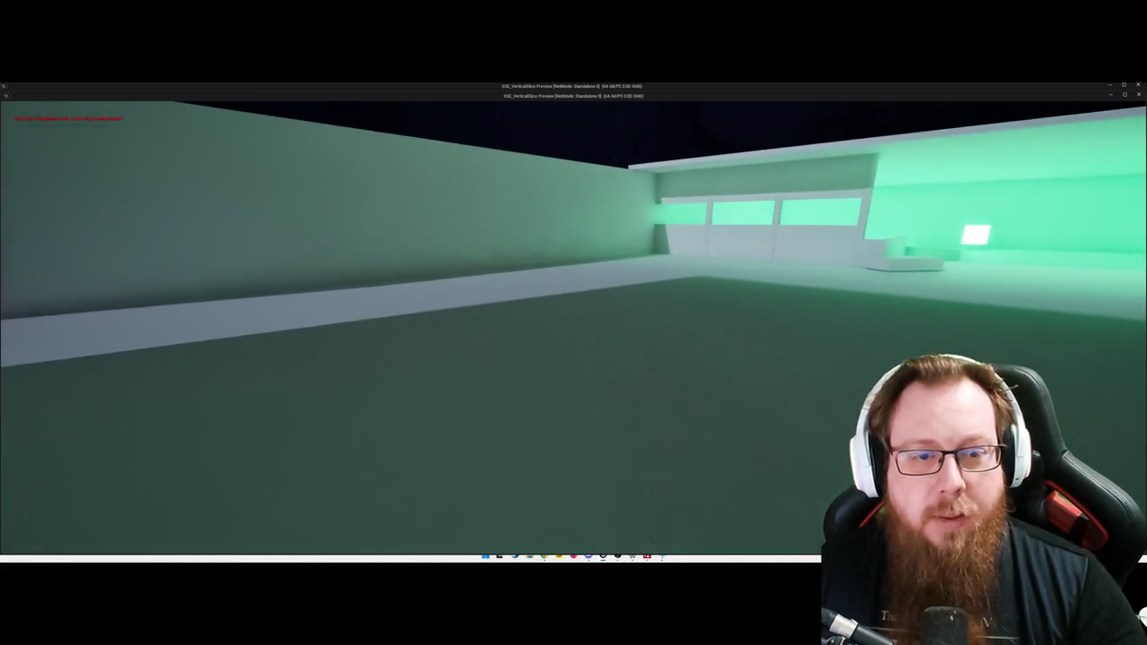
{"action": "key", "text": "Escape"}
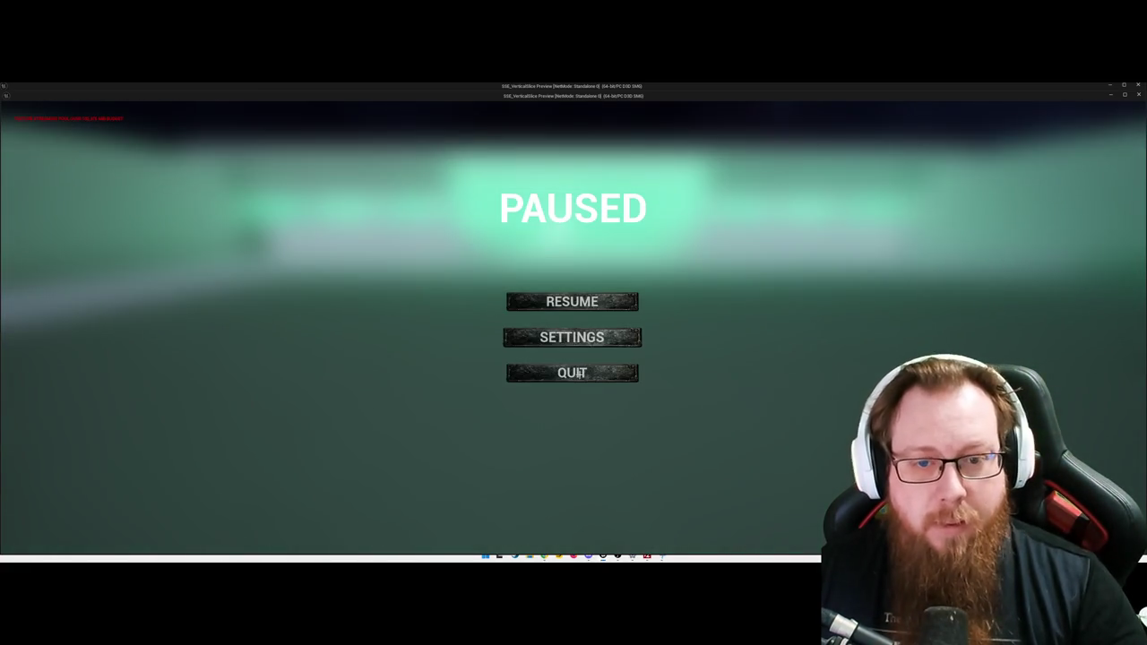
{"action": "left_click", "coordinate": [564, 366]}
Step: Frame the sliding door, then open AIC_Enemy from the AI_Controller folder
{"action": "key", "text": "f"}
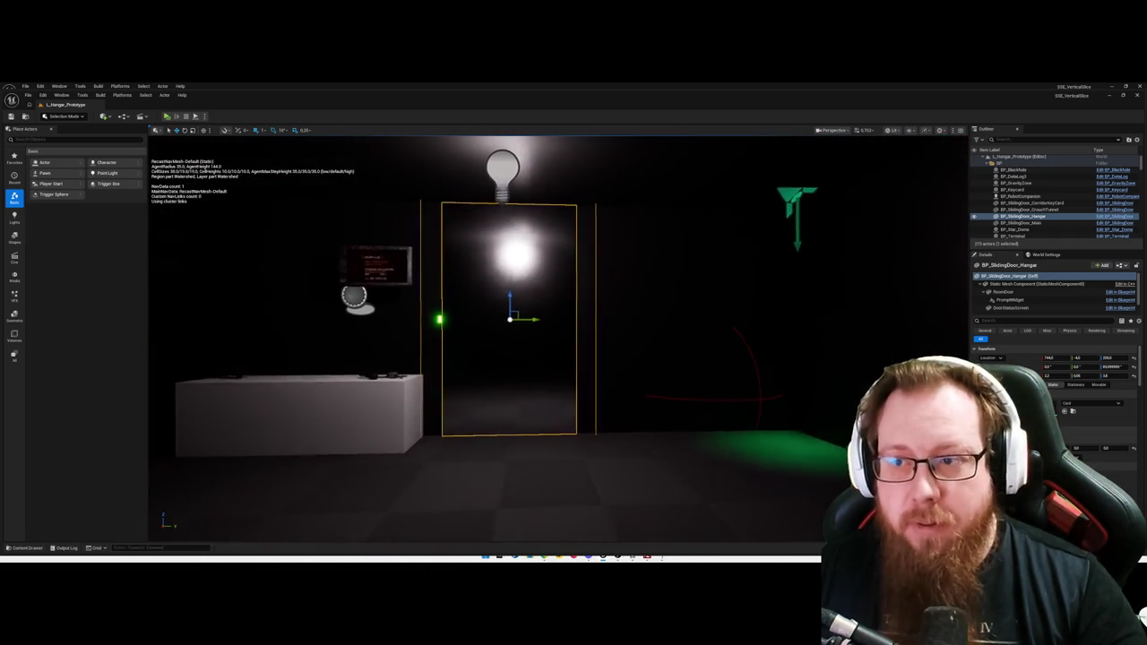
{"action": "key", "text": "ctrl+space"}
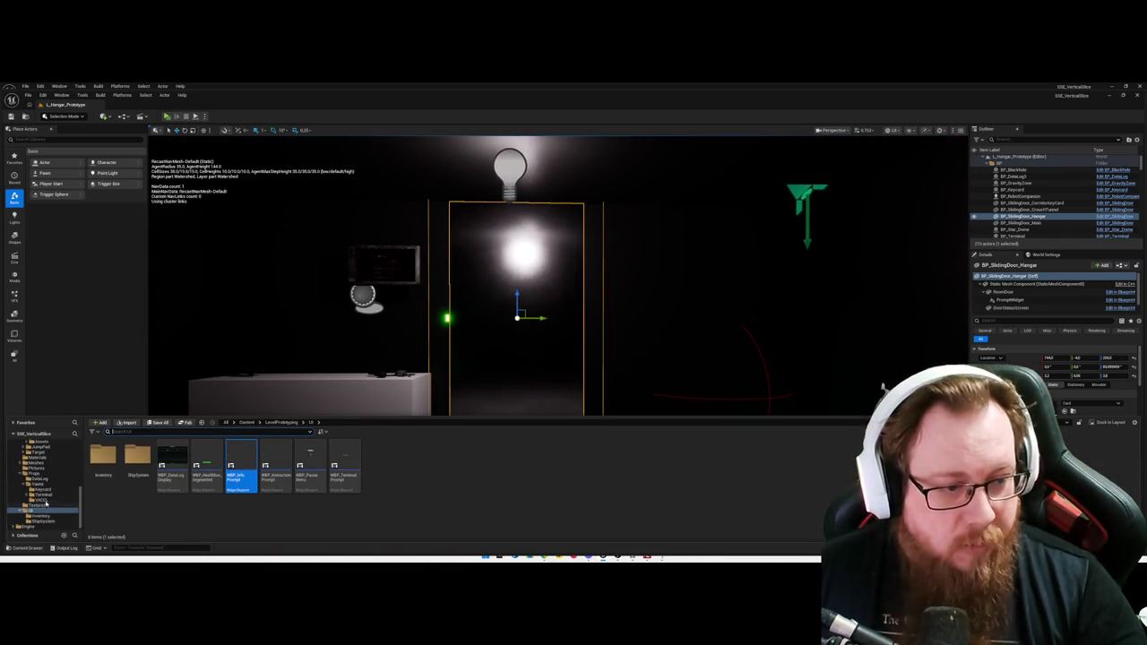
{"action": "scroll", "coordinate": [38, 484], "scroll_direction": "up", "scroll_amount": 5}
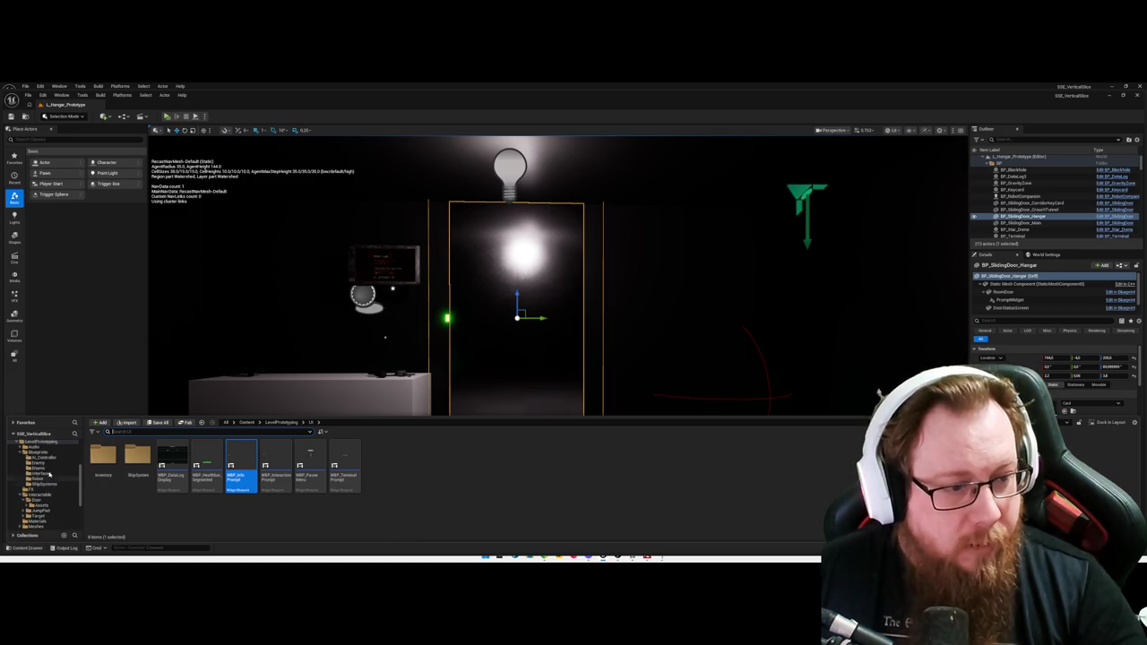
{"action": "left_click", "coordinate": [50, 458]}
{"action": "double_click", "coordinate": [103, 462]}
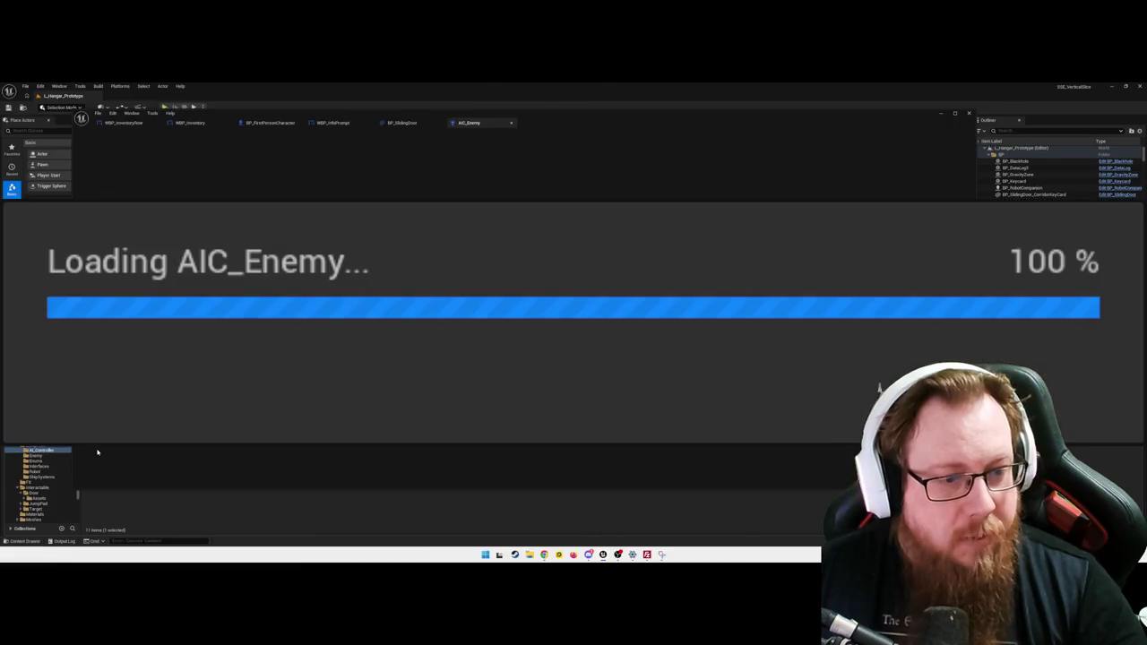
Step: Pan and marquee-select across the AIC_Enemy event graph to review all its nodes
{"action": "scroll", "coordinate": [568, 399], "scroll_direction": "down", "scroll_amount": 4}
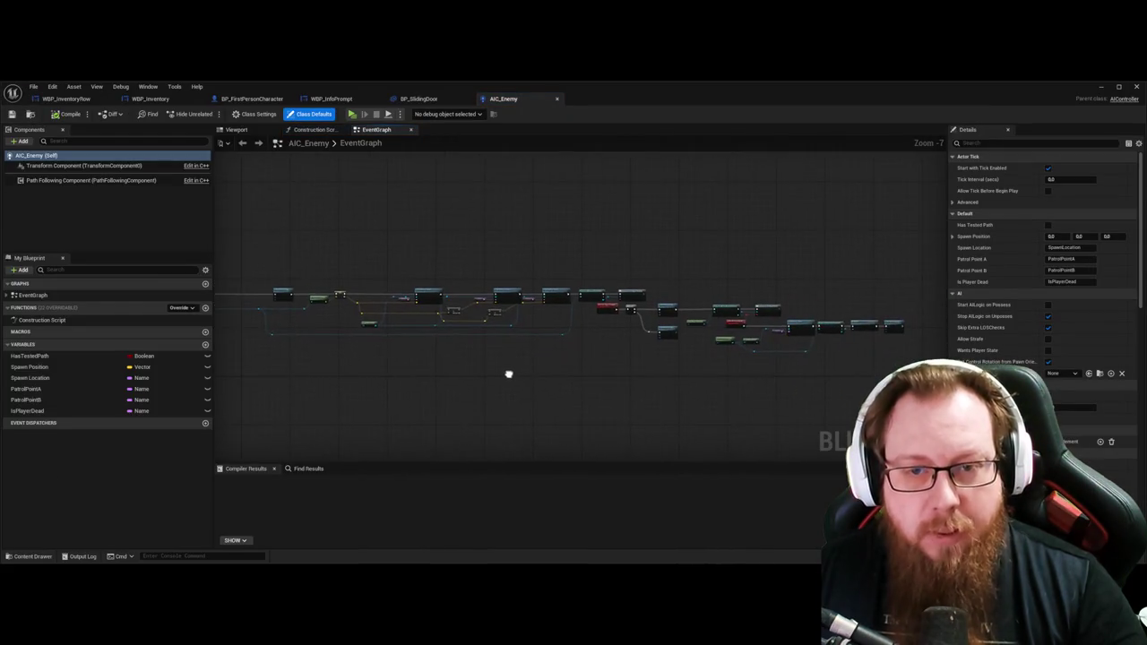
{"action": "scroll", "coordinate": [592, 379], "scroll_direction": "up", "scroll_amount": 3}
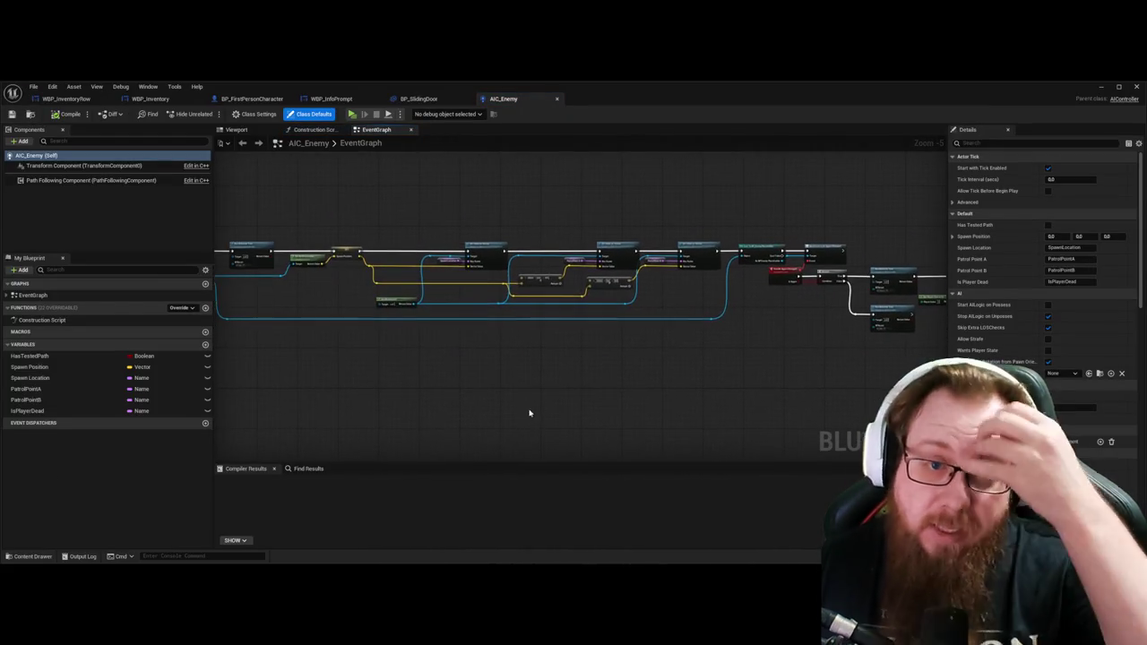
{"action": "scroll", "coordinate": [544, 405], "scroll_direction": "down", "scroll_amount": 3}
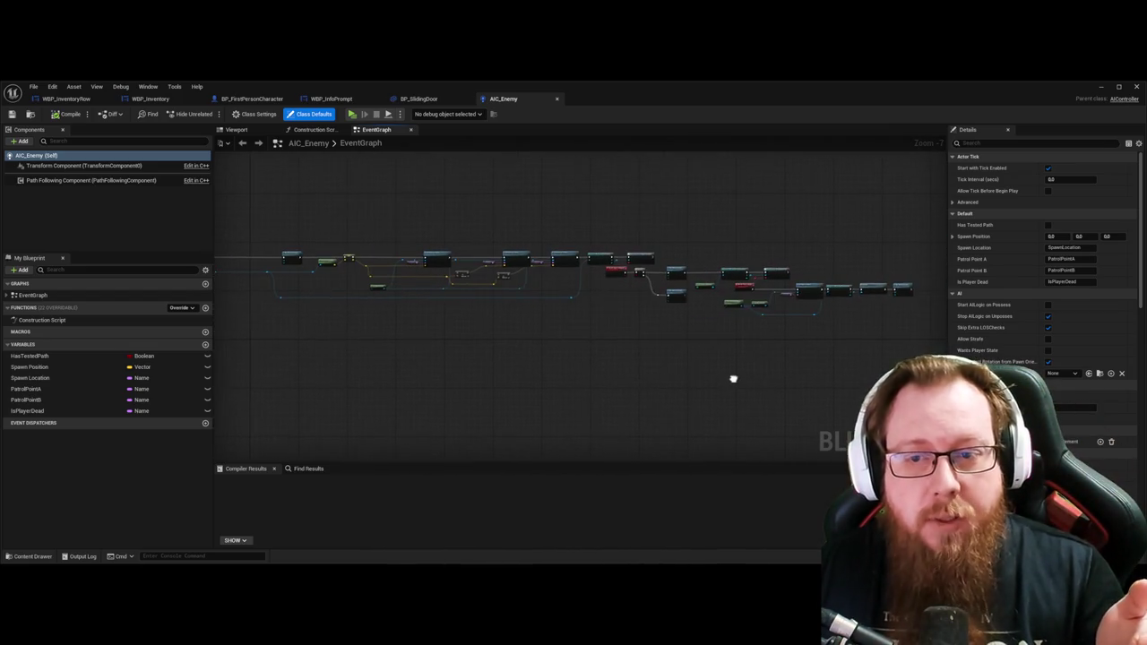
{"action": "scroll", "coordinate": [623, 381], "scroll_direction": "down", "scroll_amount": 1}
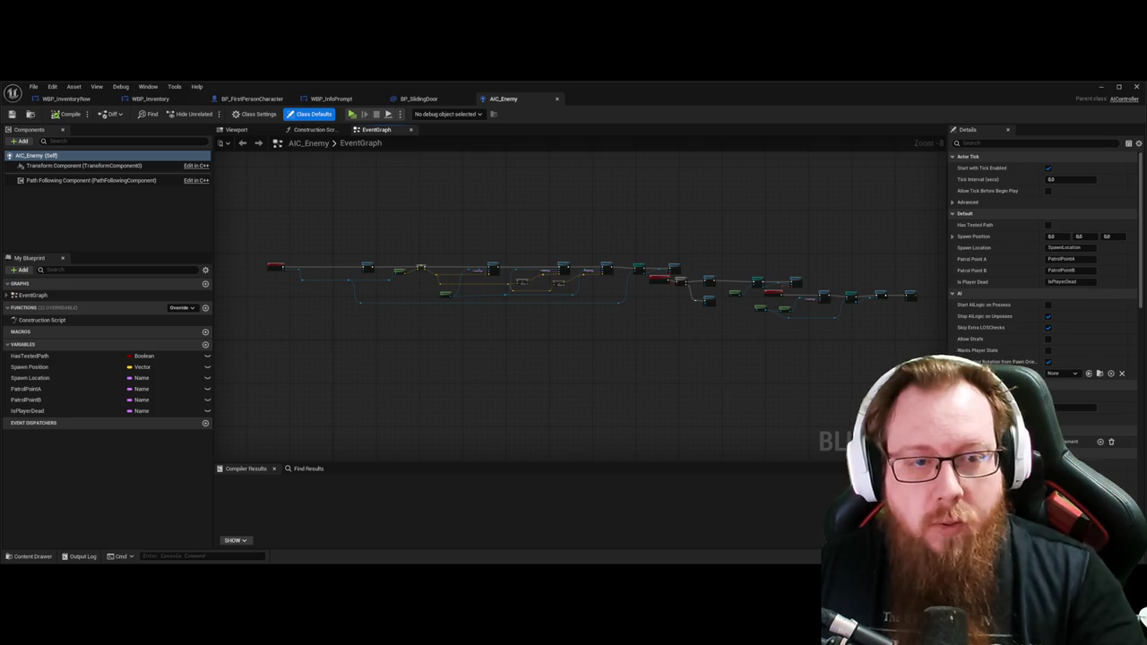
{"action": "left_click_drag", "start_coordinate": [698, 381], "coordinate": [649, 375]}
{"action": "left_click_drag", "start_coordinate": [418, 327], "coordinate": [463, 348]}
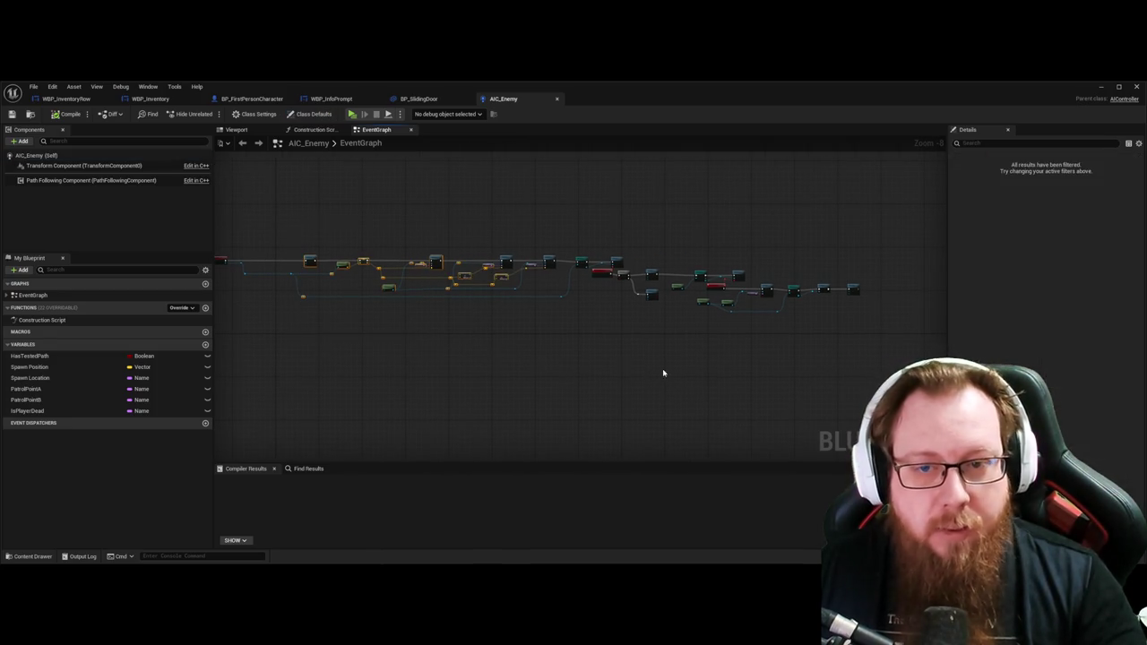
{"action": "mouse_move", "coordinate": [892, 363]}
{"action": "left_mouse_down"}
{"action": "mouse_move", "coordinate": [426, 206]}
{"action": "mouse_move", "coordinate": [280, 222]}
{"action": "left_mouse_up"}
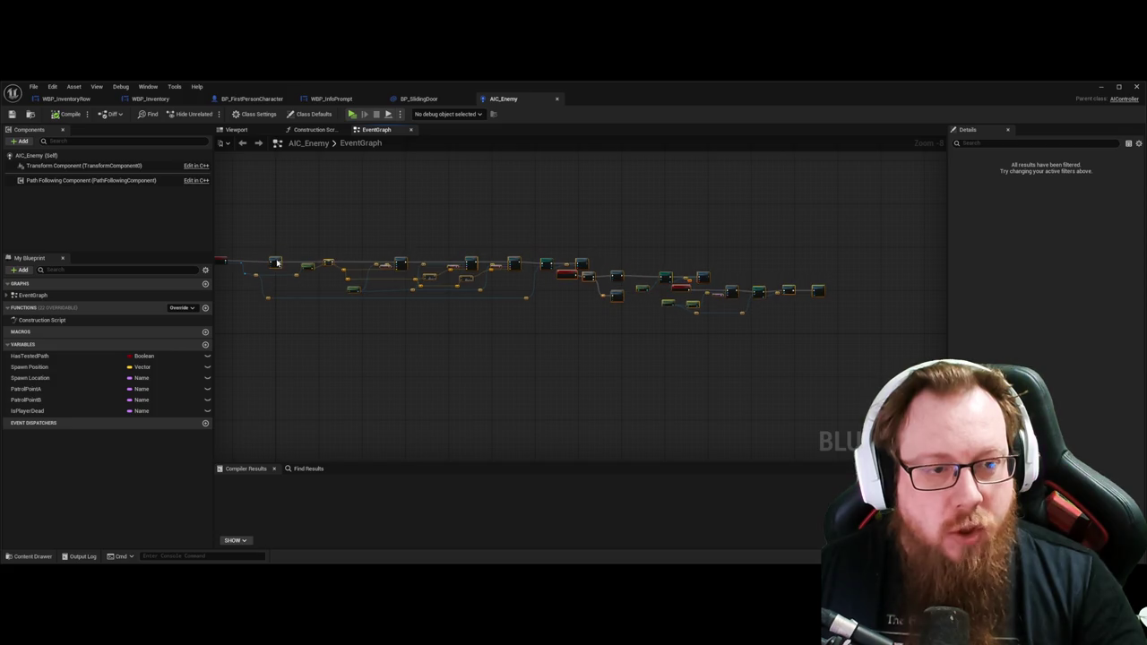
{"action": "scroll", "coordinate": [343, 330], "scroll_direction": "up", "scroll_amount": 5}
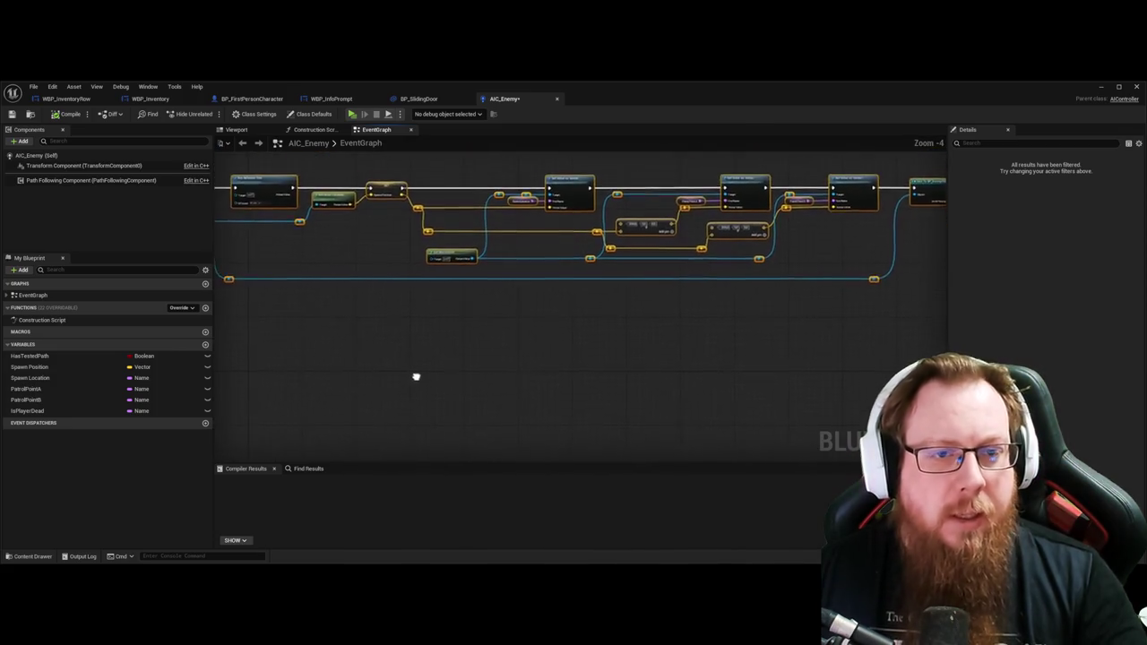
{"action": "mouse_move", "coordinate": [656, 397]}
{"action": "left_mouse_down"}
{"action": "mouse_move", "coordinate": [425, 377]}
{"action": "mouse_move", "coordinate": [523, 385]}
{"action": "mouse_move", "coordinate": [614, 363]}
{"action": "left_mouse_up"}
{"action": "scroll", "coordinate": [615, 363], "scroll_direction": "down", "scroll_amount": 2}
{"action": "left_click_drag", "start_coordinate": [520, 382], "coordinate": [668, 378]}
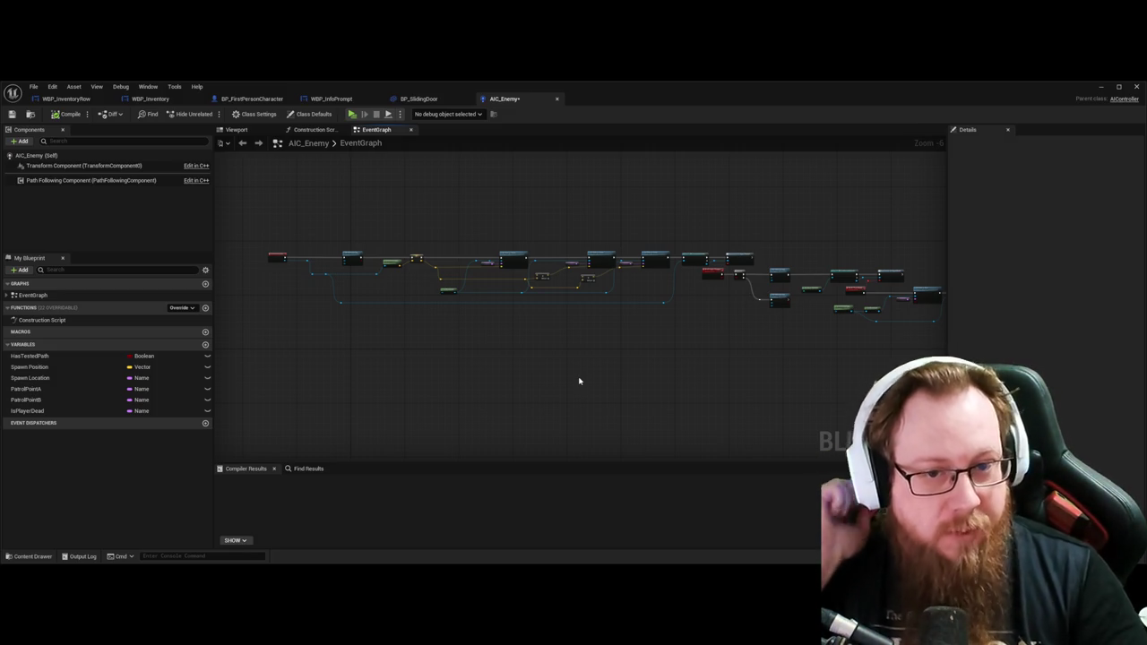
Step: Save AIC_Enemy and reopen the asset browser on the AI_Controller folder
{"action": "key", "text": "ctrl+s"}
{"action": "left_click_drag", "start_coordinate": [693, 360], "coordinate": [665, 384]}
{"action": "left_click_drag", "start_coordinate": [556, 394], "coordinate": [612, 384]}
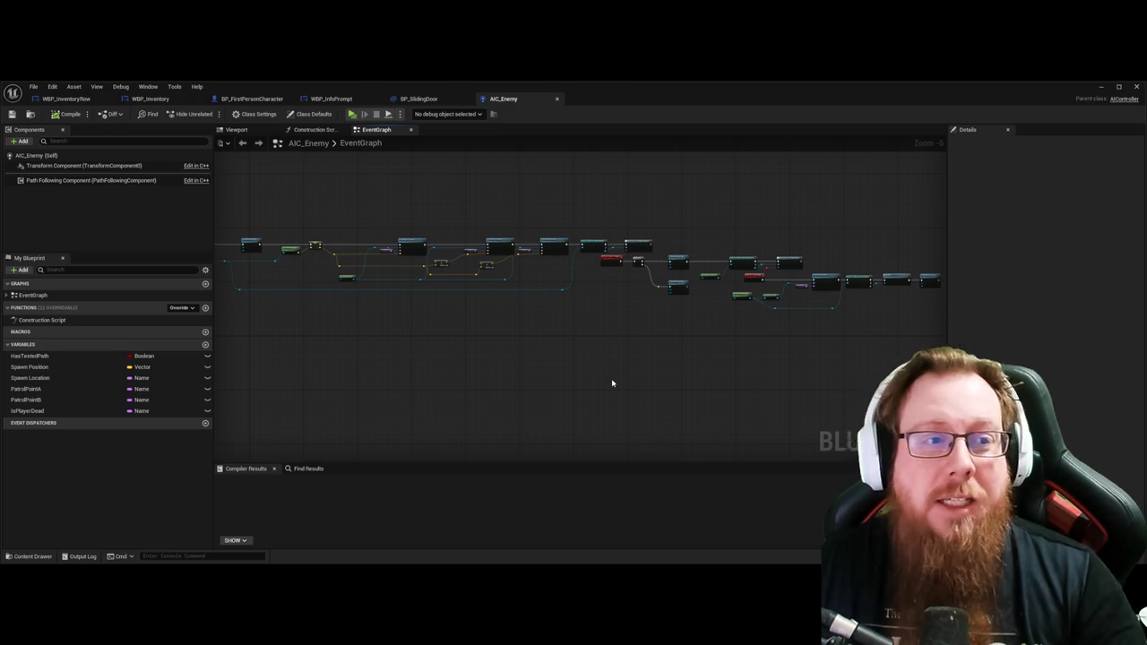
{"action": "left_click_drag", "start_coordinate": [612, 383], "coordinate": [556, 371]}
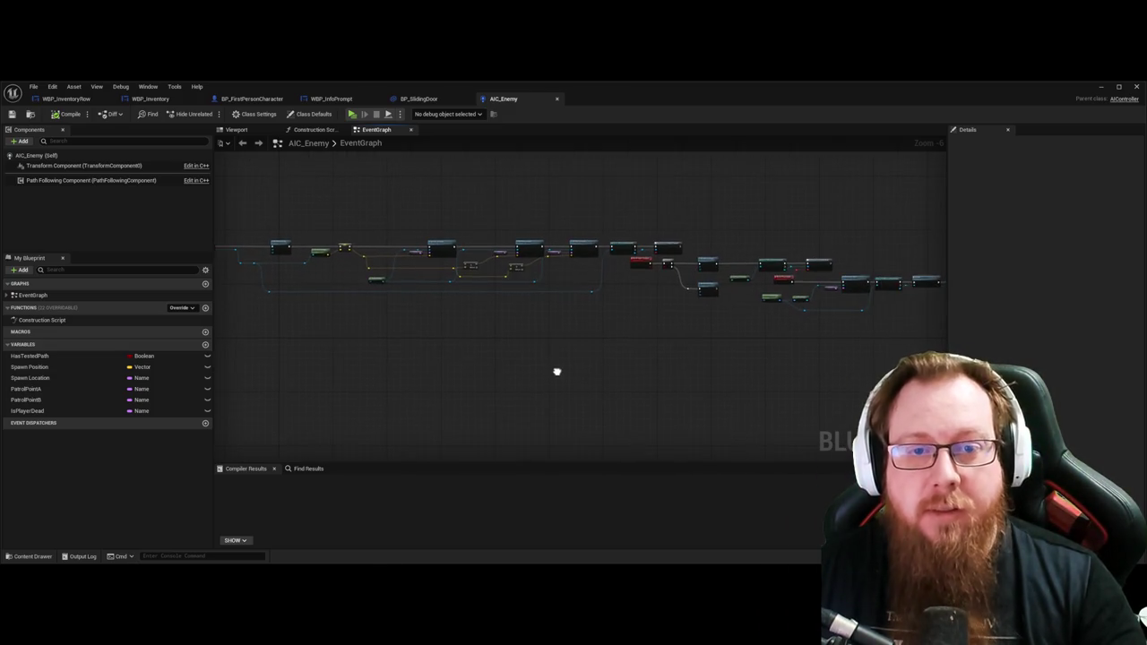
{"action": "key", "text": "ctrl+space"}
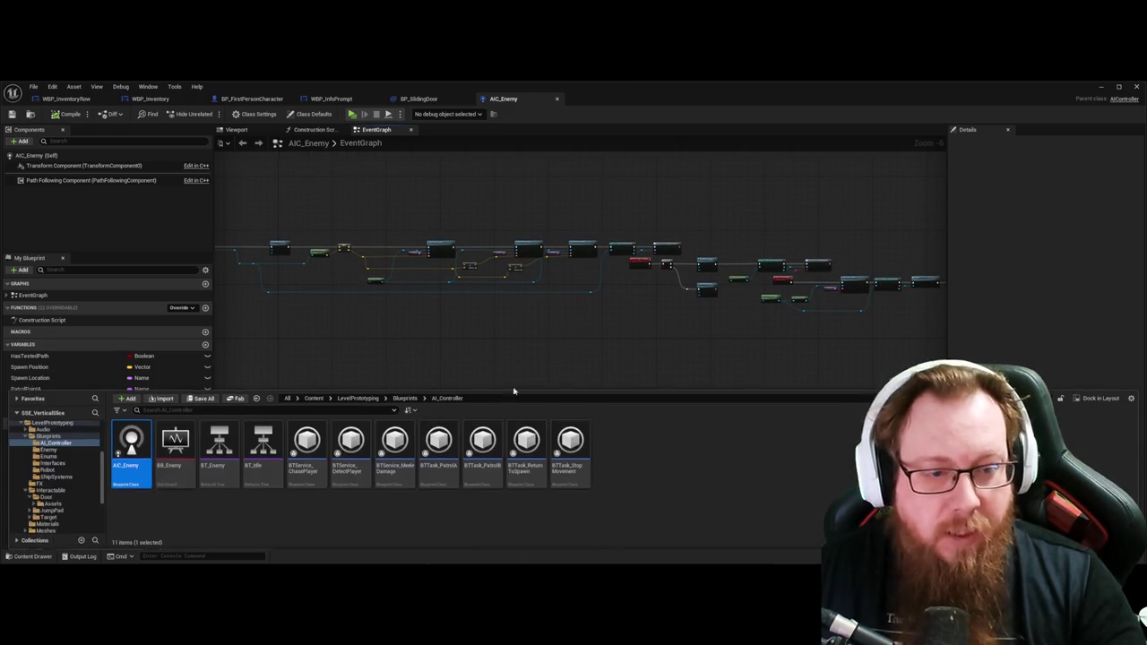
Step: Open the BT_Enemy behavior tree and compare it with the AIC_Enemy tab
{"action": "left_click", "coordinate": [219, 441]}
{"action": "double_click", "coordinate": [218, 441]}
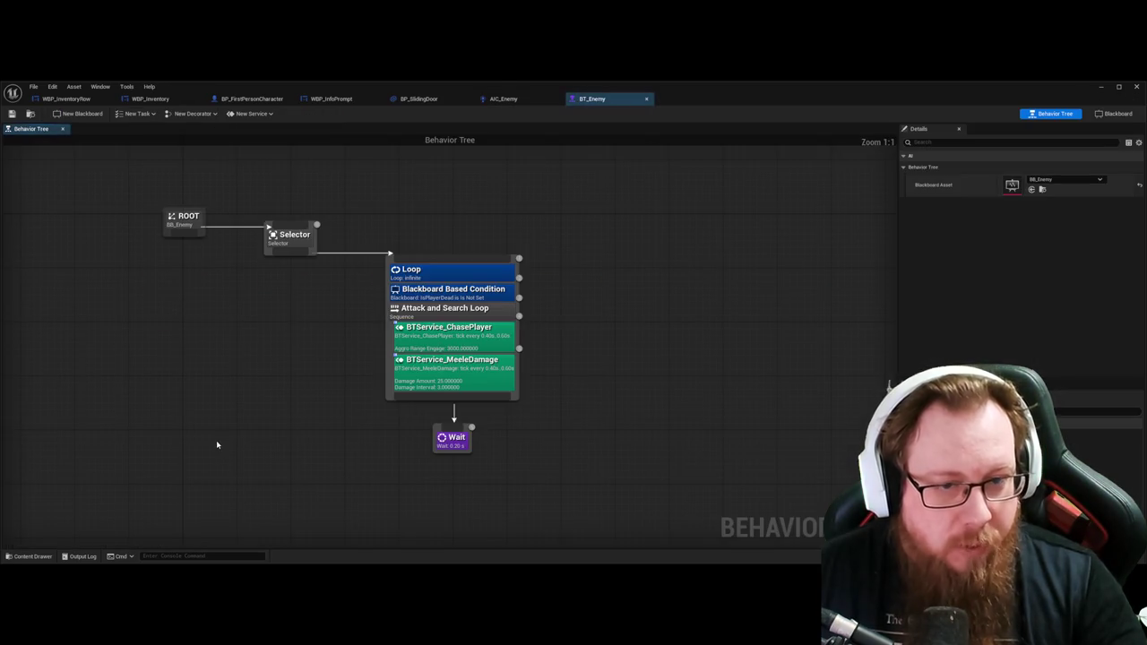
{"action": "mouse_move", "coordinate": [658, 358]}
{"action": "left_mouse_down"}
{"action": "mouse_move", "coordinate": [724, 326]}
{"action": "mouse_move", "coordinate": [719, 340]}
{"action": "left_mouse_up"}
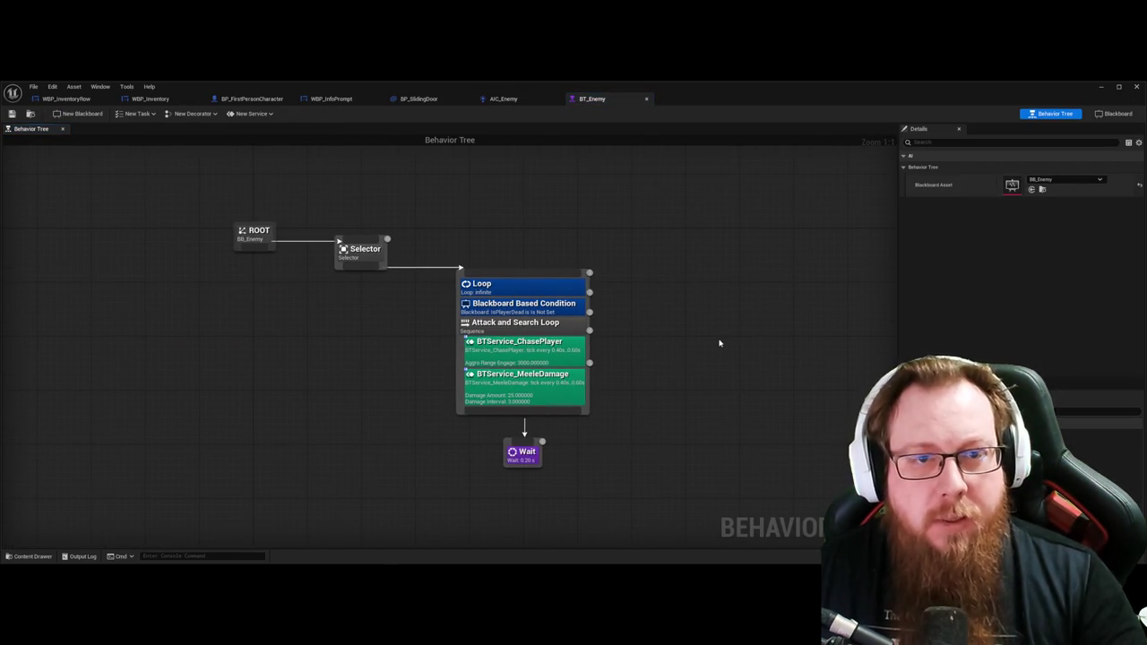
{"action": "left_click", "coordinate": [503, 100]}
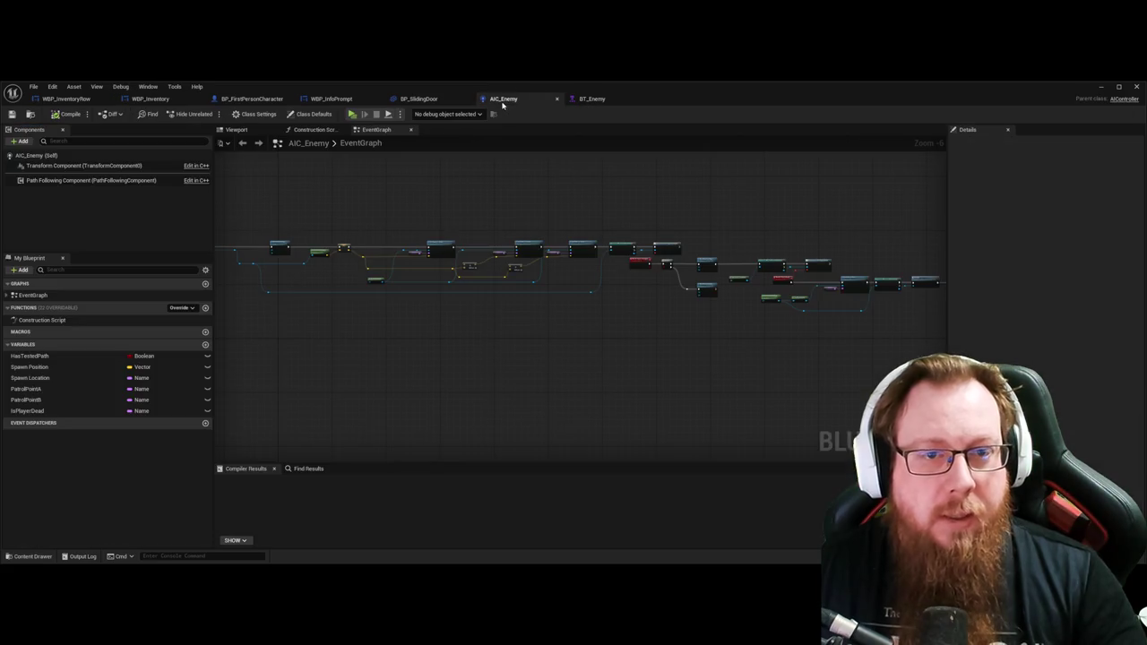
{"action": "left_click", "coordinate": [597, 102]}
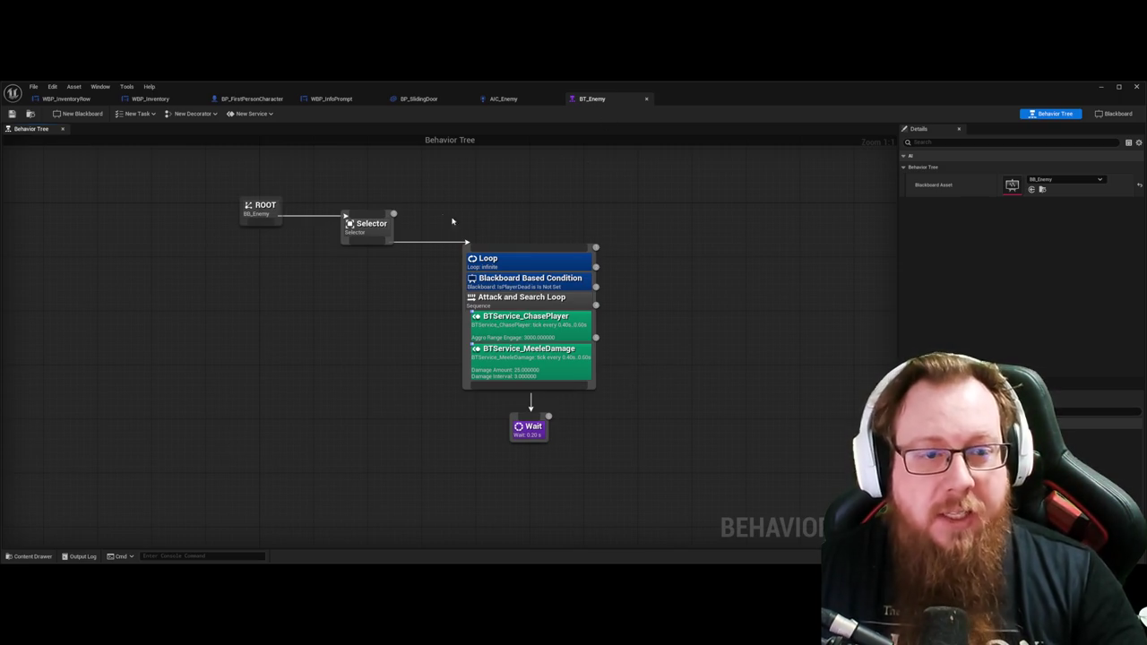
Step: Review the ChasePlayer and MeeleDamage service settings, then select BT_Idle in the asset browser
{"action": "left_click", "coordinate": [520, 330]}
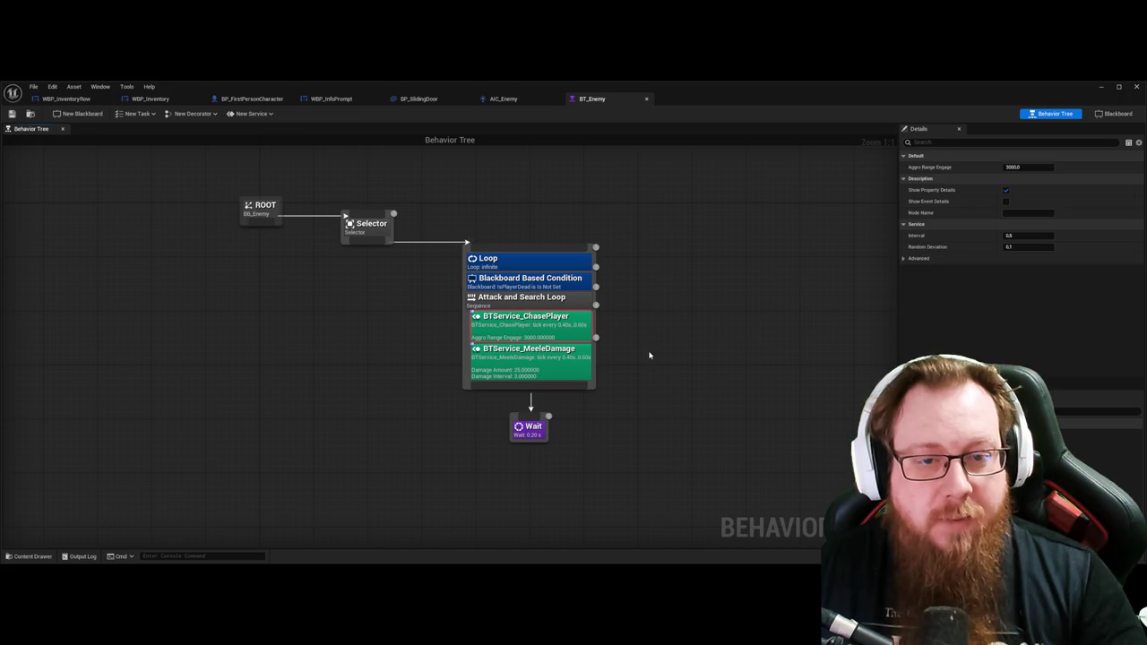
{"action": "left_click", "coordinate": [527, 359]}
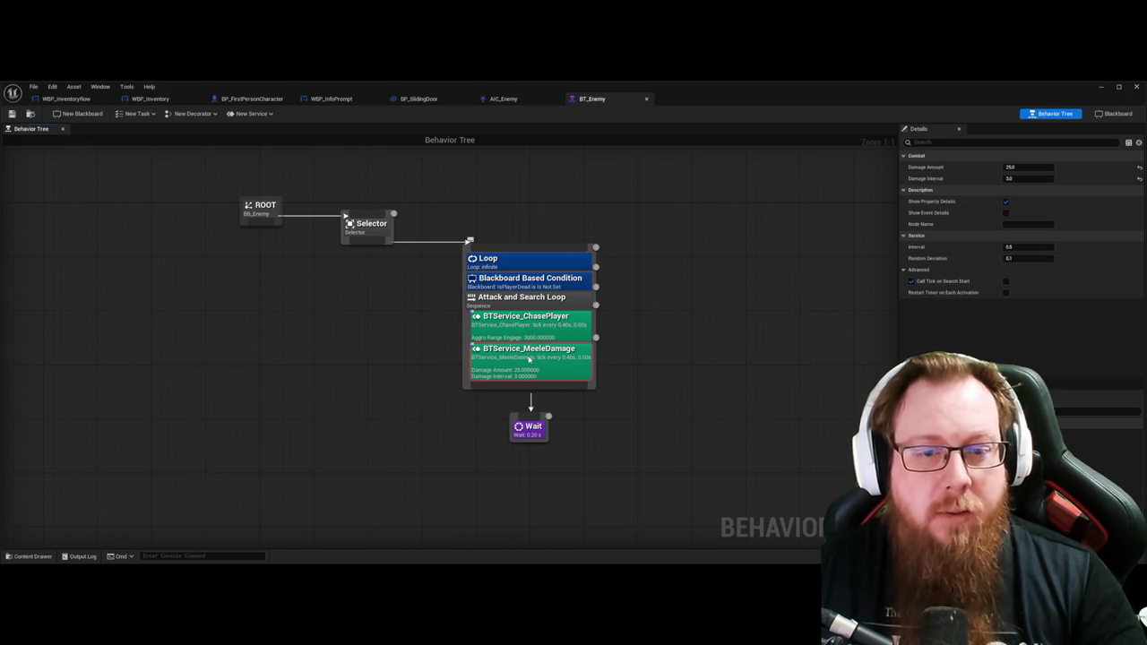
{"action": "left_click", "coordinate": [667, 369]}
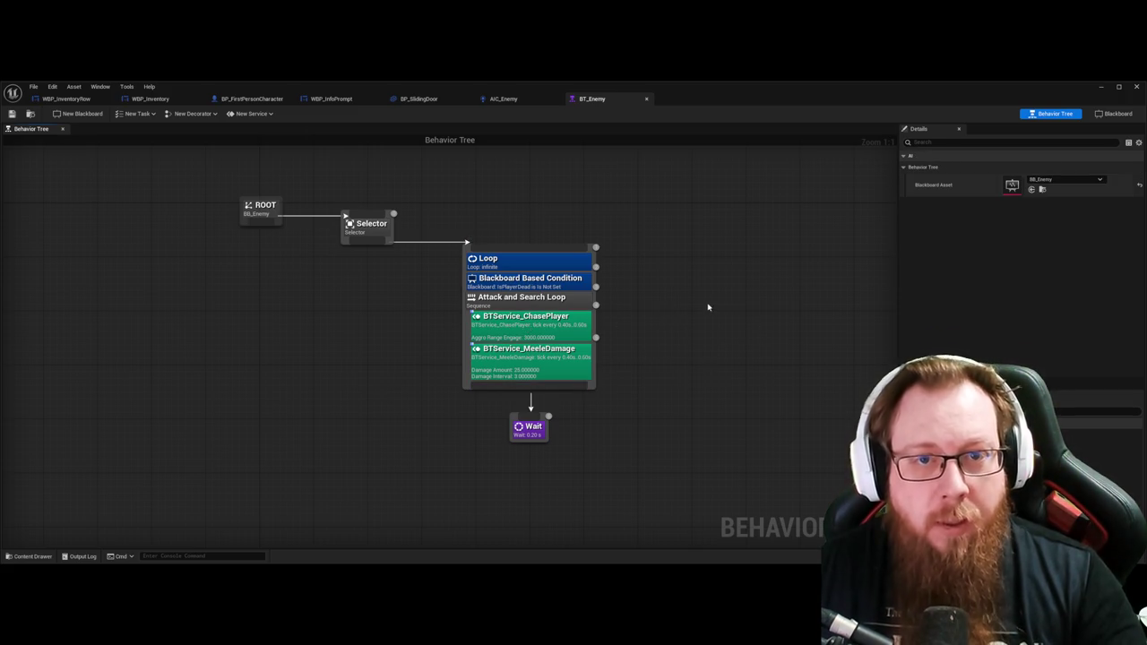
{"action": "key", "text": "ctrl+space"}
{"action": "left_click", "coordinate": [263, 446]}
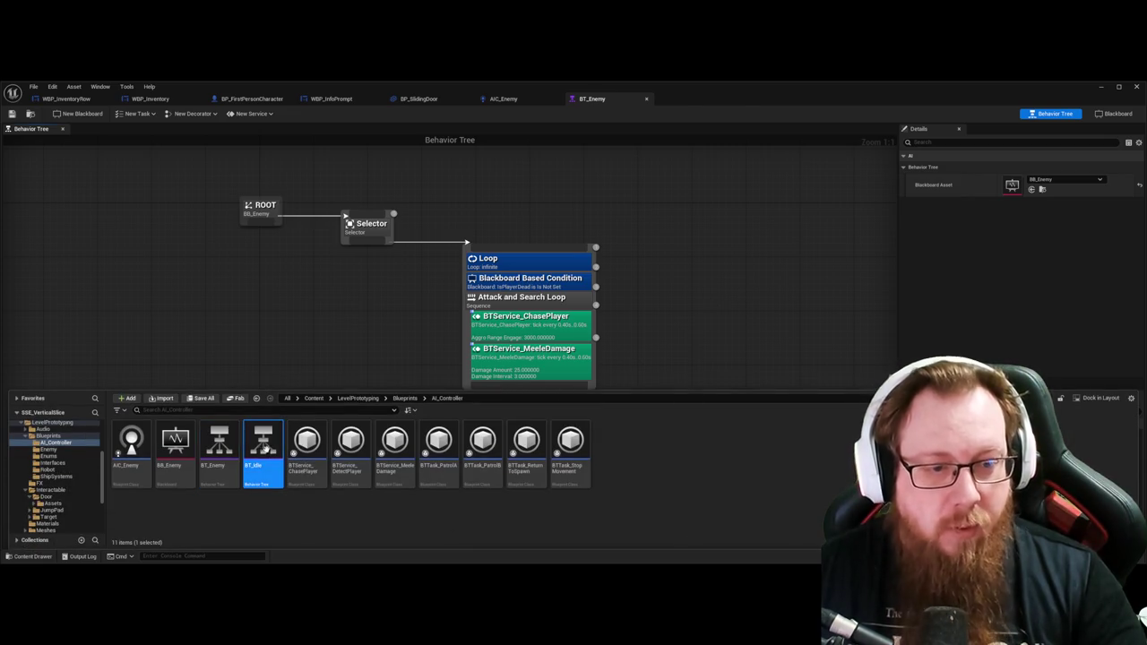
Step: Open BT_Idle and inspect its DetectPlayer service and the three Move To nodes
{"action": "double_click", "coordinate": [262, 446]}
{"action": "mouse_move", "coordinate": [646, 305]}
{"action": "left_mouse_down"}
{"action": "mouse_move", "coordinate": [686, 295]}
{"action": "mouse_move", "coordinate": [687, 311]}
{"action": "mouse_move", "coordinate": [679, 252]}
{"action": "left_mouse_up"}
{"action": "left_click", "coordinate": [399, 308]}
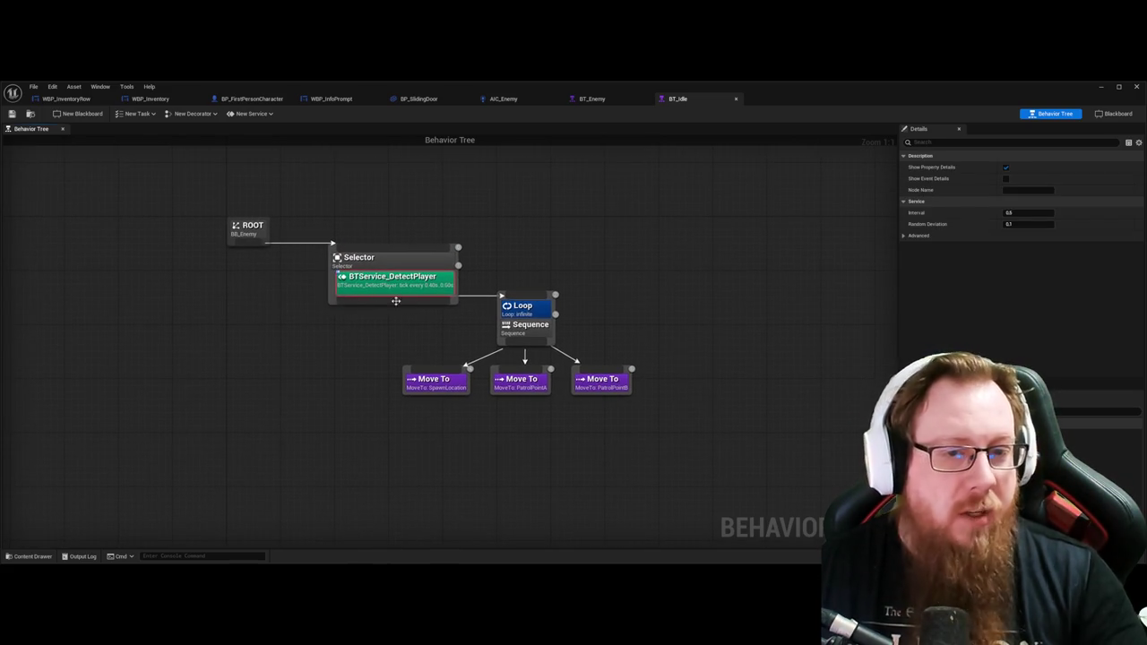
{"action": "left_click_drag", "start_coordinate": [704, 295], "coordinate": [710, 288]}
{"action": "left_click_drag", "start_coordinate": [758, 377], "coordinate": [395, 357]}
{"action": "left_click", "coordinate": [772, 356]}
{"action": "left_click_drag", "start_coordinate": [743, 415], "coordinate": [730, 349]}
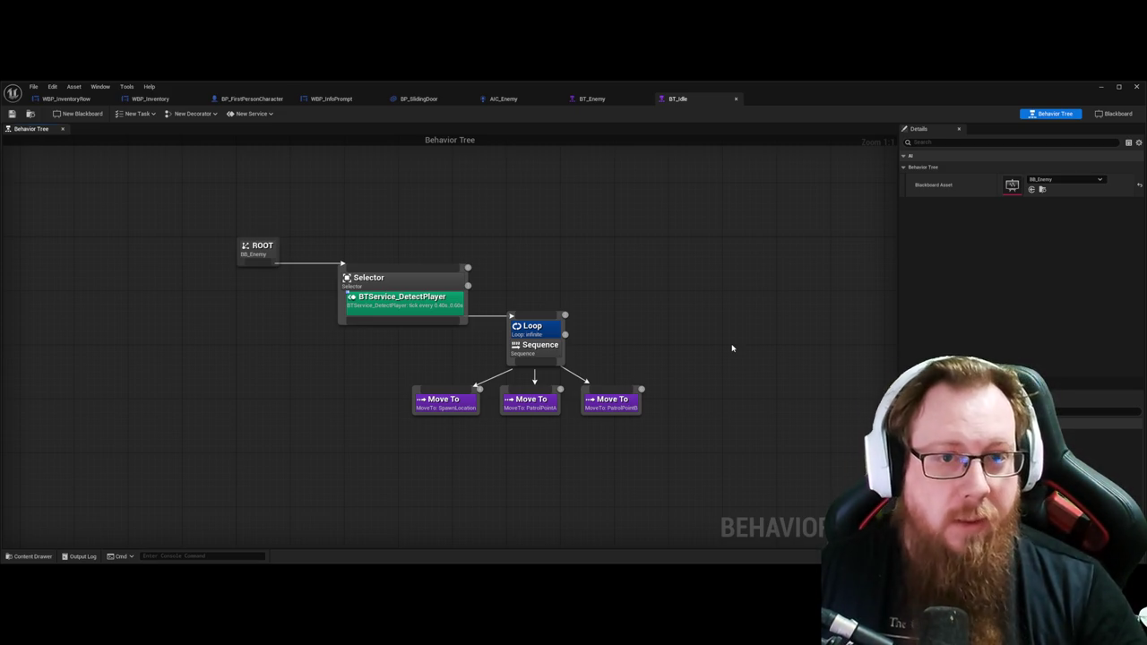
Step: Confirm BT_Enemy's Blackboard Based Condition loops while isPlayerDead is Not Set
{"action": "left_click", "coordinate": [507, 99]}
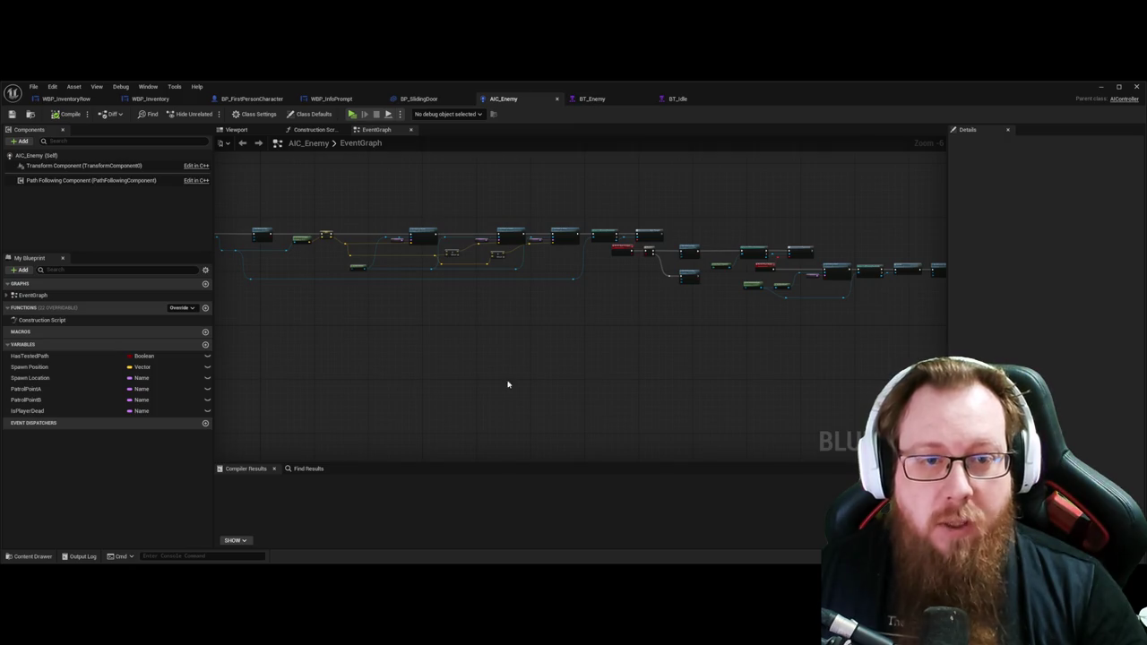
{"action": "scroll", "coordinate": [576, 404], "scroll_direction": "down", "scroll_amount": 1}
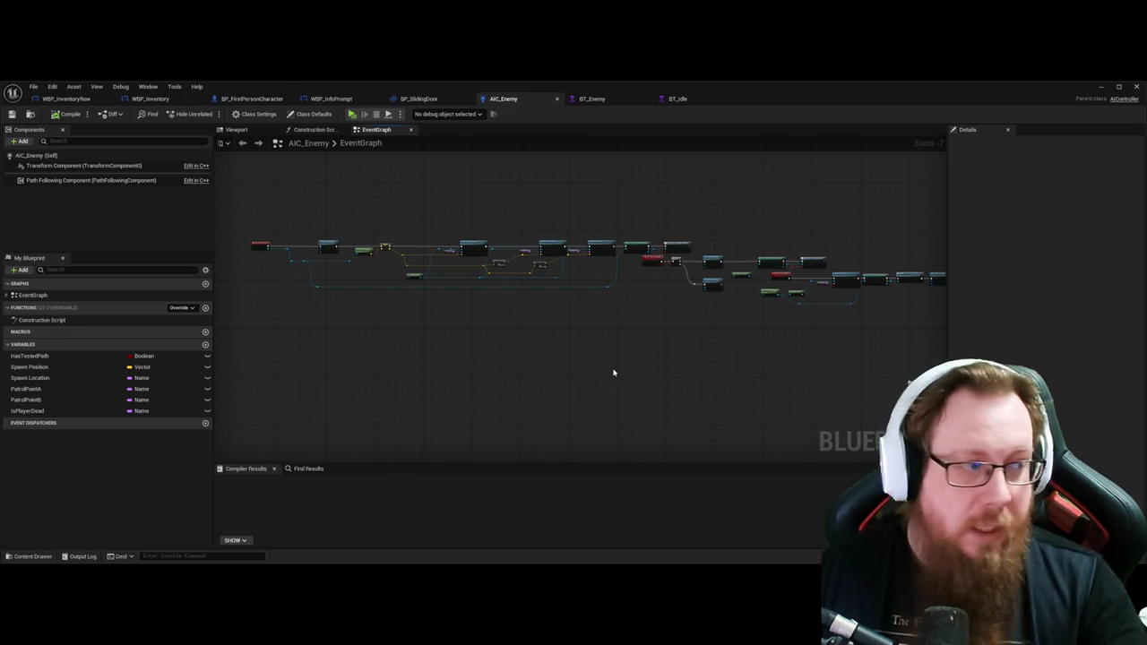
{"action": "left_click", "coordinate": [592, 99]}
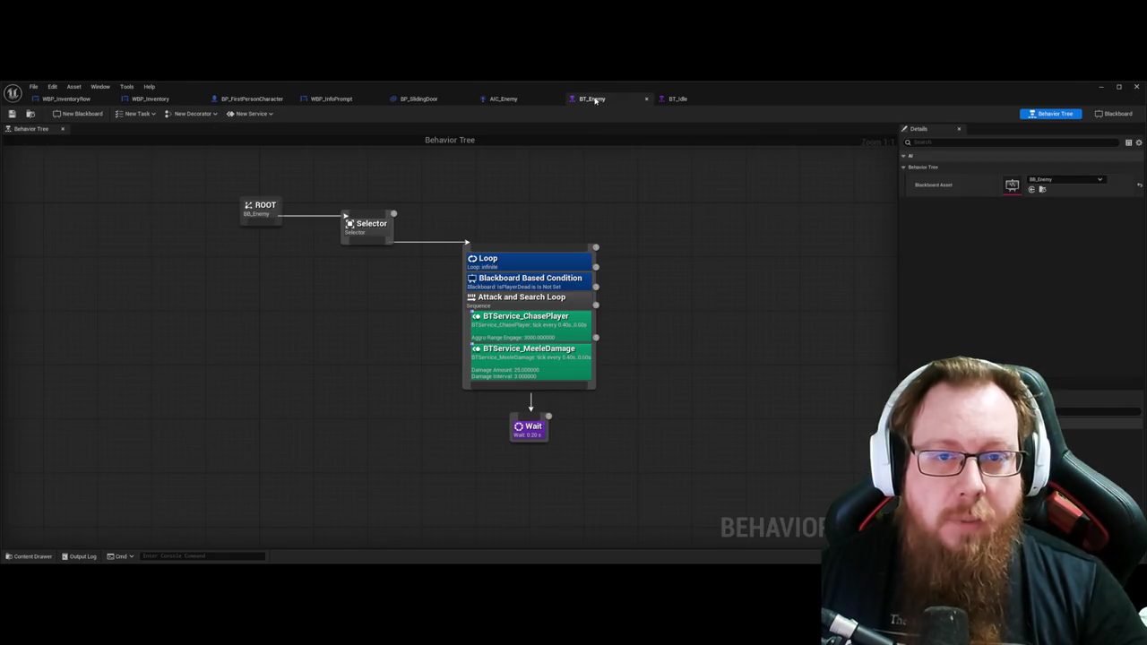
{"action": "left_click", "coordinate": [678, 98]}
{"action": "left_click", "coordinate": [614, 100]}
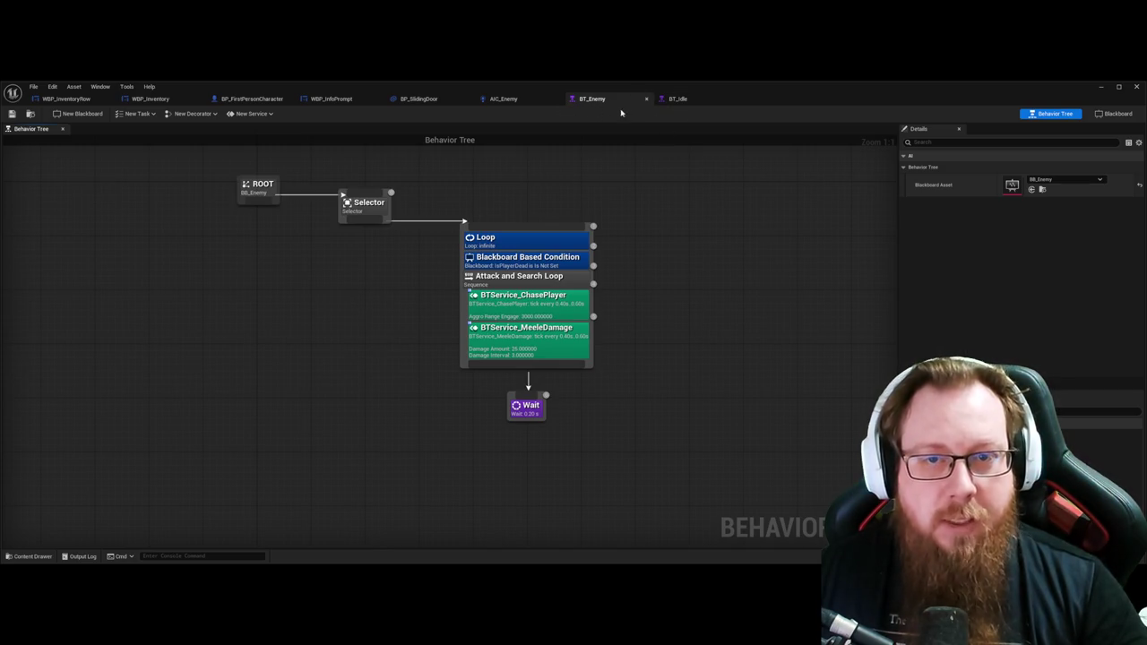
{"action": "left_click", "coordinate": [519, 257]}
{"action": "left_click", "coordinate": [687, 282]}
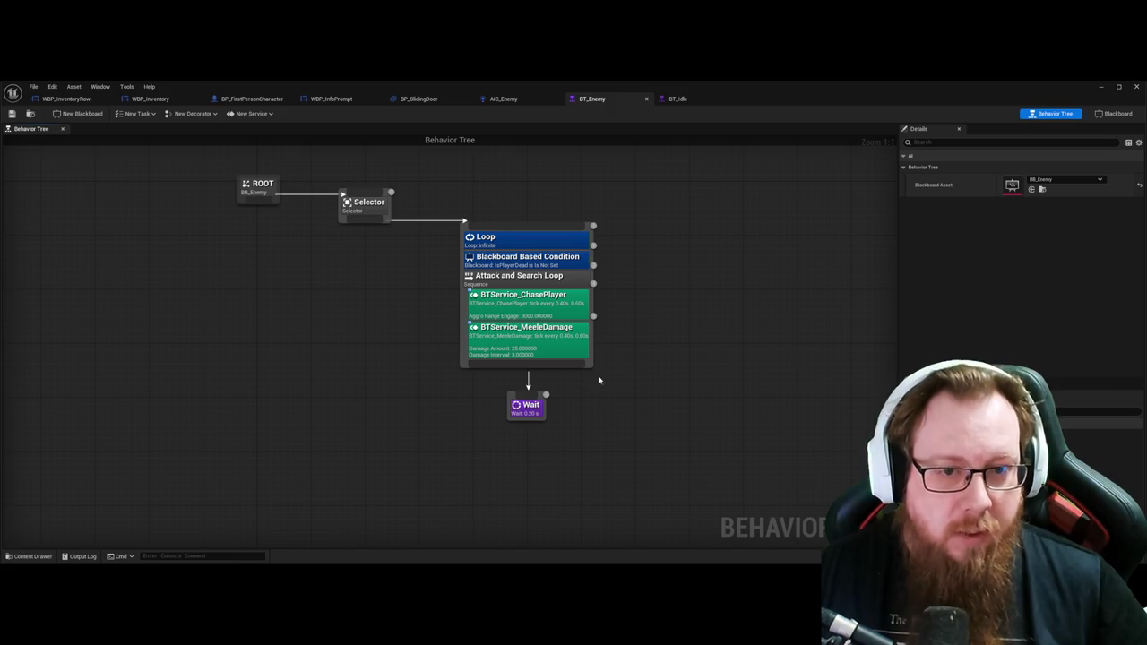
{"action": "left_click_drag", "start_coordinate": [707, 263], "coordinate": [602, 258]}
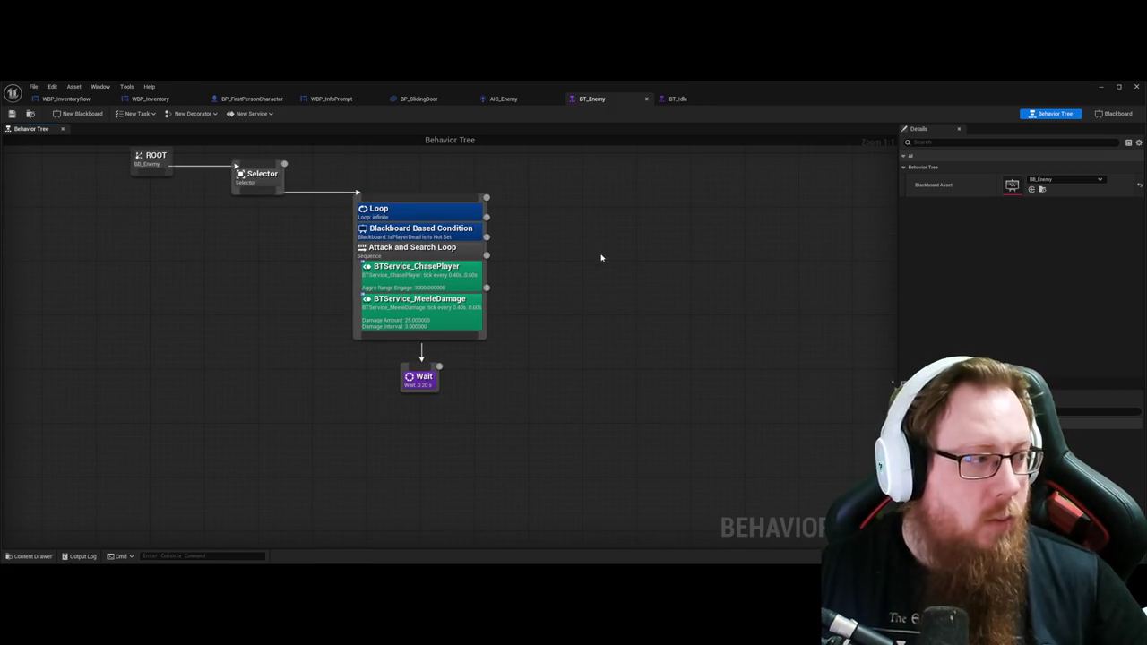
Step: After a last look at BT_Idle, close the BT_Enemy and AIC_Enemy editor tabs
{"action": "left_click", "coordinate": [678, 106]}
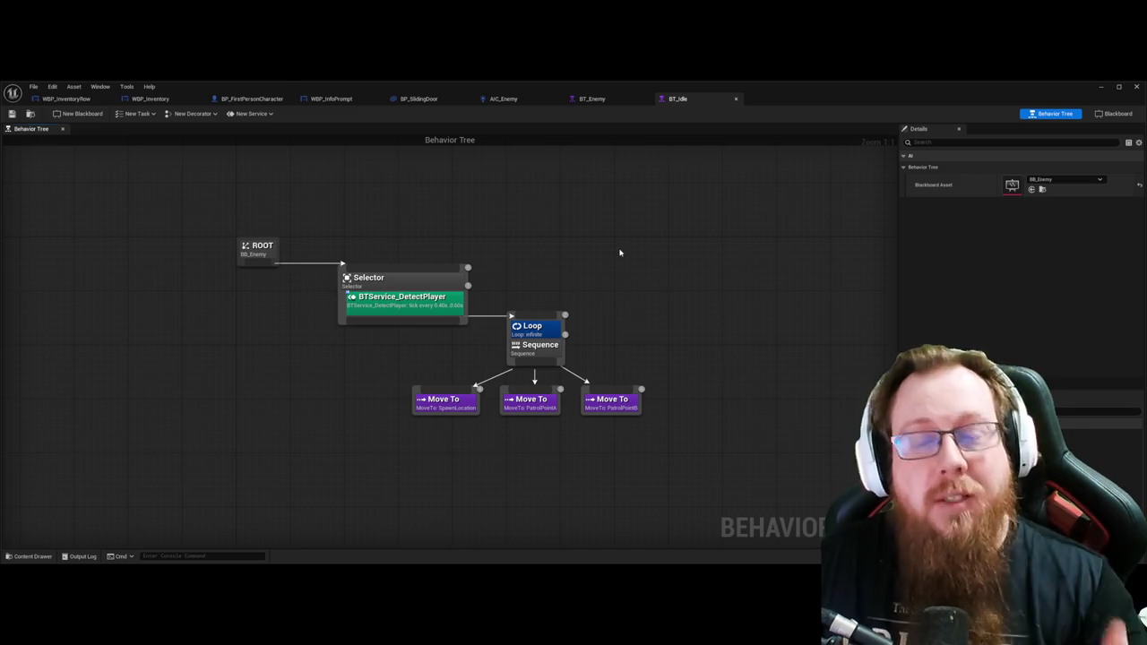
{"action": "mouse_move", "coordinate": [651, 237]}
{"action": "left_mouse_down"}
{"action": "mouse_move", "coordinate": [723, 287]}
{"action": "mouse_move", "coordinate": [686, 289]}
{"action": "left_mouse_up"}
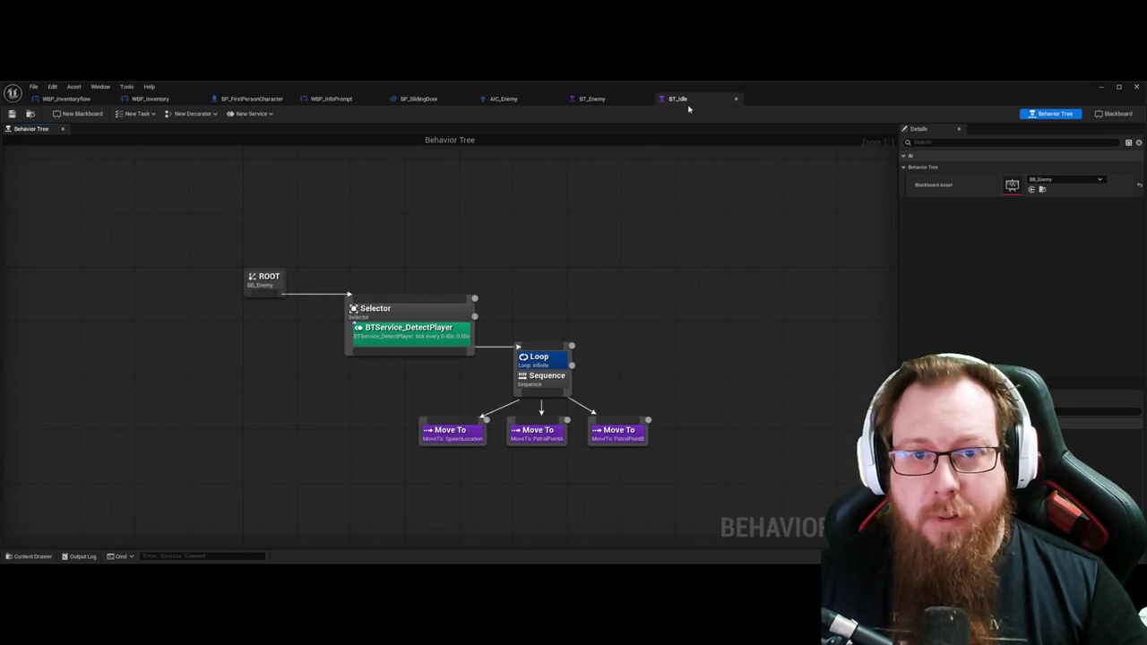
{"action": "left_click", "coordinate": [593, 100]}
{"action": "left_click", "coordinate": [646, 99]}
{"action": "left_click", "coordinate": [548, 98]}
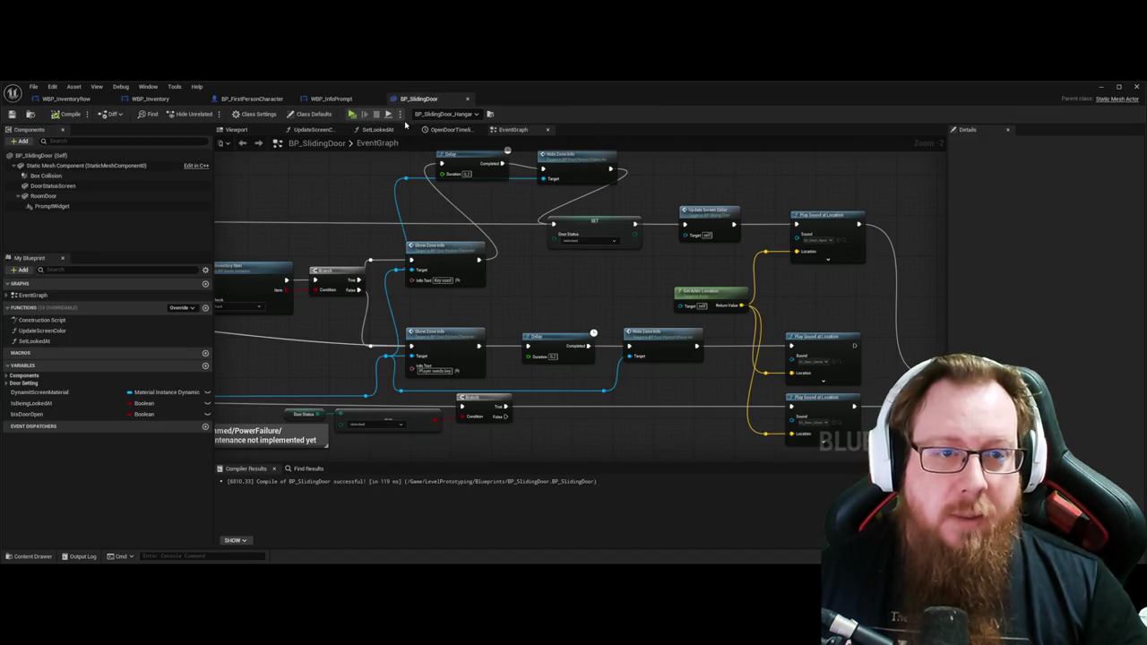
Step: Review the sliding door's Delay nodes, save BP_SlidingDoor, and return to the hangar level
{"action": "left_click_drag", "start_coordinate": [545, 294], "coordinate": [616, 323]}
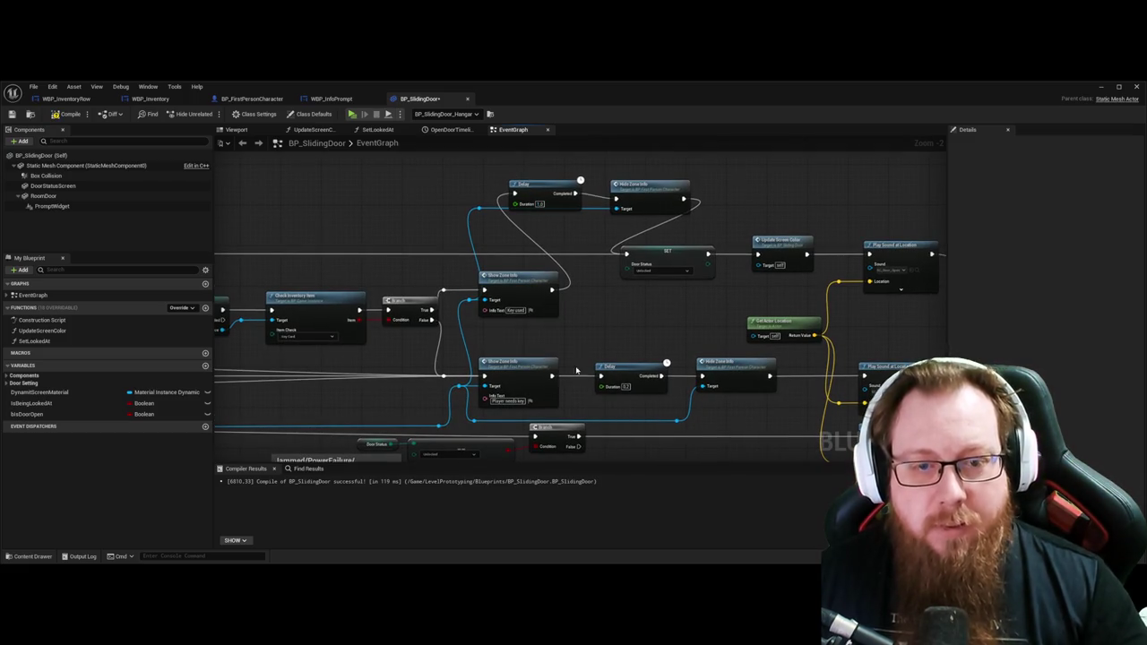
{"action": "left_click", "coordinate": [622, 386]}
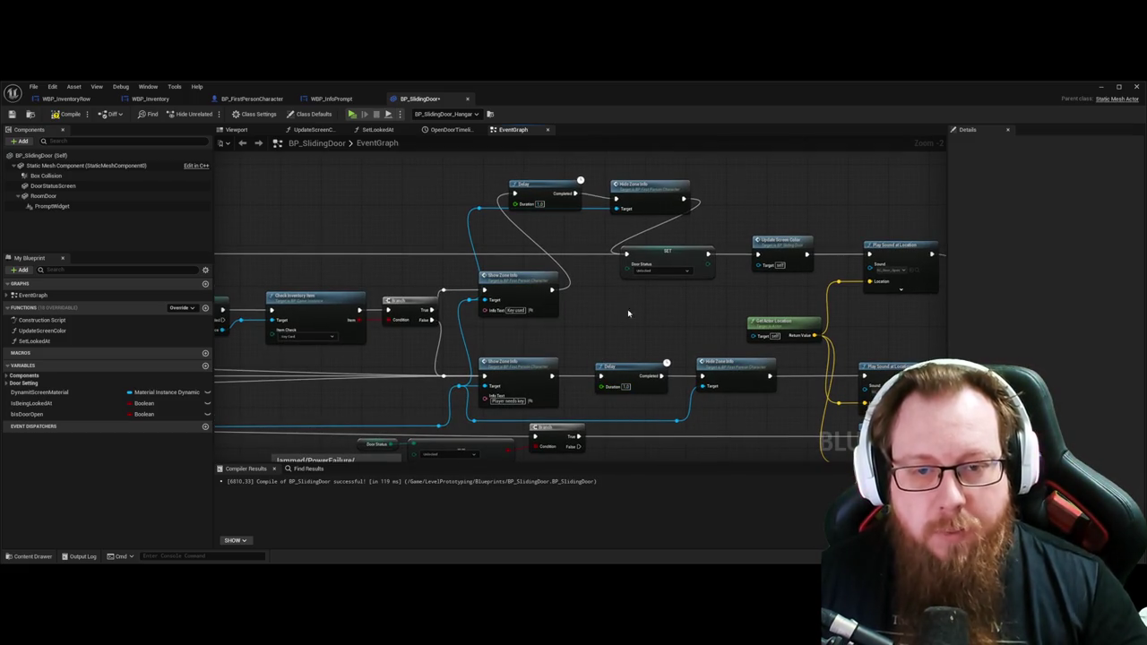
{"action": "scroll", "coordinate": [610, 307], "scroll_direction": "down", "scroll_amount": 1}
{"action": "left_click_drag", "start_coordinate": [518, 305], "coordinate": [485, 256]}
{"action": "scroll", "coordinate": [485, 256], "scroll_direction": "down", "scroll_amount": 2}
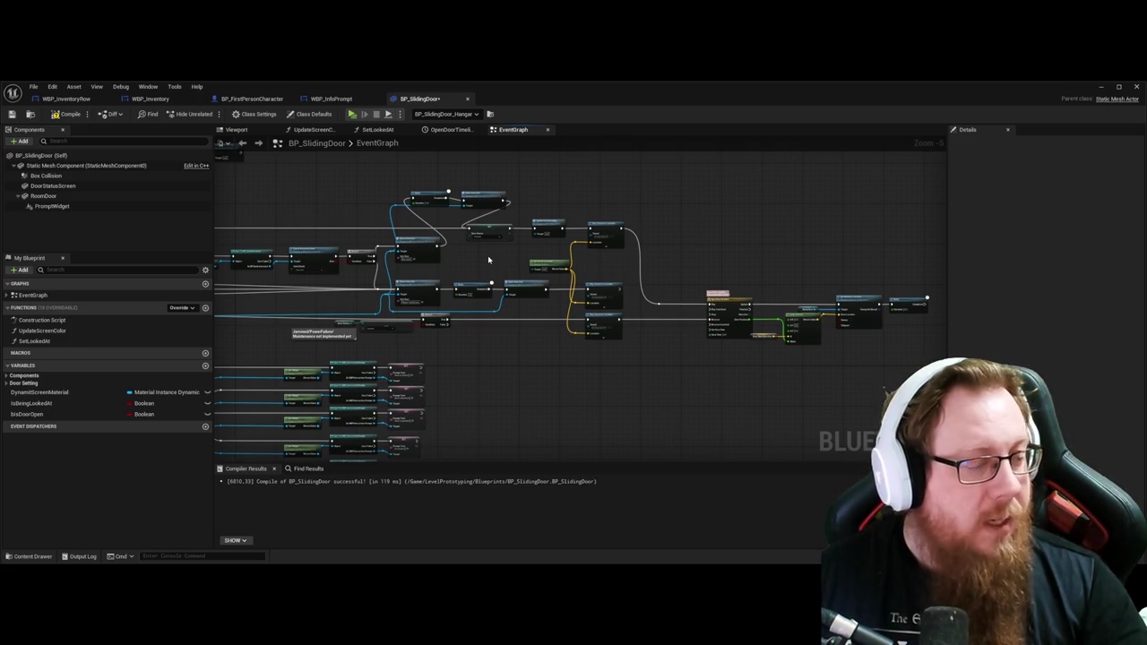
{"action": "scroll", "coordinate": [517, 376], "scroll_direction": "up", "scroll_amount": 3}
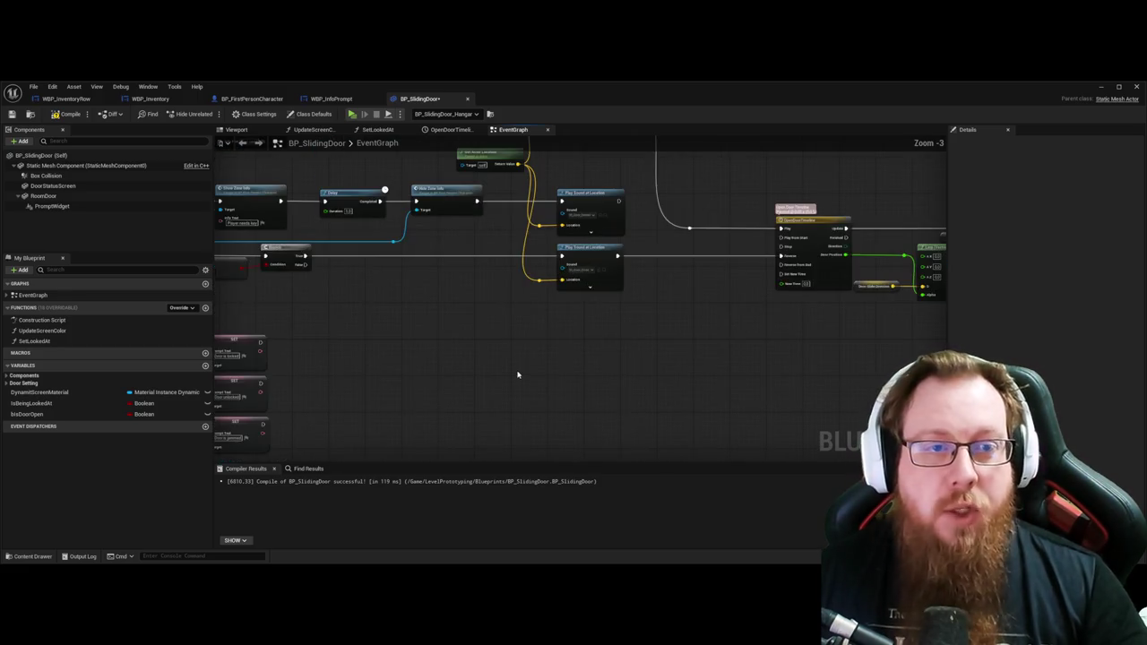
{"action": "scroll", "coordinate": [518, 376], "scroll_direction": "down", "scroll_amount": 1}
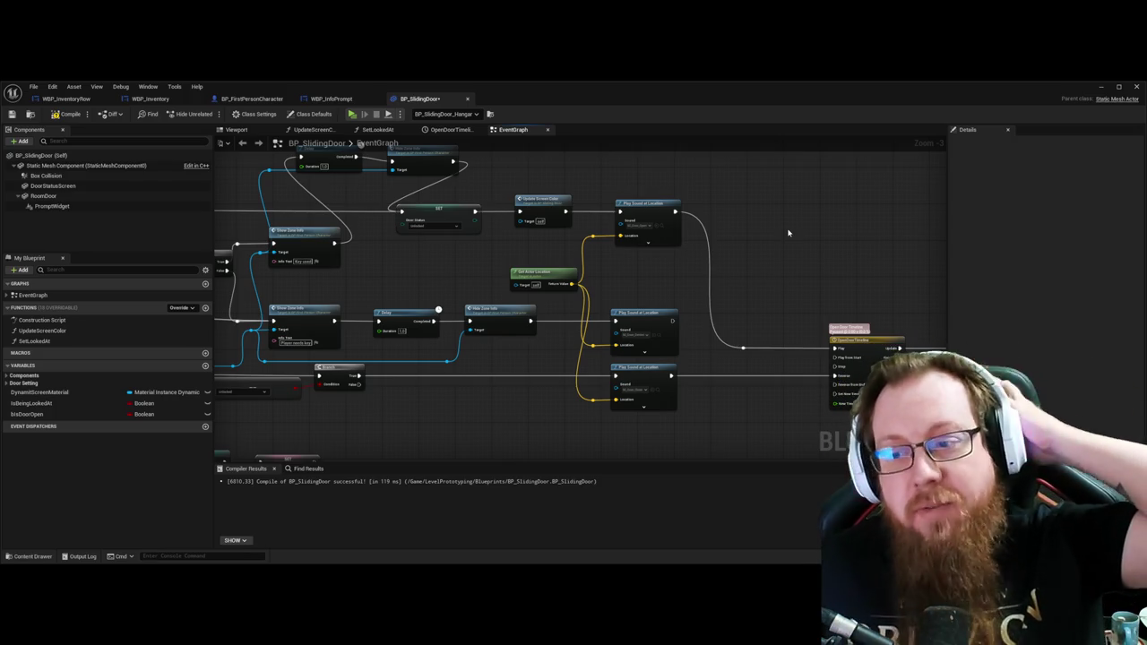
{"action": "key", "text": "ctrl+s"}
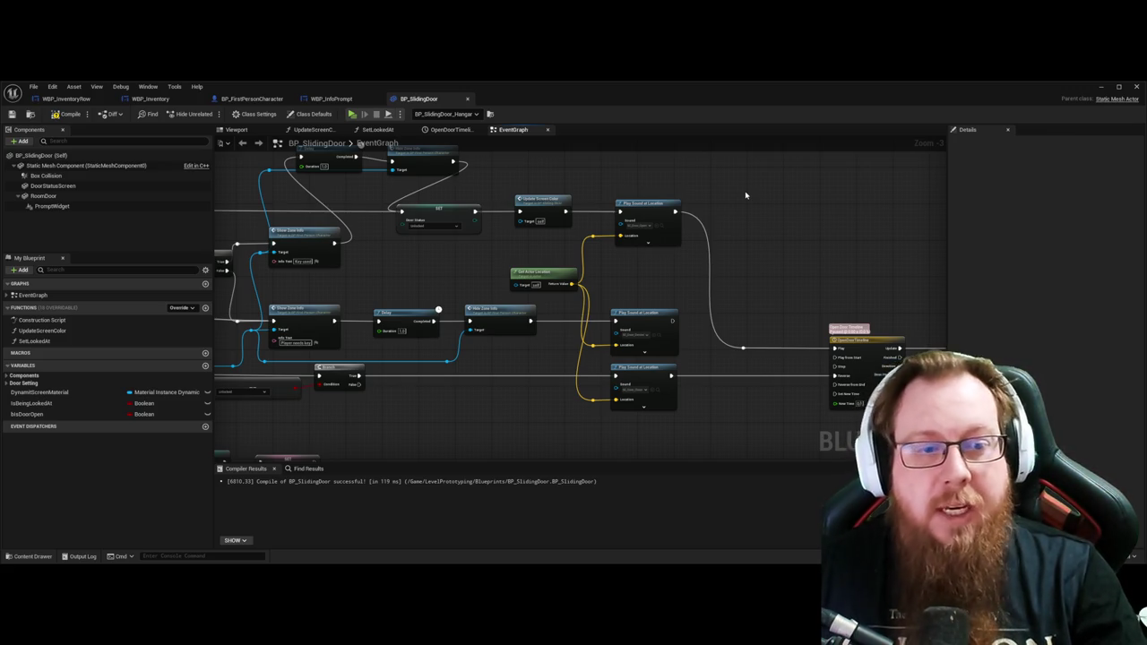
{"action": "left_click", "coordinate": [1101, 87]}
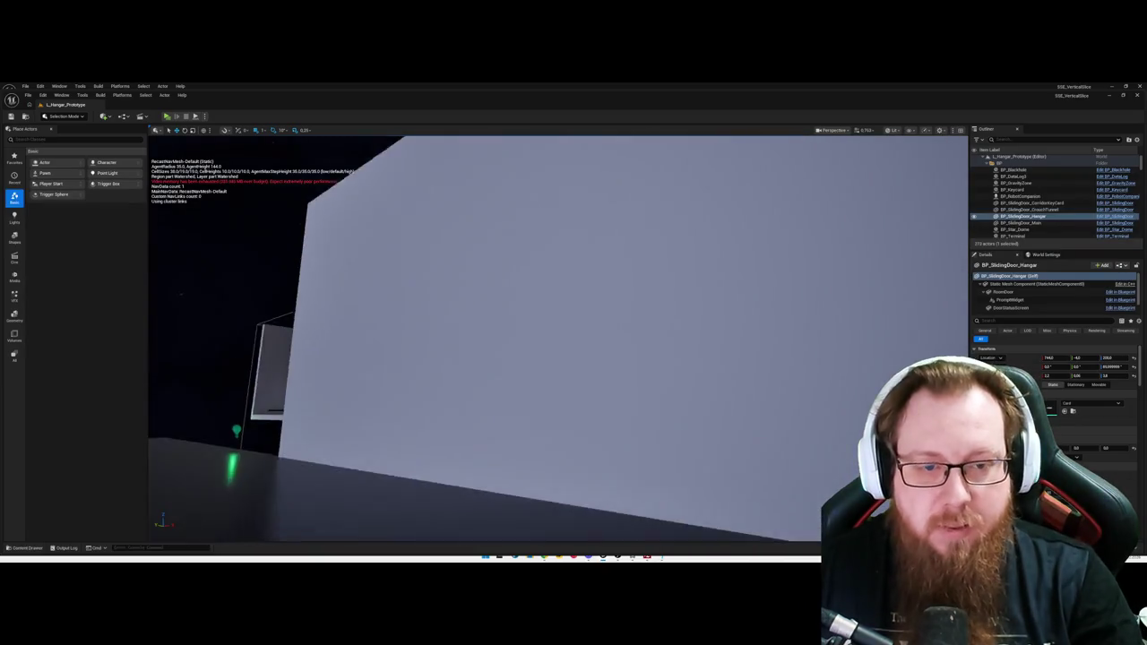
Step: Fly the camera from the courtyard into the hangar to view its walls, then open the asset browser
{"action": "left_click_drag", "start_coordinate": [400, 234], "coordinate": [401, 233]}
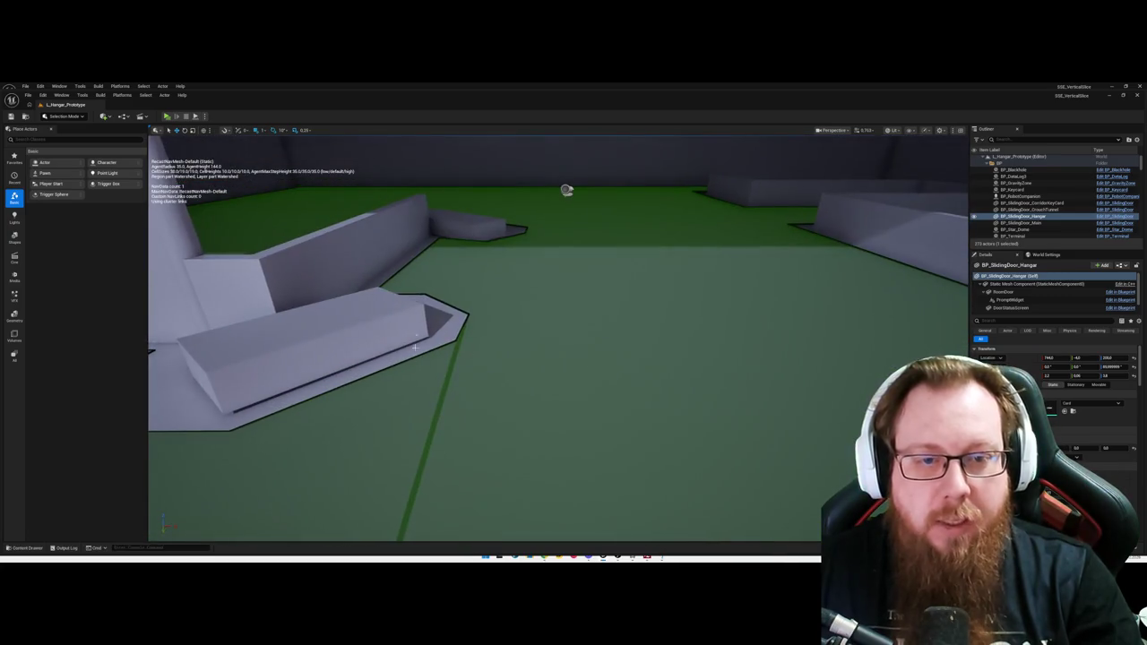
{"action": "left_click_drag", "start_coordinate": [499, 335], "coordinate": [499, 336]}
{"action": "left_click_drag", "start_coordinate": [468, 292], "coordinate": [468, 293]}
{"action": "mouse_move", "coordinate": [662, 336]}
{"action": "left_mouse_down"}
{"action": "mouse_move", "coordinate": [633, 328]}
{"action": "mouse_move", "coordinate": [556, 359]}
{"action": "mouse_move", "coordinate": [466, 435]}
{"action": "mouse_move", "coordinate": [434, 379]}
{"action": "mouse_move", "coordinate": [655, 344]}
{"action": "left_mouse_up"}
{"action": "left_click_drag", "start_coordinate": [466, 385], "coordinate": [465, 369]}
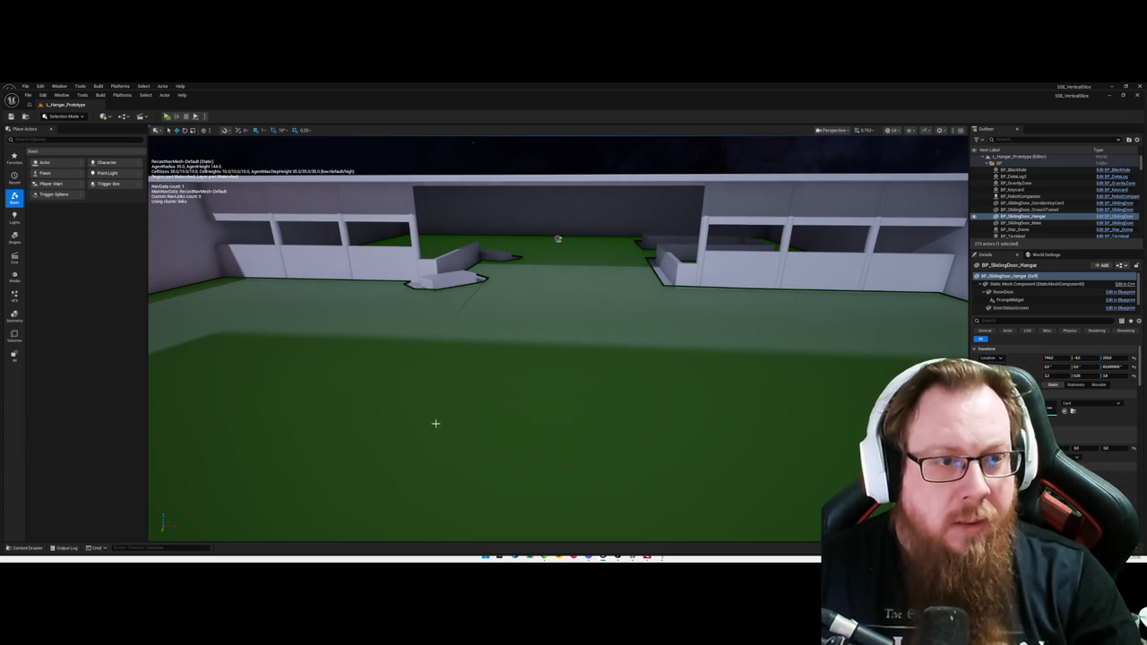
{"action": "scroll", "coordinate": [527, 294], "scroll_direction": "down", "scroll_amount": 8}
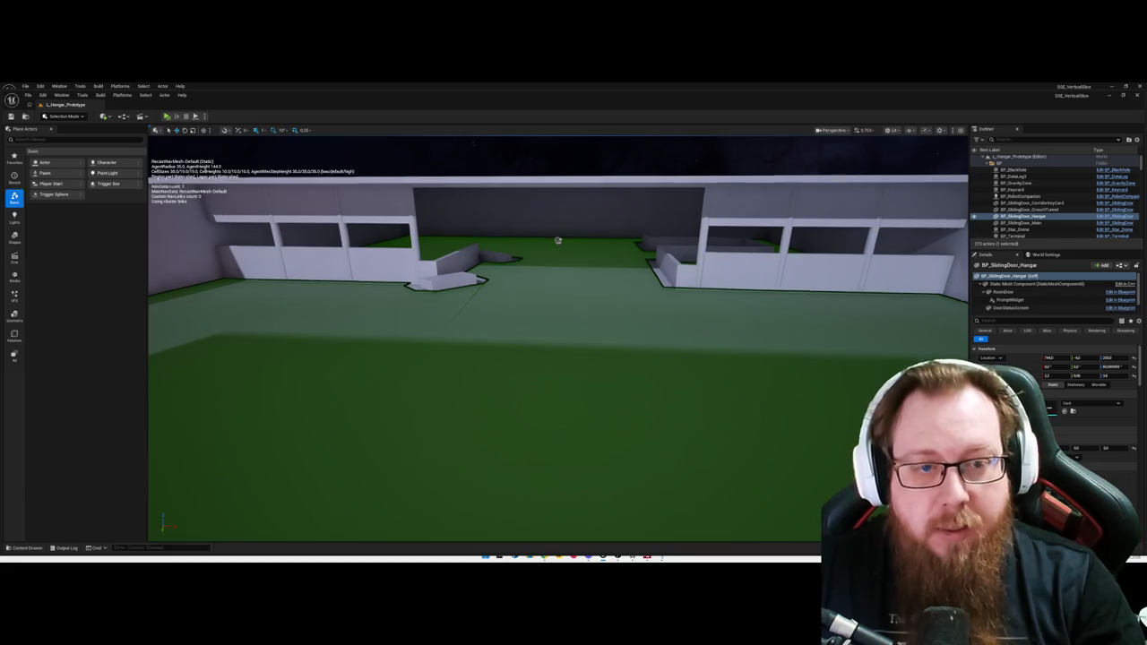
{"action": "mouse_move", "coordinate": [507, 333]}
{"action": "left_mouse_down"}
{"action": "mouse_move", "coordinate": [489, 318]}
{"action": "mouse_move", "coordinate": [524, 323]}
{"action": "mouse_move", "coordinate": [507, 333]}
{"action": "mouse_move", "coordinate": [520, 376]}
{"action": "left_mouse_up"}
{"action": "mouse_move", "coordinate": [615, 364]}
{"action": "left_mouse_down"}
{"action": "mouse_move", "coordinate": [681, 359]}
{"action": "mouse_move", "coordinate": [615, 364]}
{"action": "mouse_move", "coordinate": [525, 394]}
{"action": "left_mouse_up"}
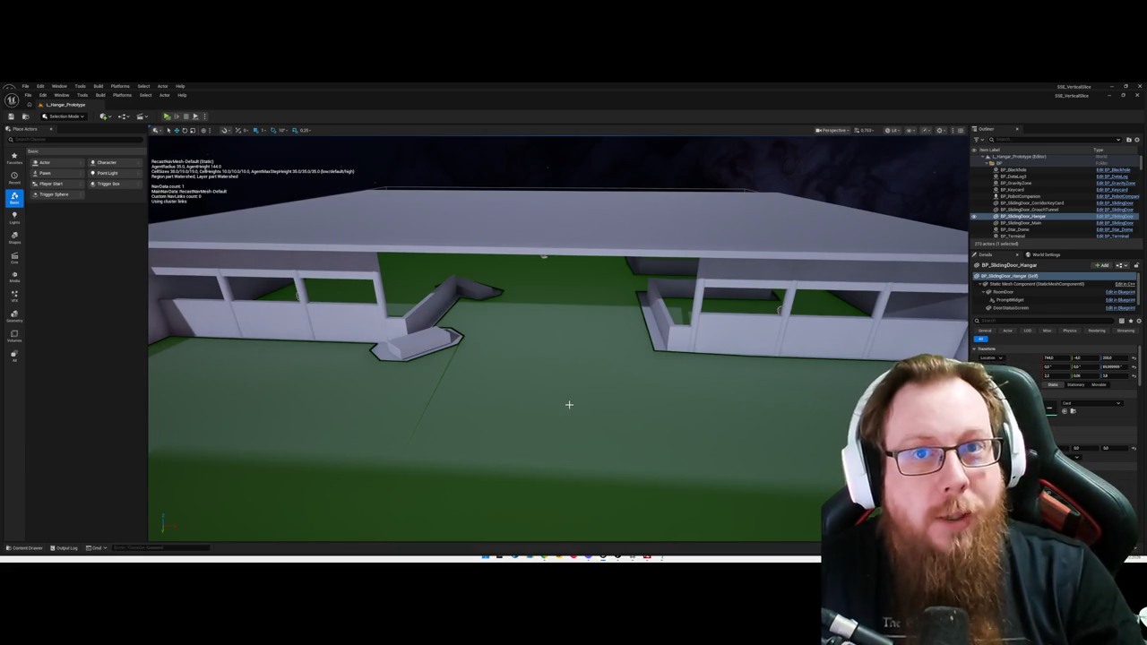
{"action": "key", "text": "ctrl+space"}
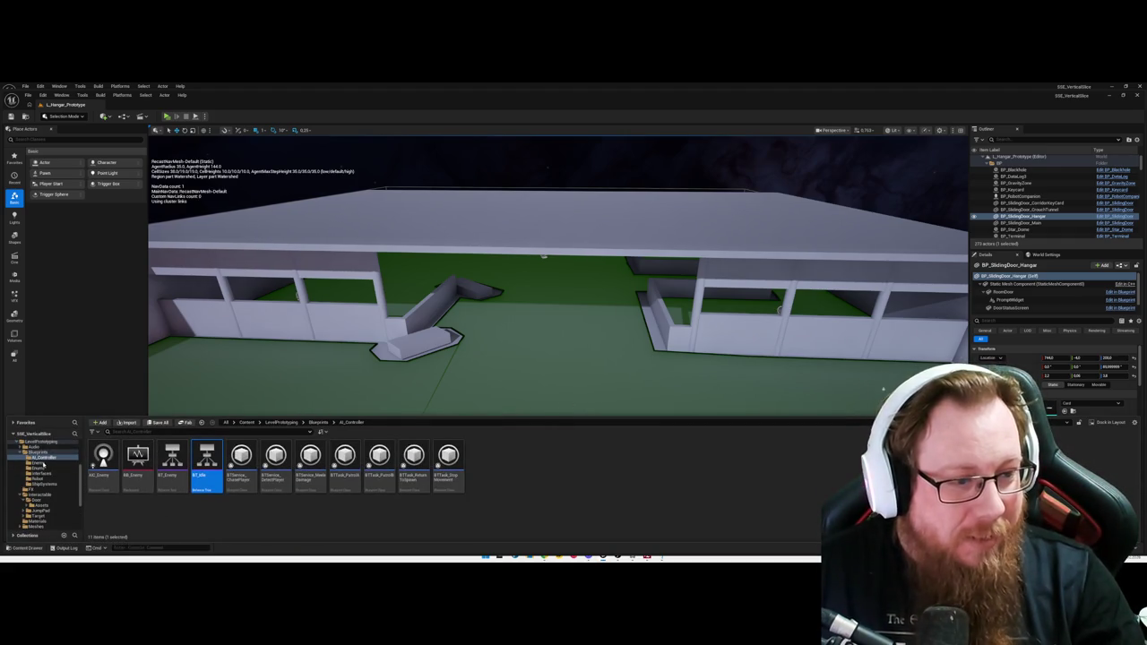
Step: Open BP_EnemyPlaceholder from the Enemy folder and look over its graph
{"action": "left_click", "coordinate": [41, 463]}
{"action": "double_click", "coordinate": [103, 457]}
{"action": "scroll", "coordinate": [515, 354], "scroll_direction": "down", "scroll_amount": 2}
{"action": "mouse_move", "coordinate": [625, 350]}
{"action": "left_mouse_down"}
{"action": "mouse_move", "coordinate": [645, 326]}
{"action": "mouse_move", "coordinate": [642, 343]}
{"action": "mouse_move", "coordinate": [650, 236]}
{"action": "mouse_move", "coordinate": [627, 404]}
{"action": "mouse_move", "coordinate": [628, 315]}
{"action": "mouse_move", "coordinate": [632, 325]}
{"action": "left_mouse_up"}
{"action": "scroll", "coordinate": [663, 356], "scroll_direction": "up", "scroll_amount": 2}
{"action": "scroll", "coordinate": [661, 362], "scroll_direction": "down", "scroll_amount": 2}
{"action": "scroll", "coordinate": [633, 320], "scroll_direction": "up", "scroll_amount": 1}
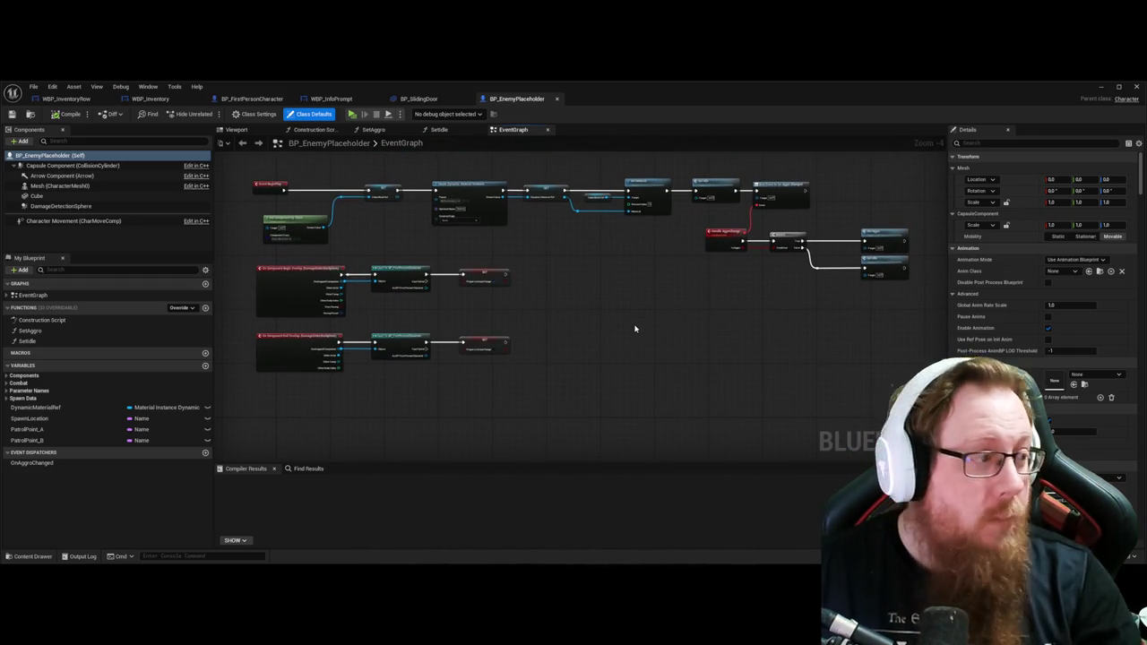
Step: Open BTService_DetectPlayer from the AI_Controller folder to view its graph
{"action": "key", "text": "ctrl+space"}
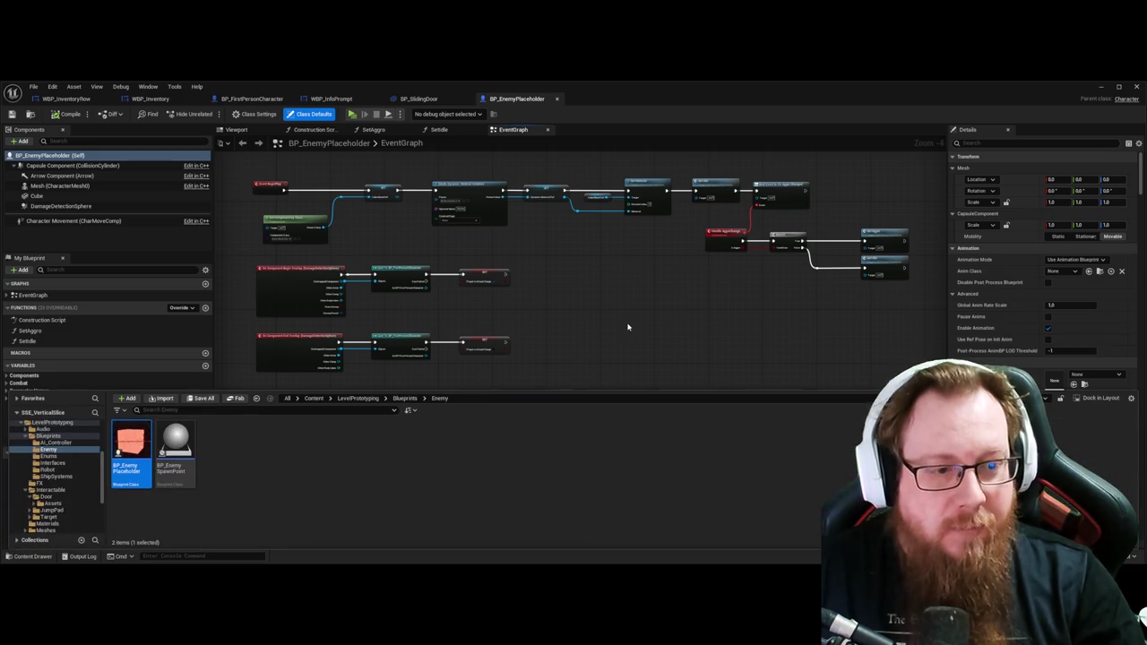
{"action": "left_click", "coordinate": [56, 443]}
{"action": "double_click", "coordinate": [350, 449]}
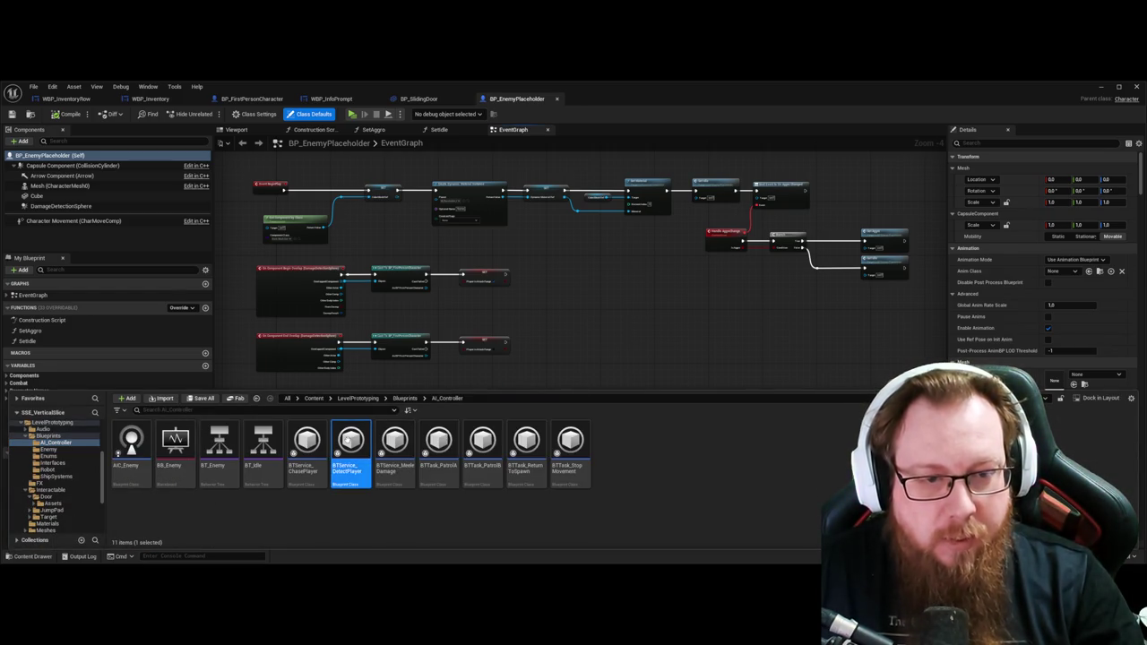
{"action": "left_click_drag", "start_coordinate": [644, 374], "coordinate": [671, 383]}
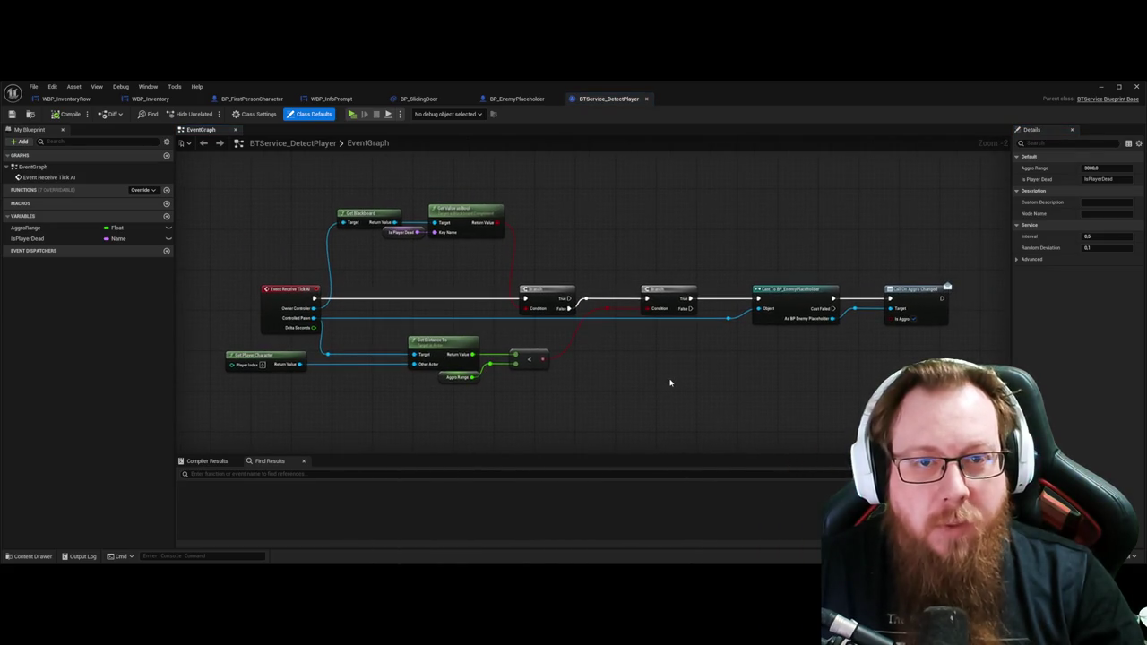
Step: Review the BTService_MeeleDamage damage nodes, then open BTService_ChasePlayer's graph
{"action": "key", "text": "ctrl+space"}
{"action": "double_click", "coordinate": [397, 448]}
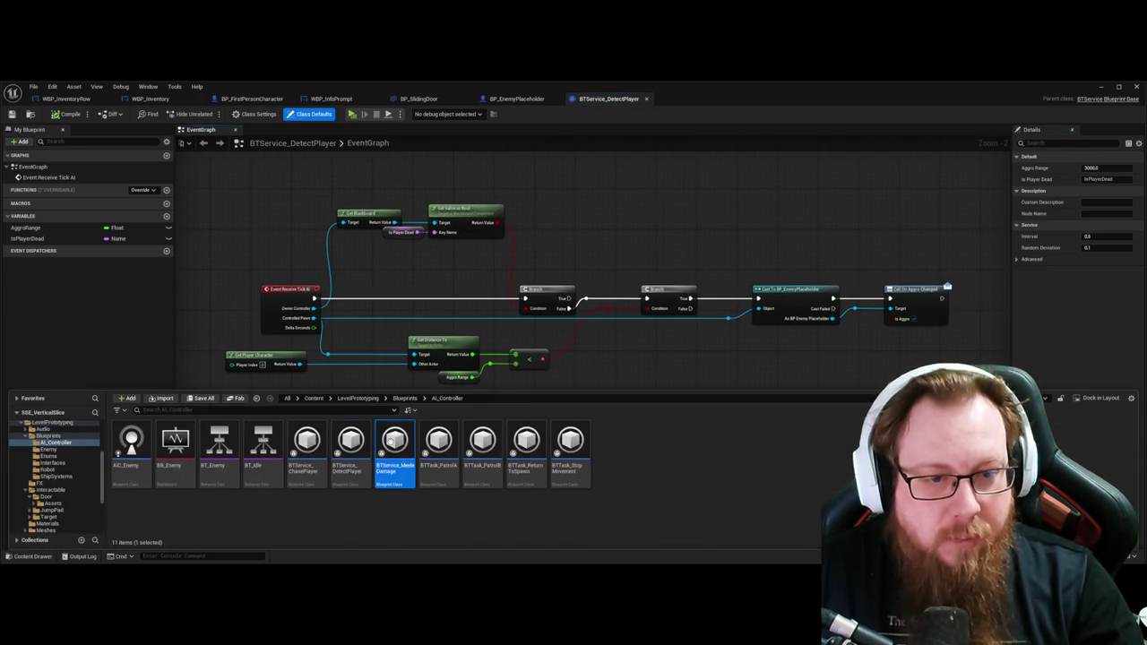
{"action": "scroll", "coordinate": [583, 379], "scroll_direction": "down", "scroll_amount": 2}
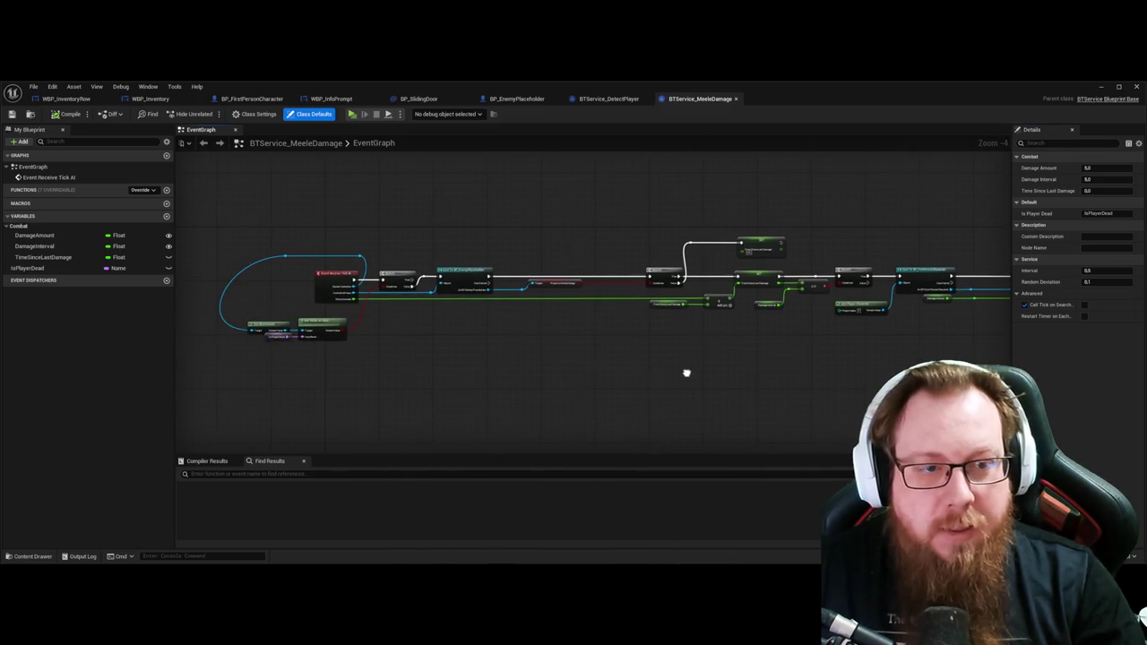
{"action": "left_click_drag", "start_coordinate": [648, 373], "coordinate": [588, 384]}
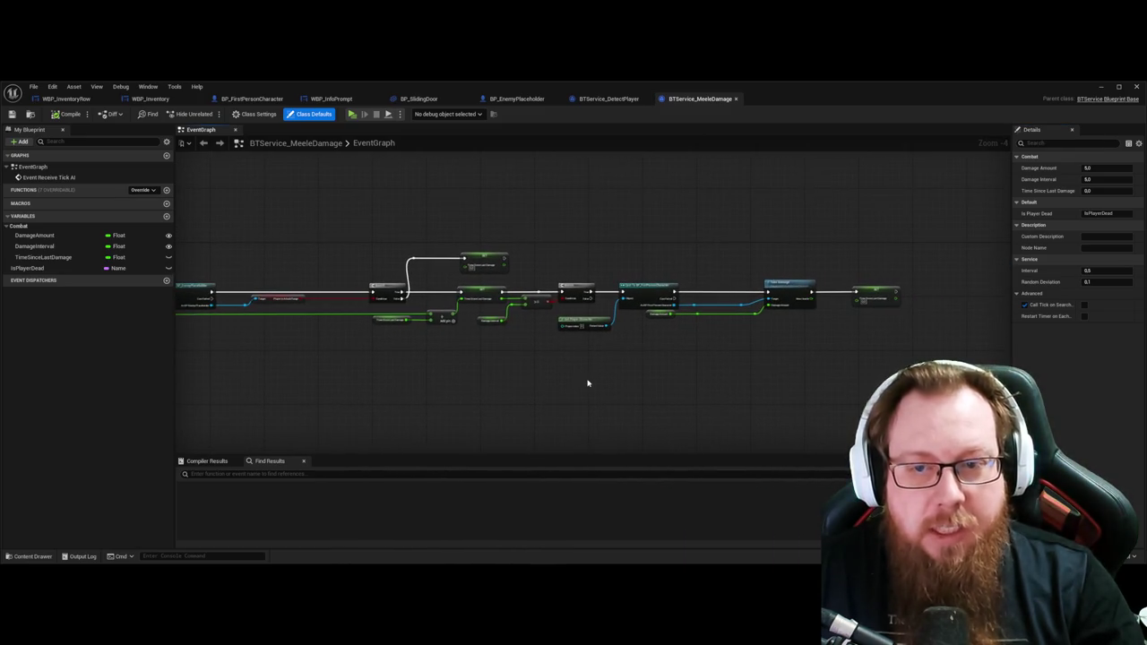
{"action": "scroll", "coordinate": [503, 358], "scroll_direction": "up", "scroll_amount": 1}
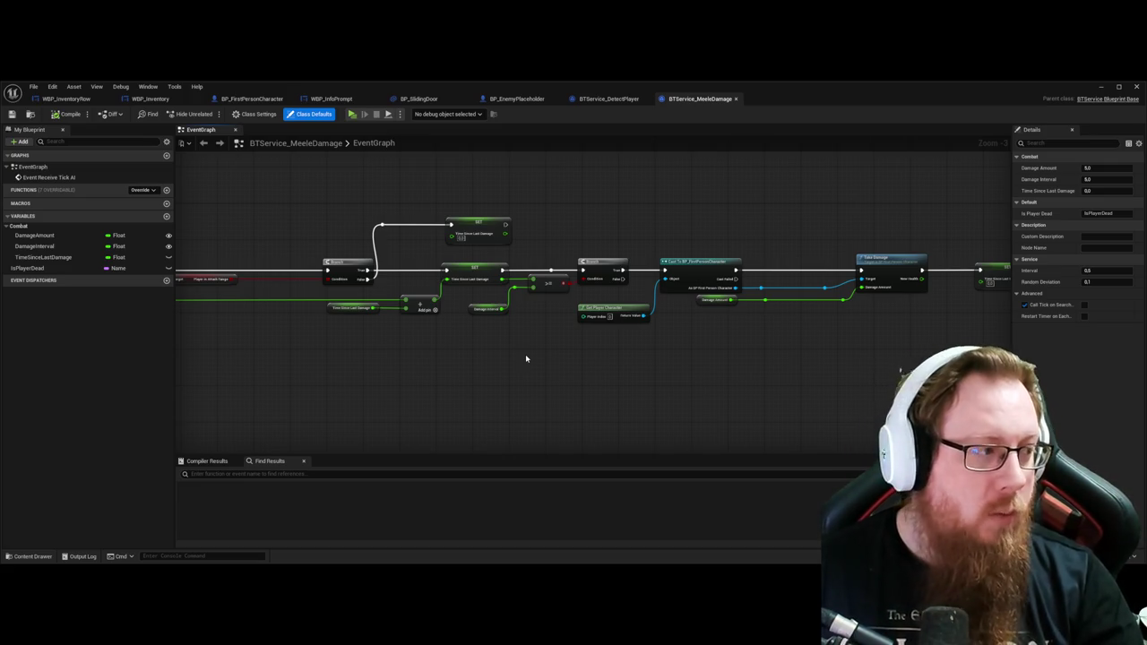
{"action": "key", "text": "ctrl+space"}
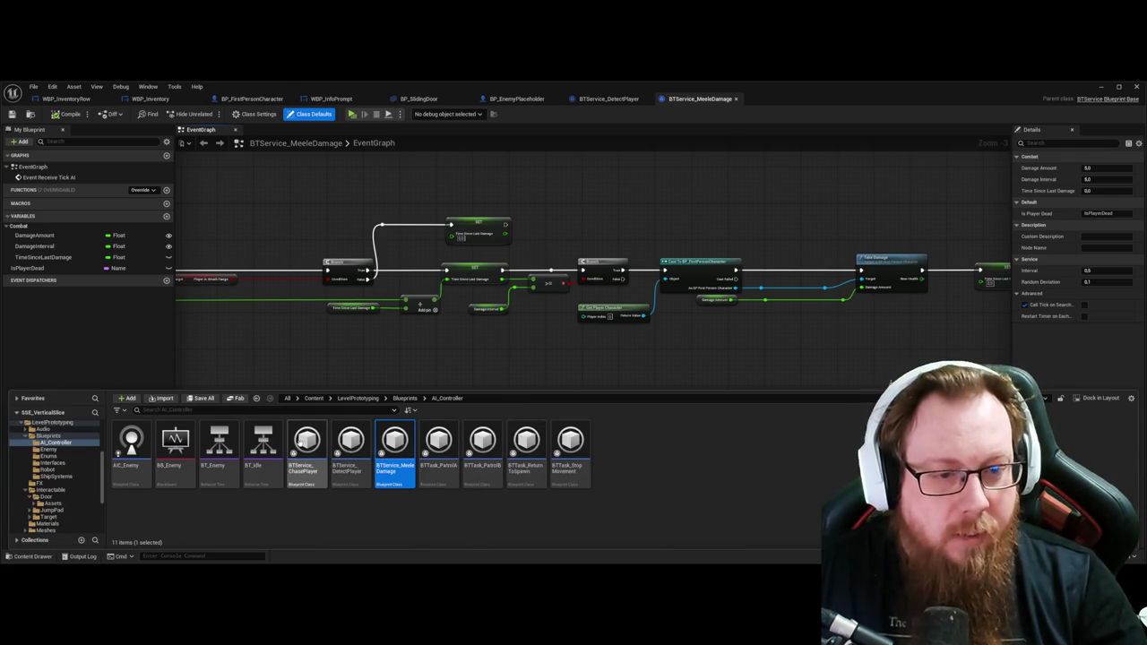
{"action": "double_click", "coordinate": [305, 437]}
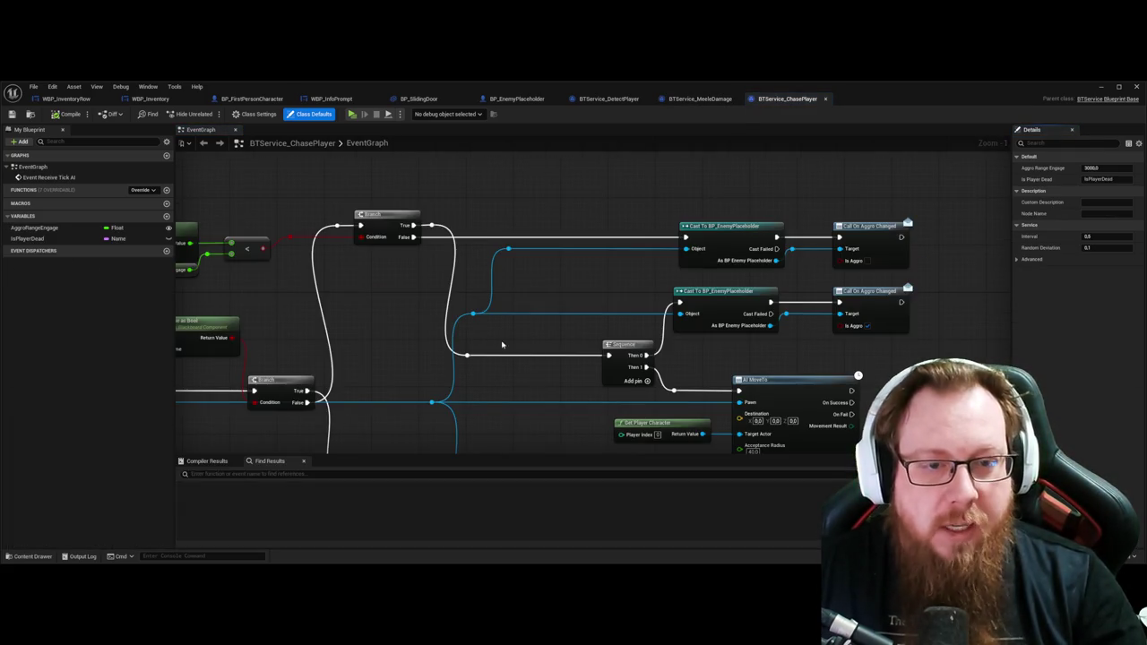
Step: Zoom and pan through the BTService_ChasePlayer graph to review the chase nodes
{"action": "scroll", "coordinate": [555, 358], "scroll_direction": "down", "scroll_amount": 3}
{"action": "scroll", "coordinate": [771, 358], "scroll_direction": "up", "scroll_amount": 1}
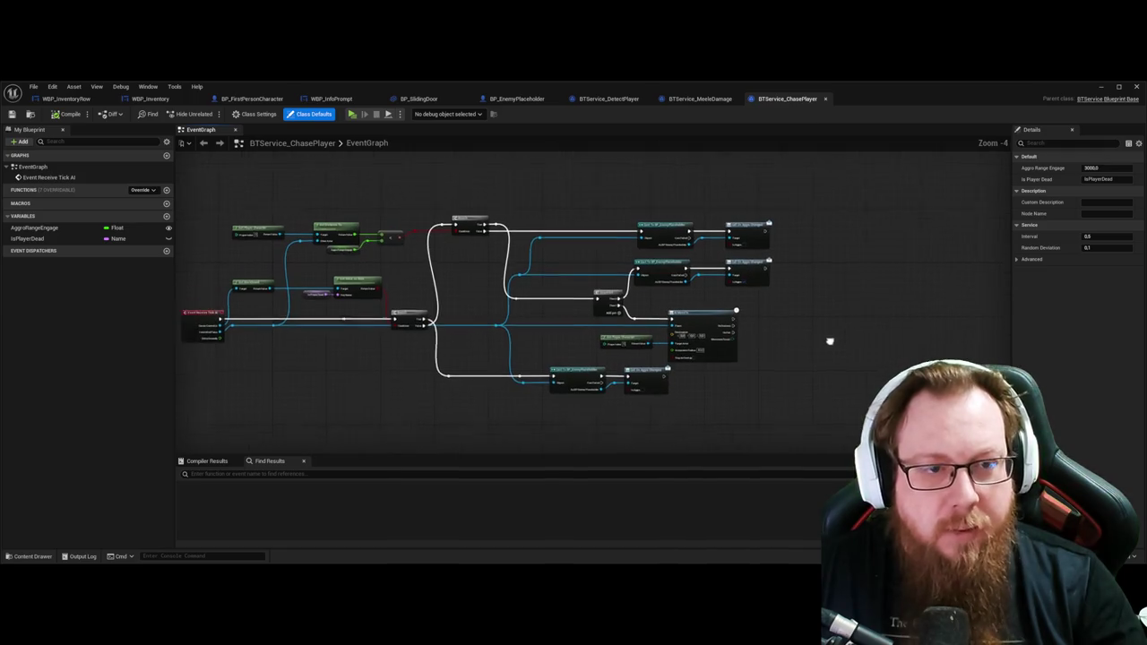
{"action": "scroll", "coordinate": [374, 377], "scroll_direction": "up", "scroll_amount": 1}
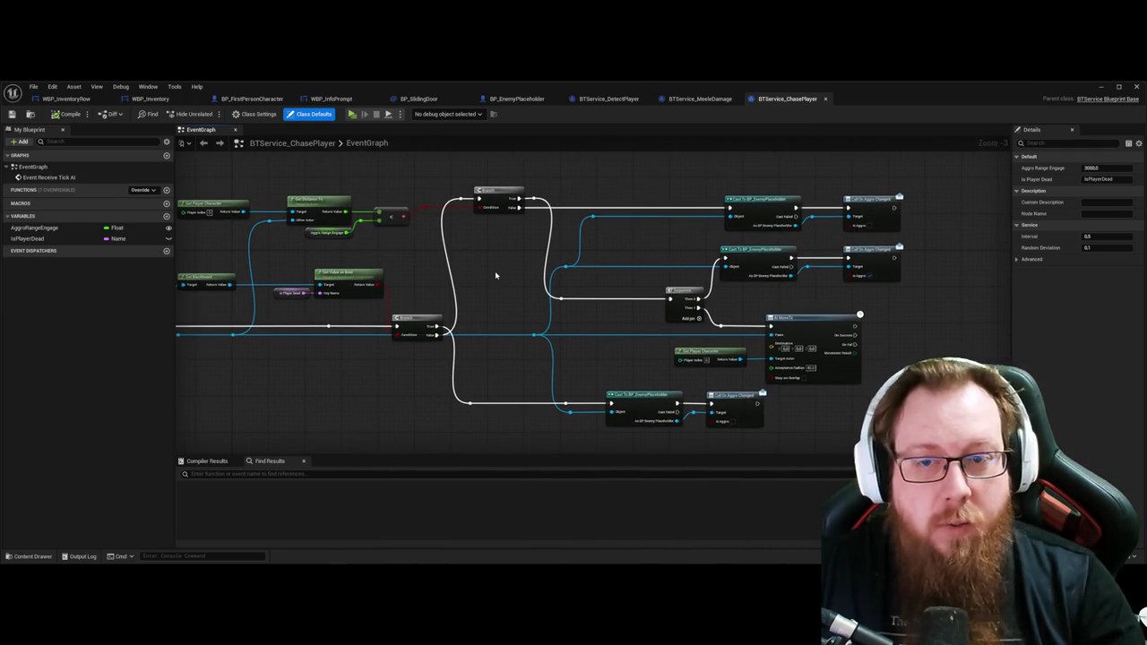
{"action": "left_click_drag", "start_coordinate": [655, 246], "coordinate": [551, 253]}
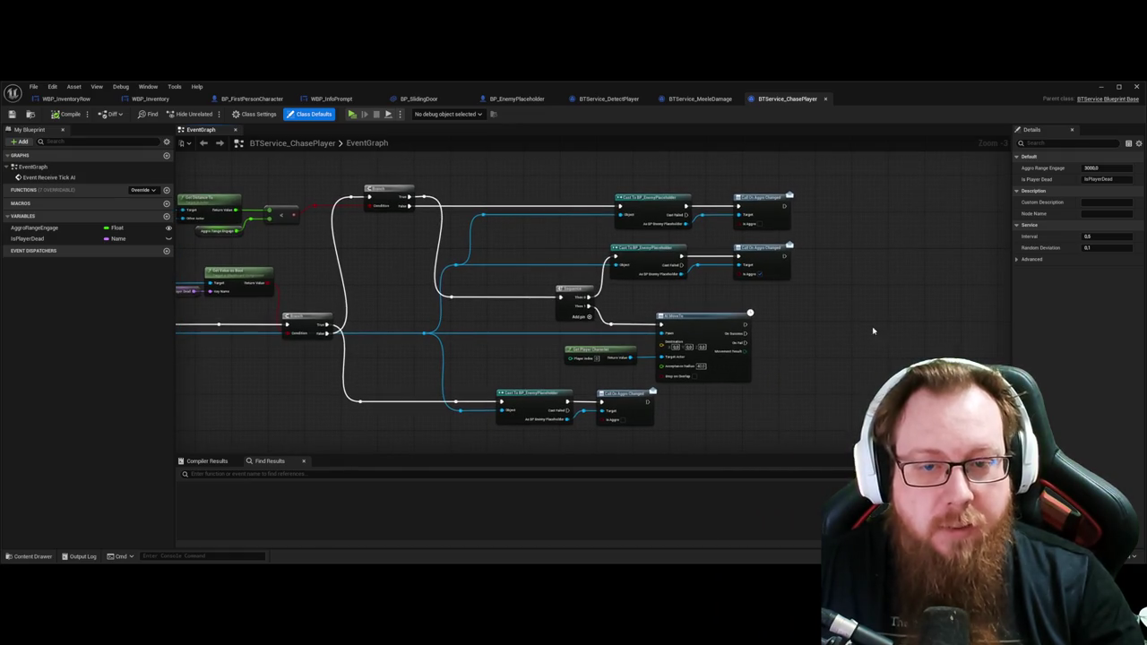
{"action": "left_click_drag", "start_coordinate": [631, 387], "coordinate": [614, 368]}
{"action": "scroll", "coordinate": [652, 355], "scroll_direction": "up", "scroll_amount": 4}
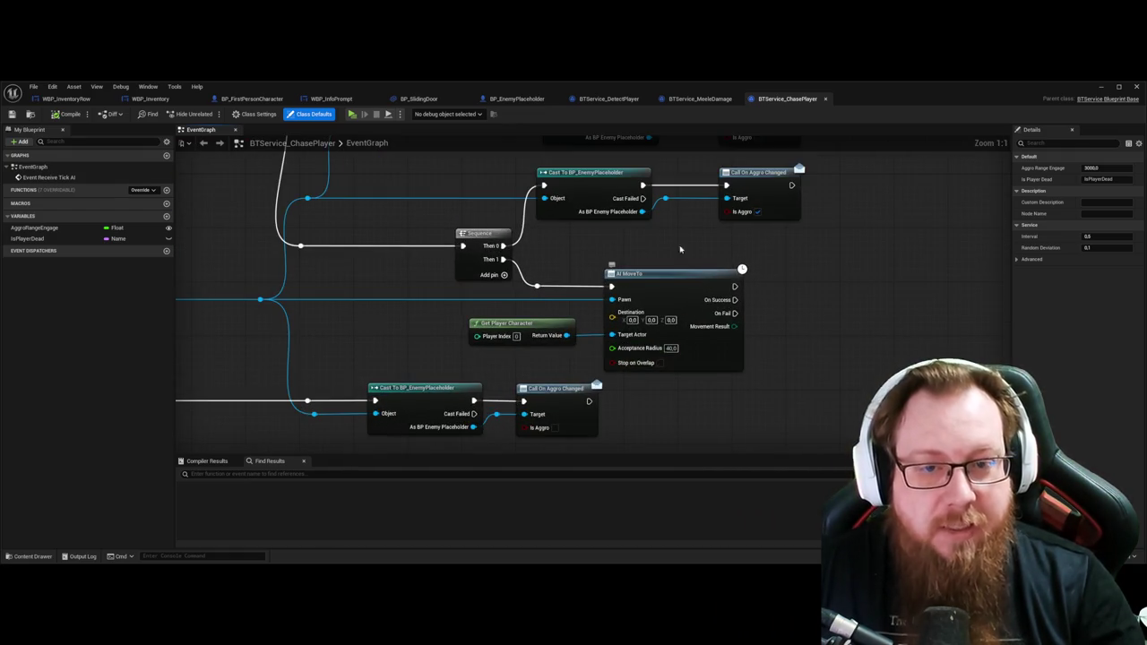
{"action": "scroll", "coordinate": [709, 328], "scroll_direction": "down", "scroll_amount": 3}
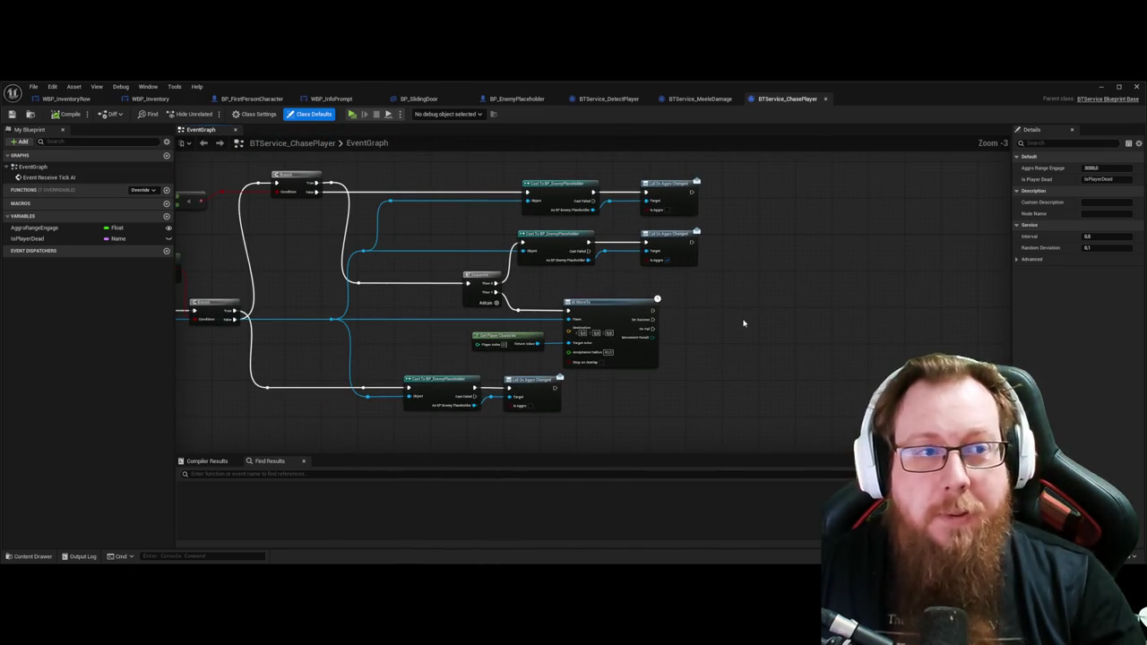
Step: Close the ChasePlayer, MeeleDamage, DetectPlayer and BP_EnemyPlaceholder editor tabs
{"action": "middle_click", "coordinate": [774, 104]}
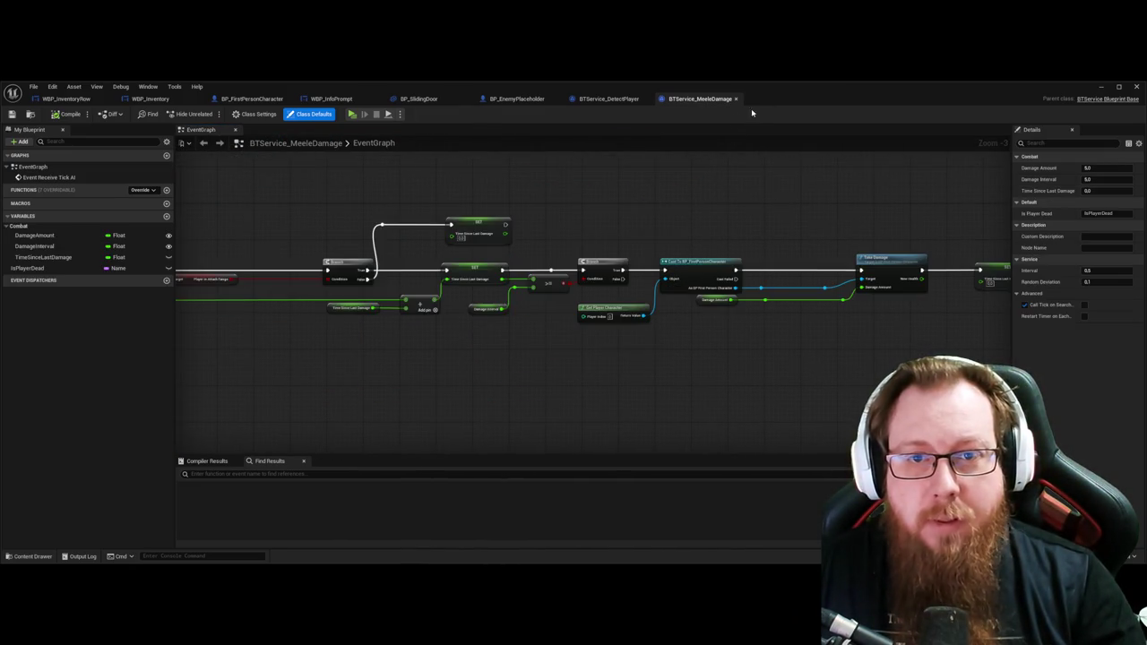
{"action": "middle_click", "coordinate": [702, 103]}
{"action": "middle_click", "coordinate": [612, 105]}
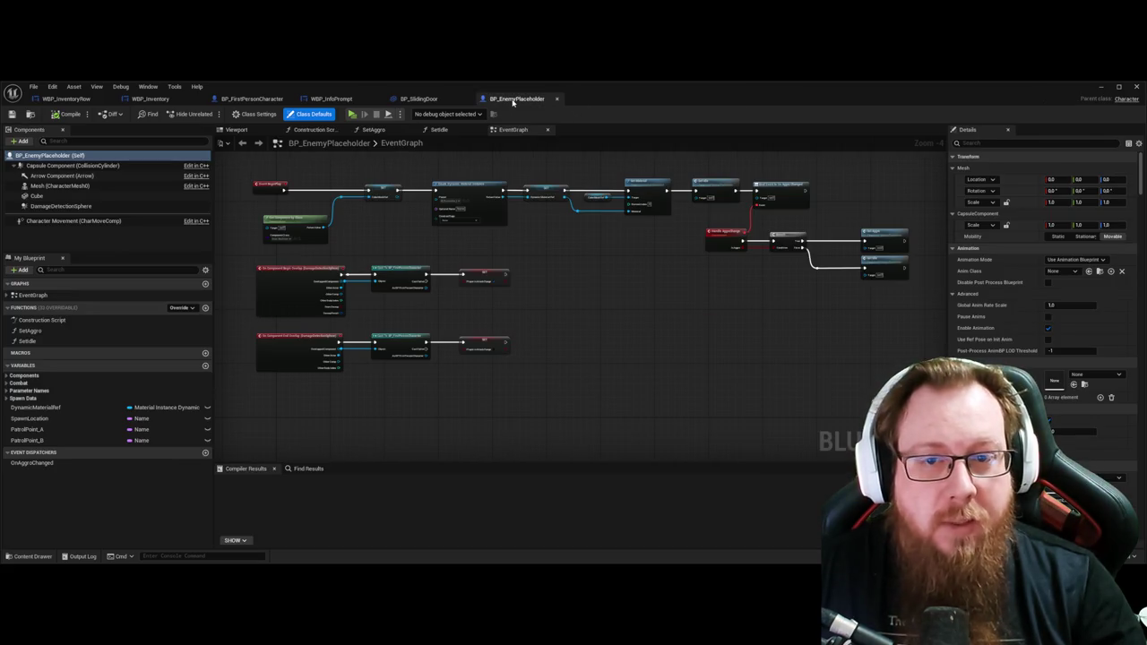
{"action": "middle_click", "coordinate": [513, 102]}
Step: Place Hide Zone Info just before the SET node, with Delay immediately to its left
{"action": "mouse_move", "coordinate": [719, 412]}
{"action": "left_mouse_down"}
{"action": "mouse_move", "coordinate": [570, 362]}
{"action": "mouse_move", "coordinate": [456, 379]}
{"action": "mouse_move", "coordinate": [648, 374]}
{"action": "mouse_move", "coordinate": [374, 374]}
{"action": "mouse_move", "coordinate": [651, 402]}
{"action": "mouse_move", "coordinate": [663, 285]}
{"action": "mouse_move", "coordinate": [523, 325]}
{"action": "mouse_move", "coordinate": [559, 271]}
{"action": "left_mouse_up"}
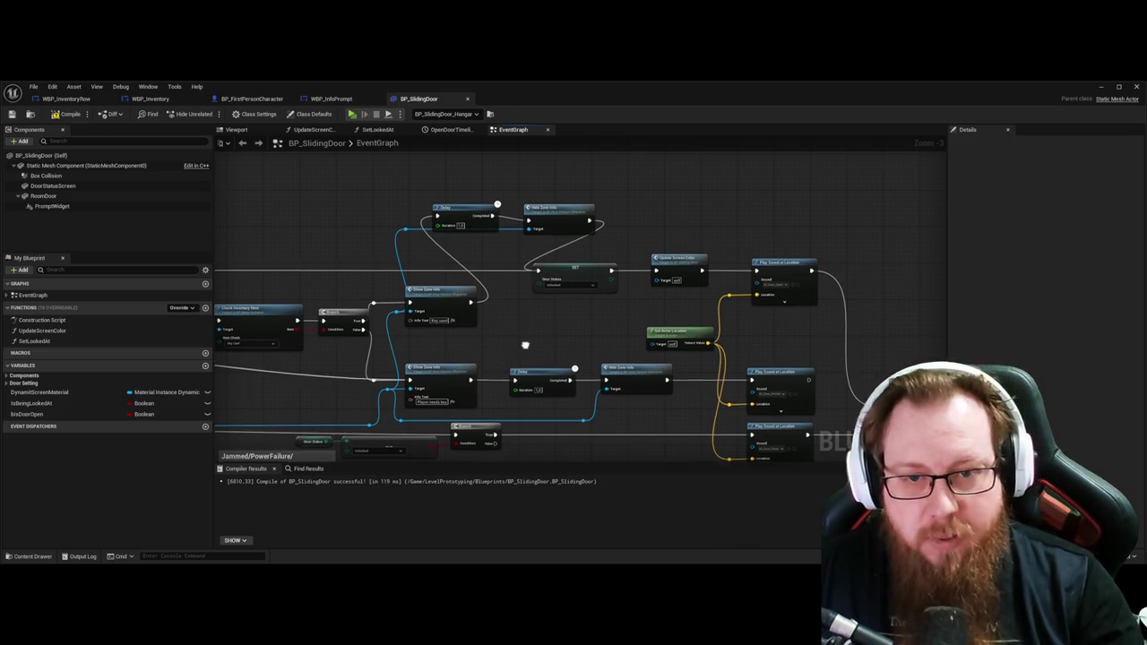
{"action": "scroll", "coordinate": [501, 318], "scroll_direction": "down", "scroll_amount": 2}
{"action": "left_click_drag", "start_coordinate": [568, 407], "coordinate": [491, 368]}
{"action": "mouse_move", "coordinate": [911, 371]}
{"action": "left_mouse_down"}
{"action": "mouse_move", "coordinate": [653, 256]}
{"action": "mouse_move", "coordinate": [408, 236]}
{"action": "mouse_move", "coordinate": [565, 242]}
{"action": "left_mouse_up"}
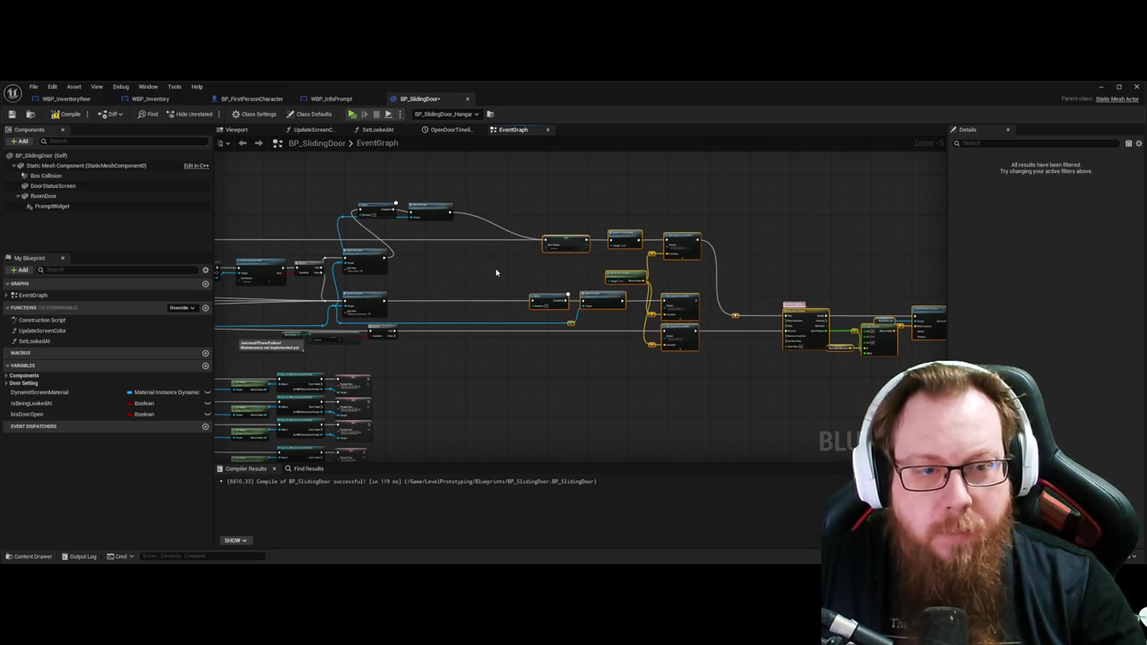
{"action": "scroll", "coordinate": [493, 274], "scroll_direction": "up", "scroll_amount": 3}
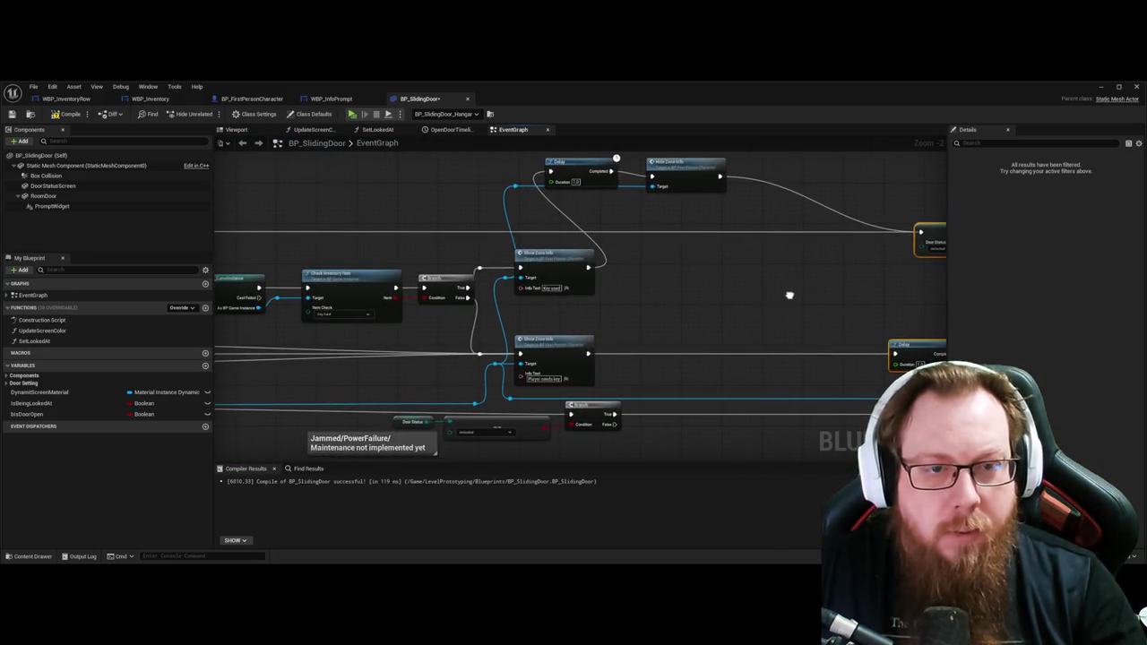
{"action": "scroll", "coordinate": [399, 204], "scroll_direction": "down", "scroll_amount": 2}
{"action": "scroll", "coordinate": [603, 300], "scroll_direction": "up", "scroll_amount": 2}
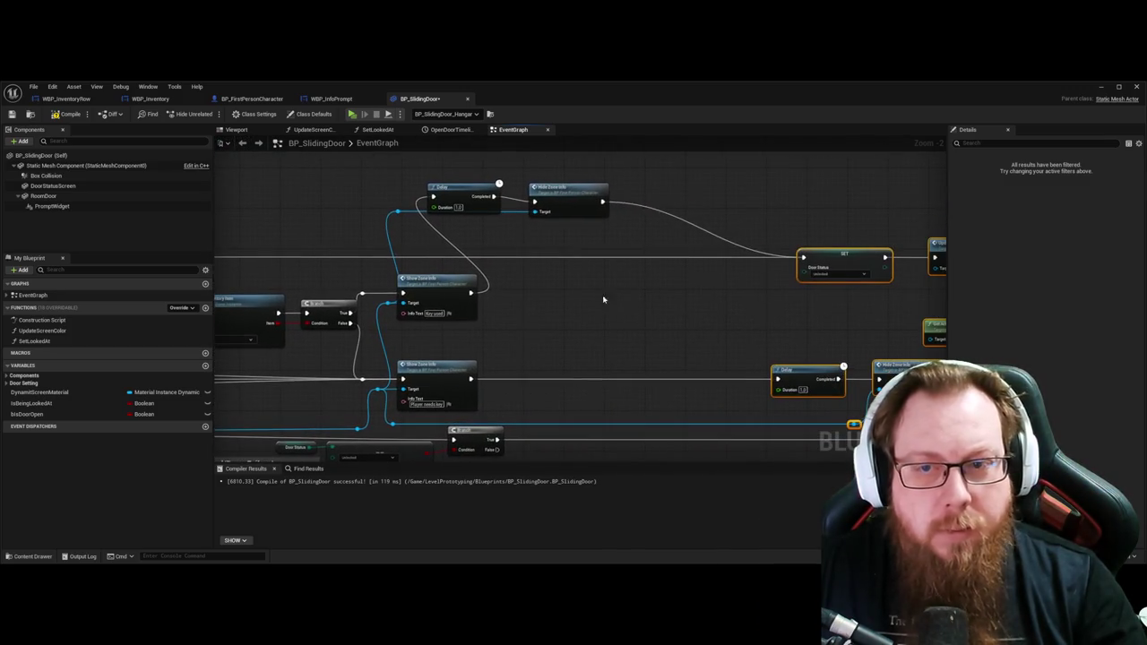
{"action": "left_click", "coordinate": [635, 304]}
{"action": "mouse_move", "coordinate": [576, 189]}
{"action": "left_mouse_down"}
{"action": "mouse_move", "coordinate": [639, 240]}
{"action": "mouse_move", "coordinate": [742, 247]}
{"action": "left_mouse_up"}
{"action": "left_click_drag", "start_coordinate": [468, 189], "coordinate": [616, 254]}
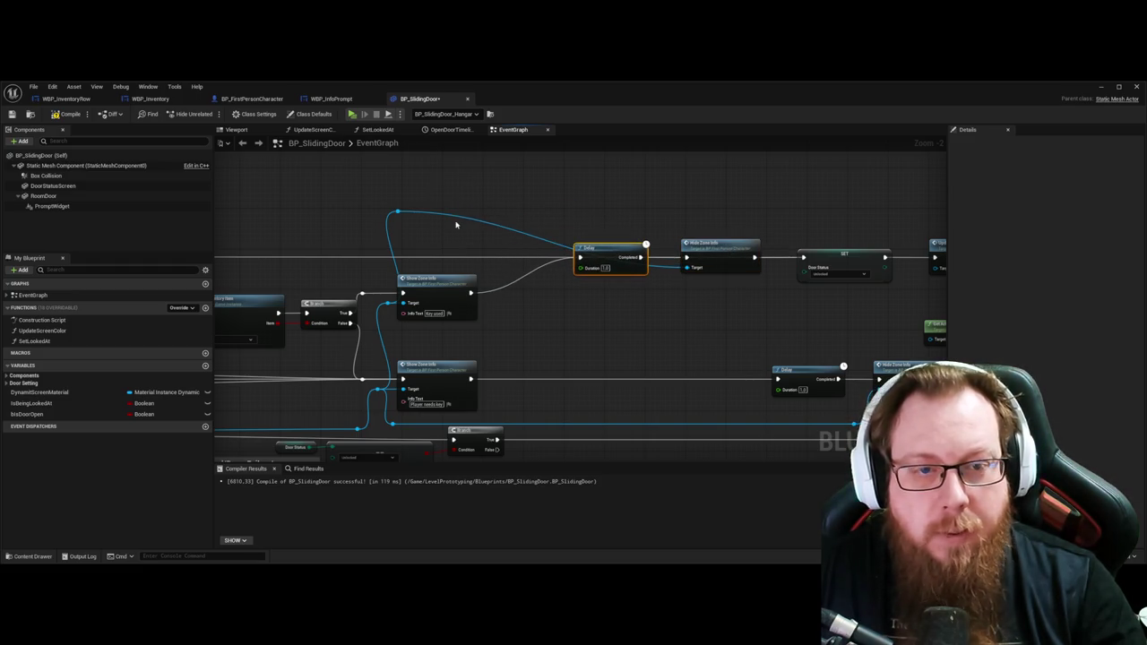
Step: Route the Show Zone Info and blue target wires through reroute points below the nodes
{"action": "mouse_move", "coordinate": [400, 215]}
{"action": "left_mouse_down"}
{"action": "mouse_move", "coordinate": [392, 282]}
{"action": "mouse_move", "coordinate": [423, 354]}
{"action": "mouse_move", "coordinate": [394, 350]}
{"action": "mouse_move", "coordinate": [409, 343]}
{"action": "left_mouse_up"}
{"action": "left_click", "coordinate": [405, 339]}
{"action": "left_click_drag", "start_coordinate": [403, 338], "coordinate": [404, 338]}
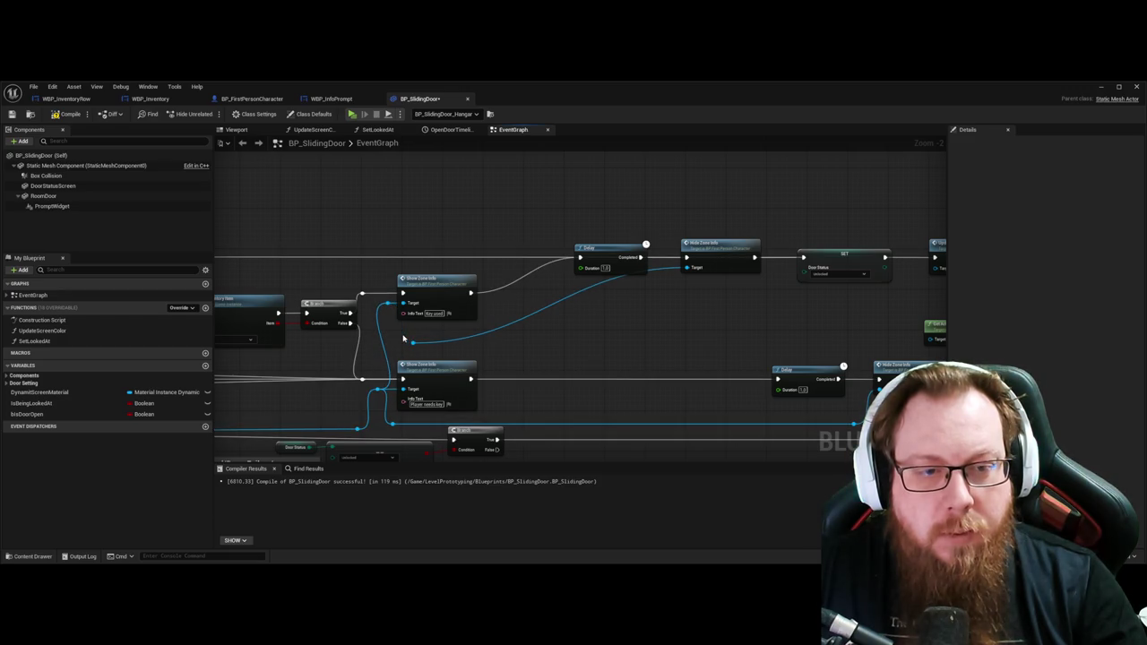
{"action": "mouse_move", "coordinate": [403, 389]}
{"action": "left_mouse_down"}
{"action": "mouse_move", "coordinate": [397, 350]}
{"action": "mouse_move", "coordinate": [409, 342]}
{"action": "left_mouse_up"}
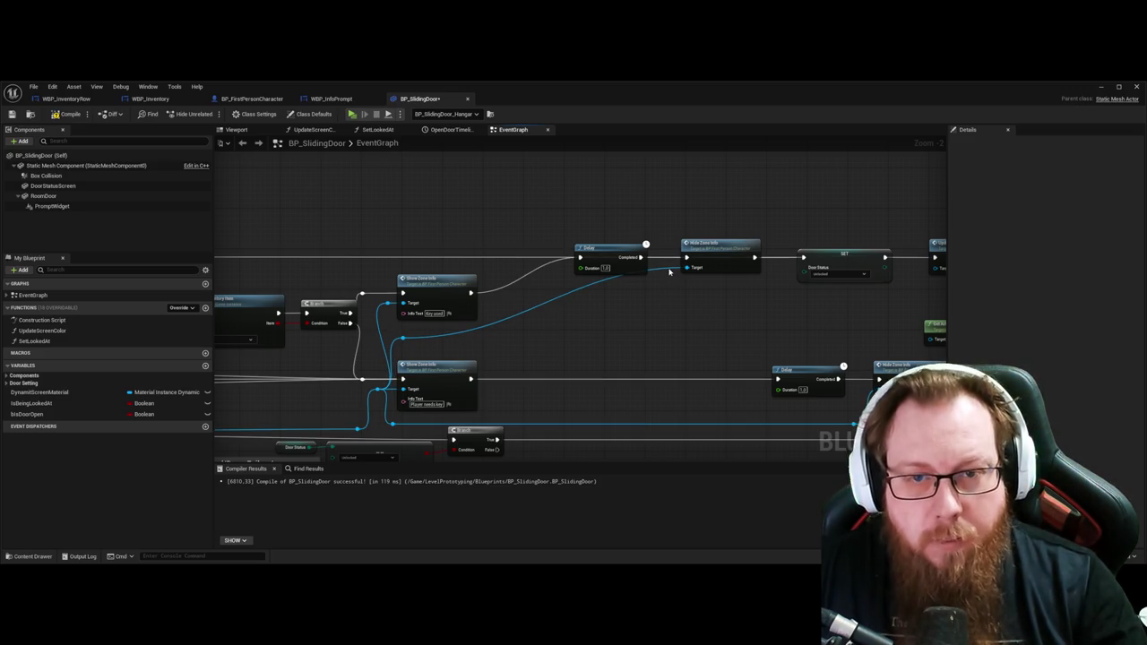
{"action": "double_click", "coordinate": [662, 269]}
{"action": "left_click_drag", "start_coordinate": [664, 270], "coordinate": [656, 346]}
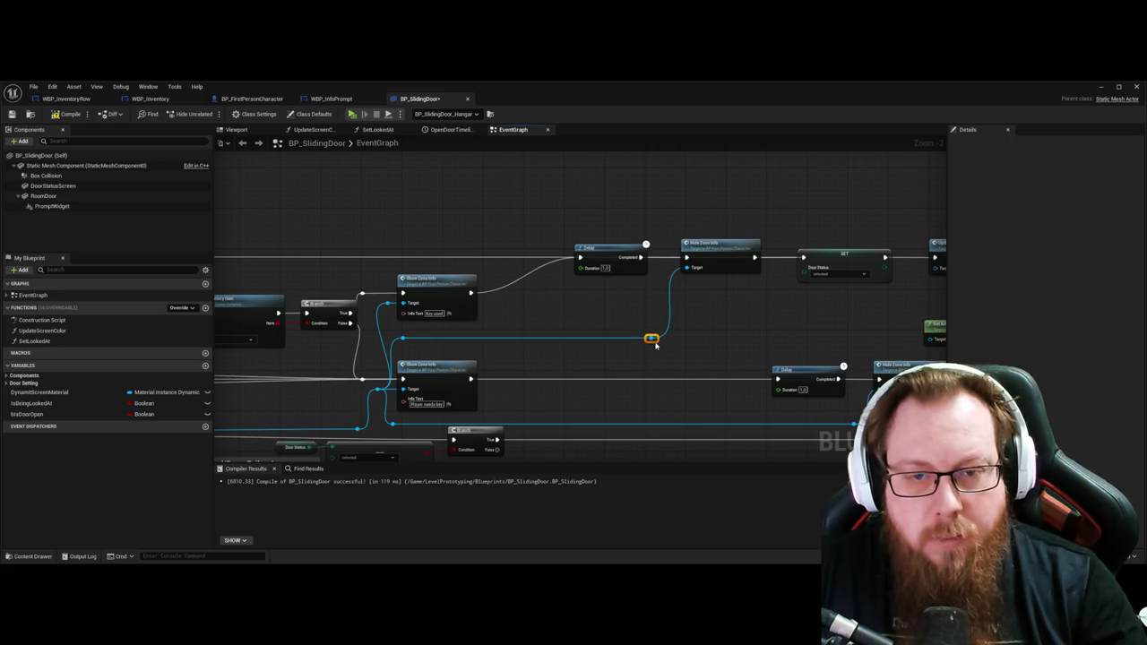
Step: Straighten the execution wire with a raised reroute point and align Hide Zone Info with Delay
{"action": "double_click", "coordinate": [494, 284]}
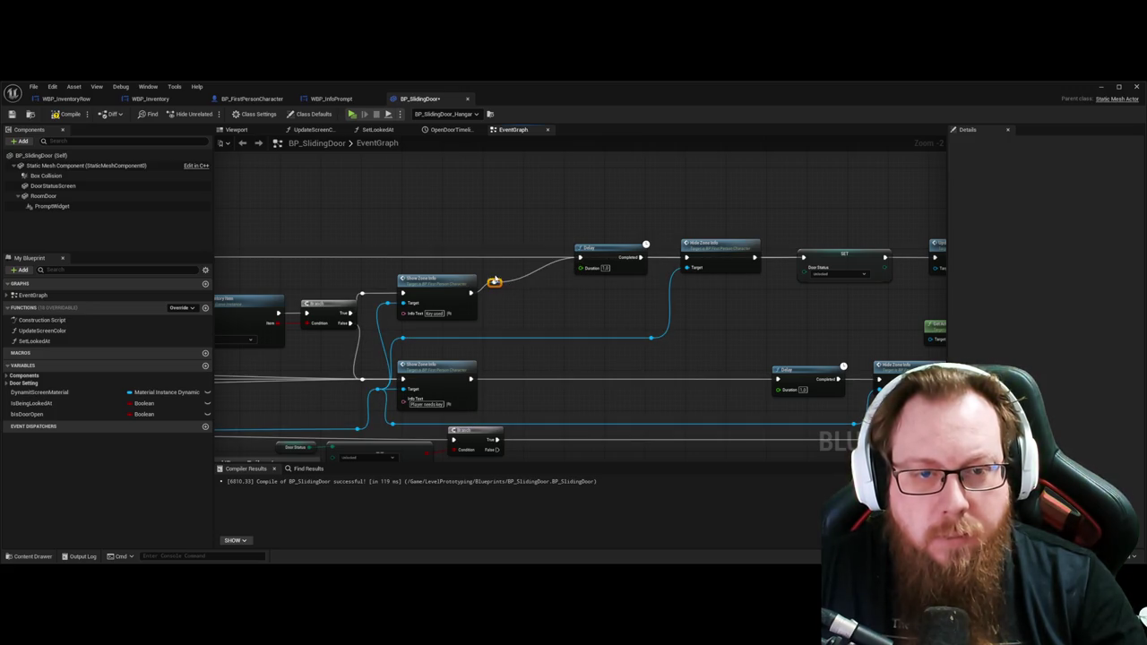
{"action": "left_click_drag", "start_coordinate": [494, 284], "coordinate": [500, 261]}
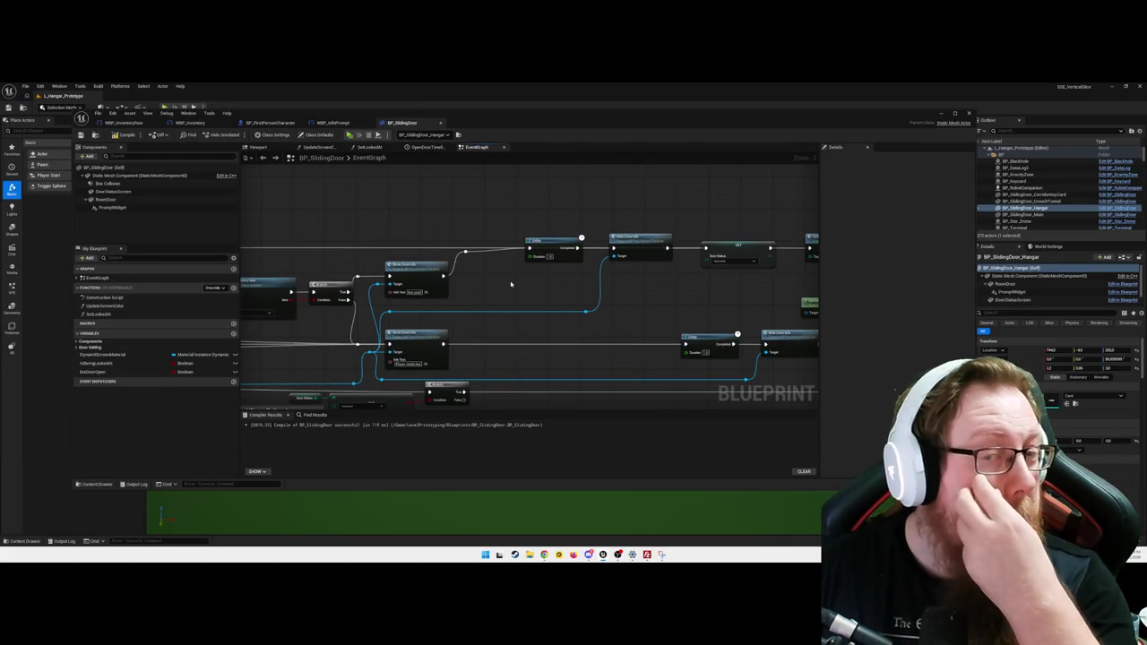
{"action": "left_click_drag", "start_coordinate": [526, 287], "coordinate": [549, 274]}
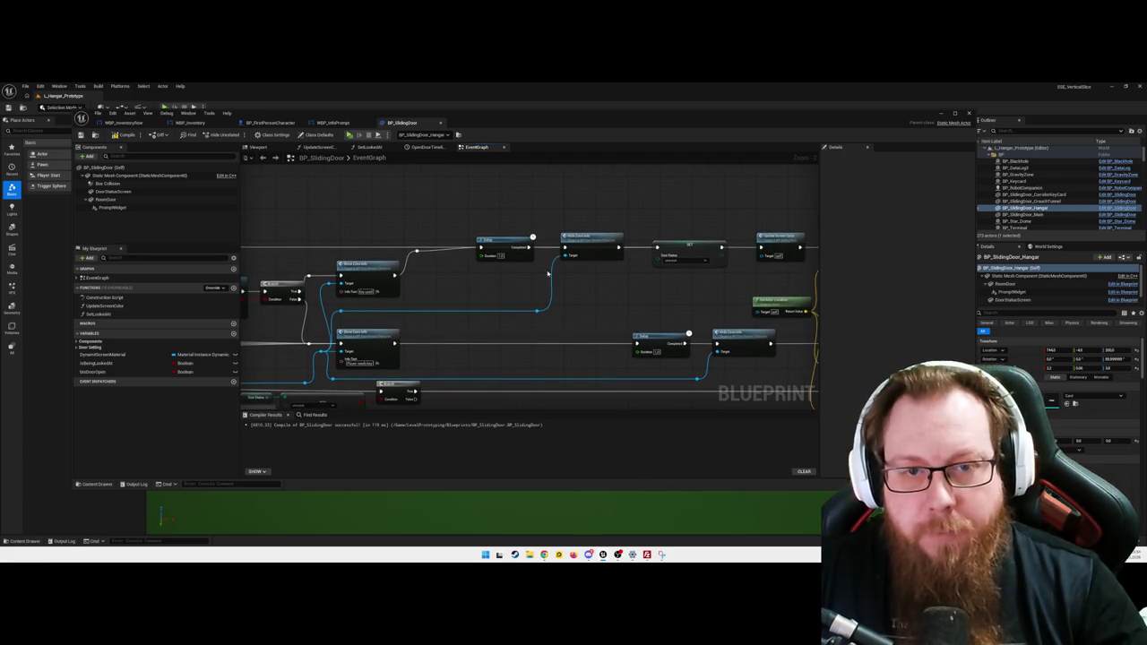
{"action": "left_click_drag", "start_coordinate": [593, 241], "coordinate": [594, 266]}
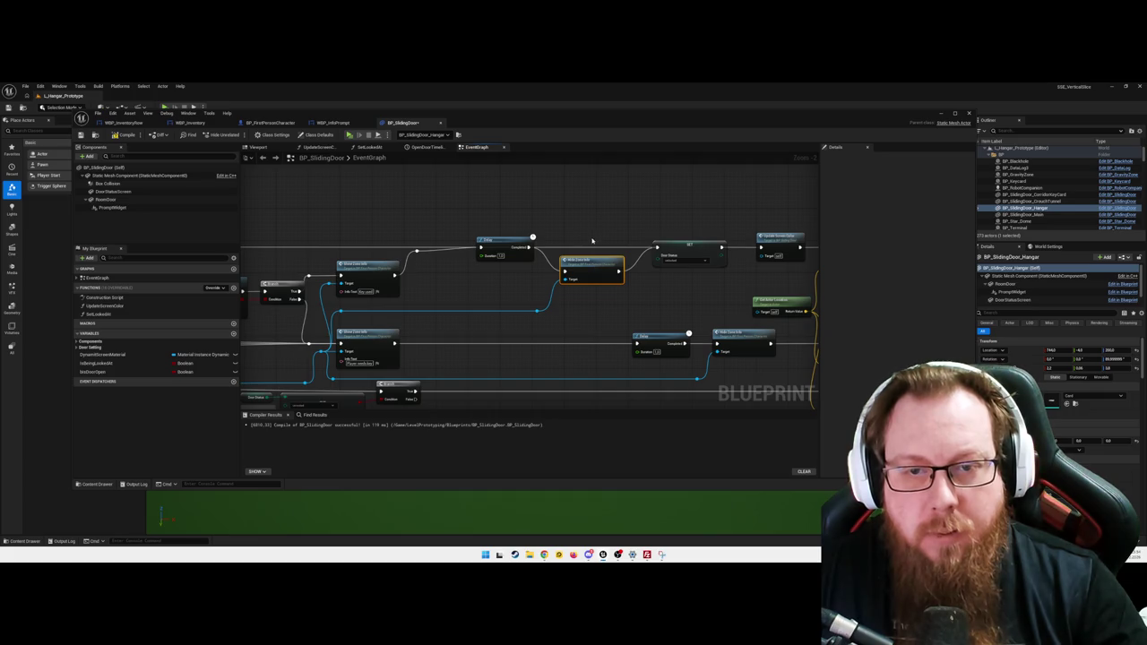
{"action": "left_click_drag", "start_coordinate": [589, 263], "coordinate": [589, 245]}
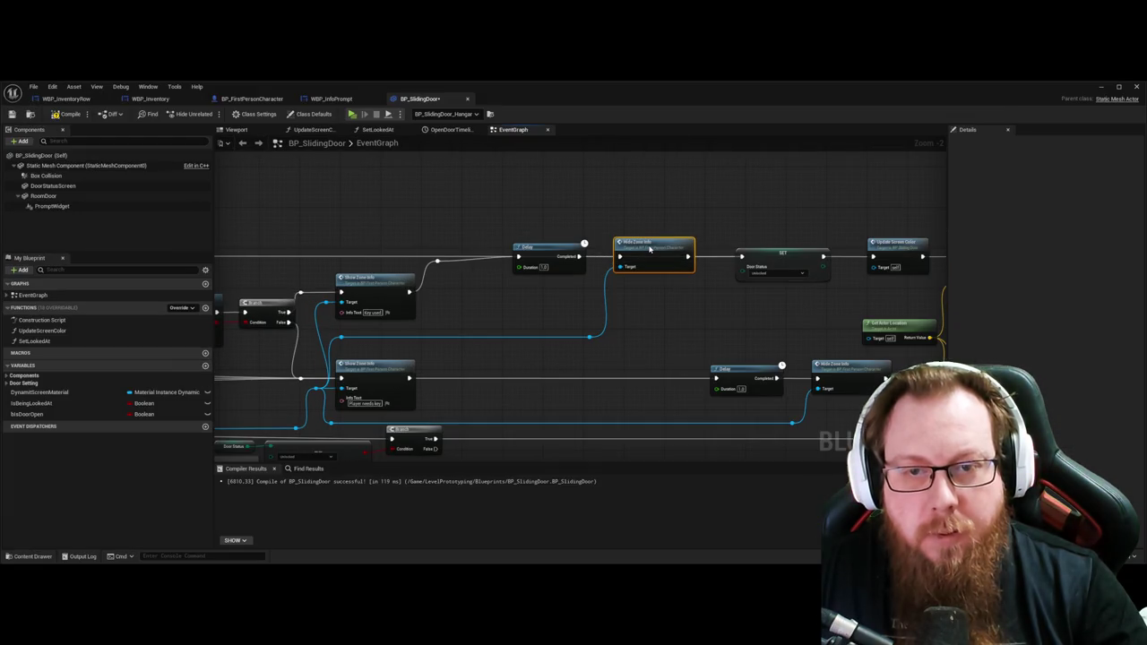
Step: Reposition the long wire's reroute point so it runs flat past Delay and Hide Zone Info
{"action": "mouse_move", "coordinate": [442, 229]}
{"action": "left_mouse_down"}
{"action": "mouse_move", "coordinate": [469, 215]}
{"action": "mouse_move", "coordinate": [423, 246]}
{"action": "left_mouse_up"}
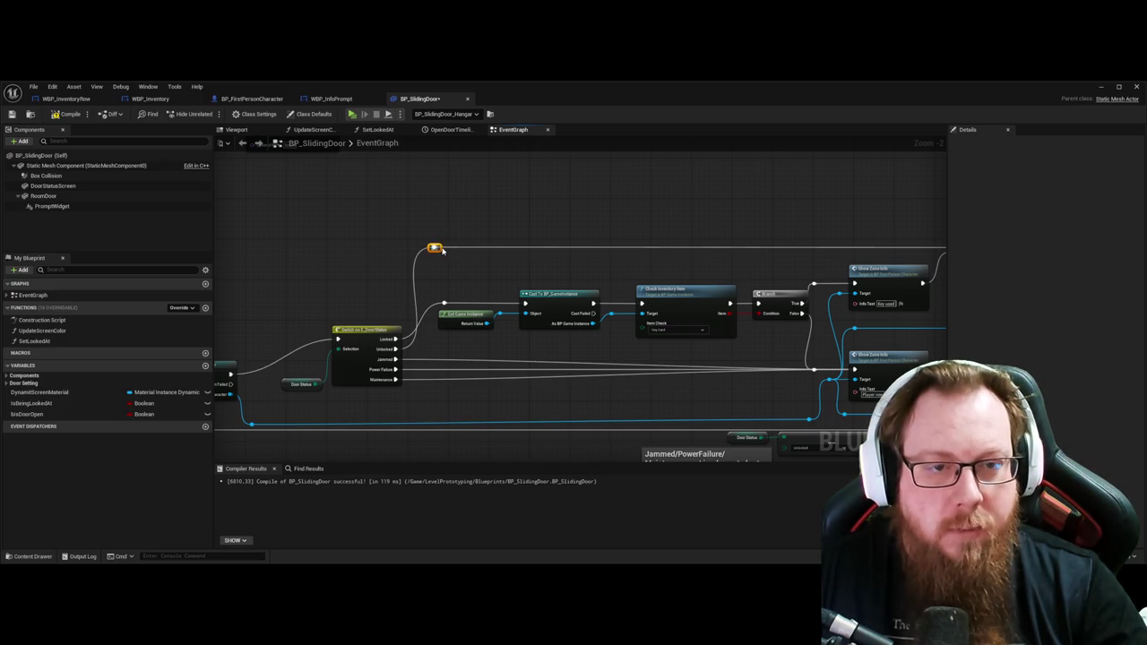
{"action": "left_click_drag", "start_coordinate": [442, 250], "coordinate": [442, 214]}
{"action": "left_click_drag", "start_coordinate": [634, 256], "coordinate": [215, 258]}
{"action": "left_click_drag", "start_coordinate": [646, 287], "coordinate": [566, 288]}
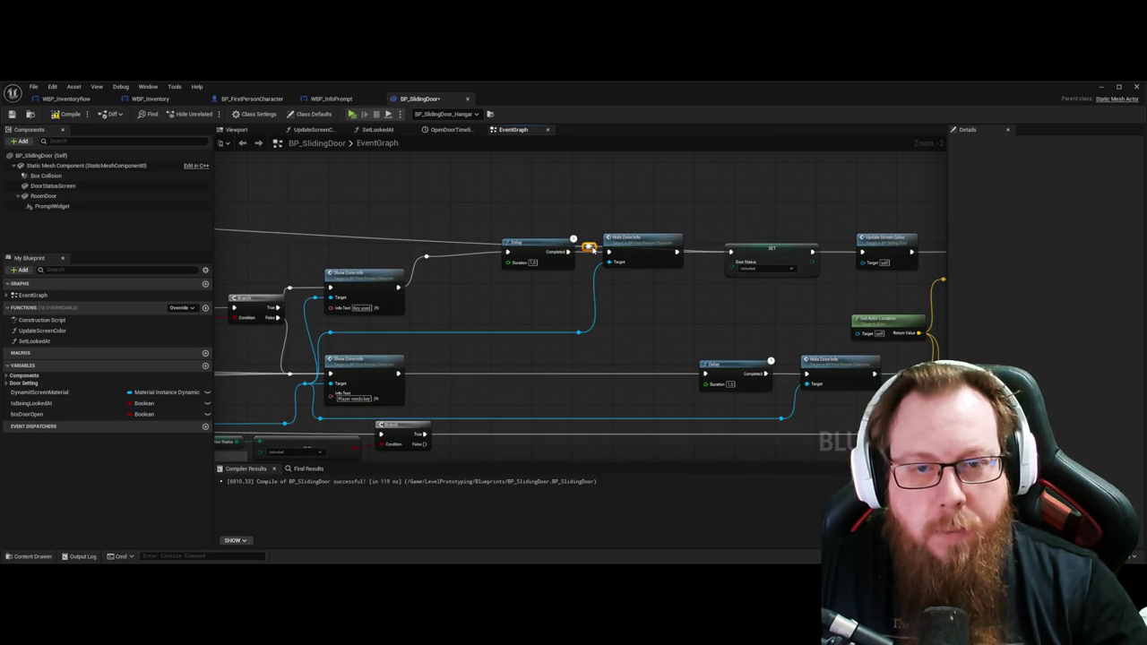
{"action": "mouse_move", "coordinate": [591, 244]}
{"action": "left_mouse_down"}
{"action": "mouse_move", "coordinate": [672, 209]}
{"action": "mouse_move", "coordinate": [712, 217]}
{"action": "left_mouse_up"}
{"action": "mouse_move", "coordinate": [539, 195]}
{"action": "left_mouse_down"}
{"action": "mouse_move", "coordinate": [533, 287]}
{"action": "mouse_move", "coordinate": [681, 262]}
{"action": "left_mouse_up"}
{"action": "mouse_move", "coordinate": [603, 265]}
{"action": "left_mouse_down"}
{"action": "mouse_move", "coordinate": [472, 241]}
{"action": "mouse_move", "coordinate": [443, 223]}
{"action": "left_mouse_up"}
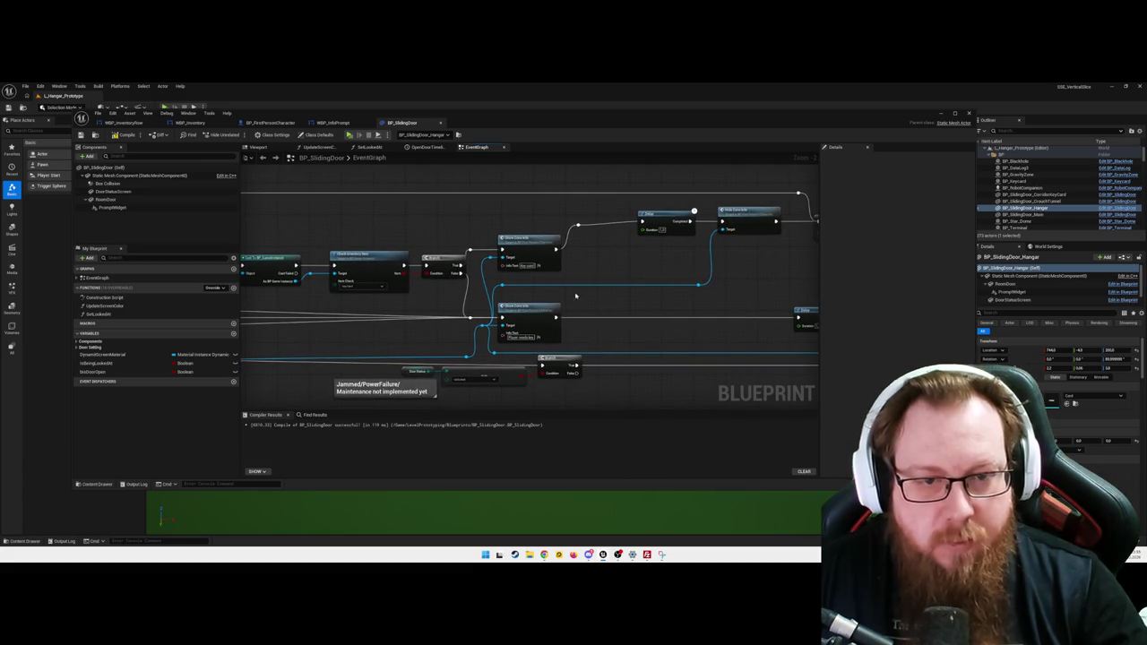
{"action": "left_click_drag", "start_coordinate": [605, 304], "coordinate": [474, 288]}
{"action": "left_click_drag", "start_coordinate": [628, 273], "coordinate": [500, 261]}
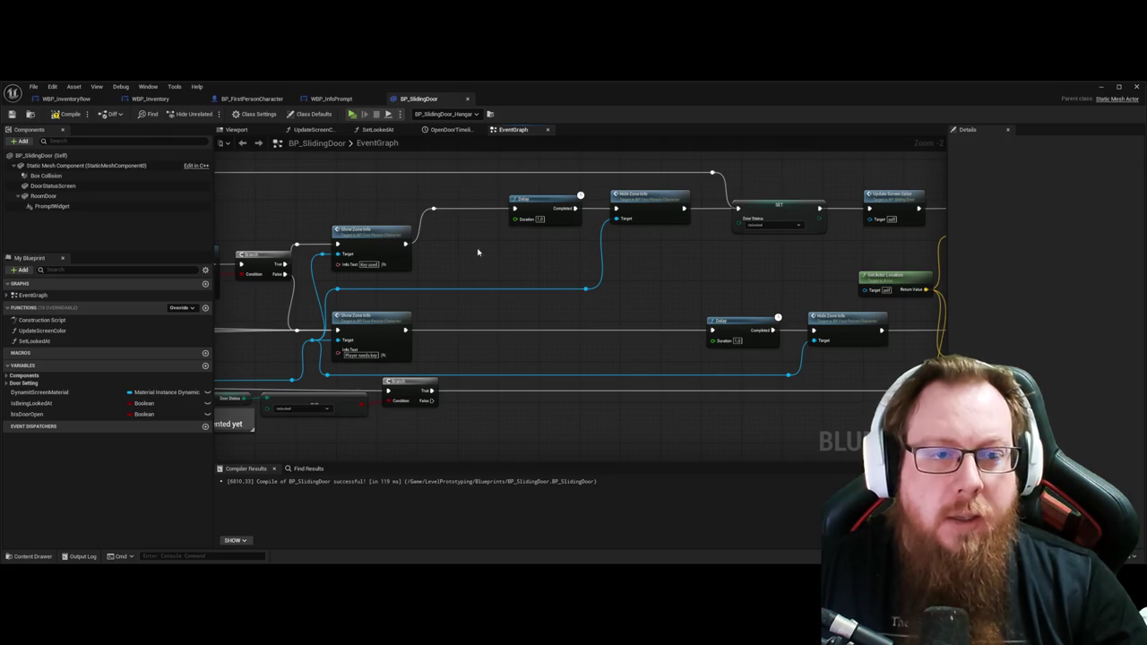
{"action": "left_click_drag", "start_coordinate": [477, 253], "coordinate": [523, 254]}
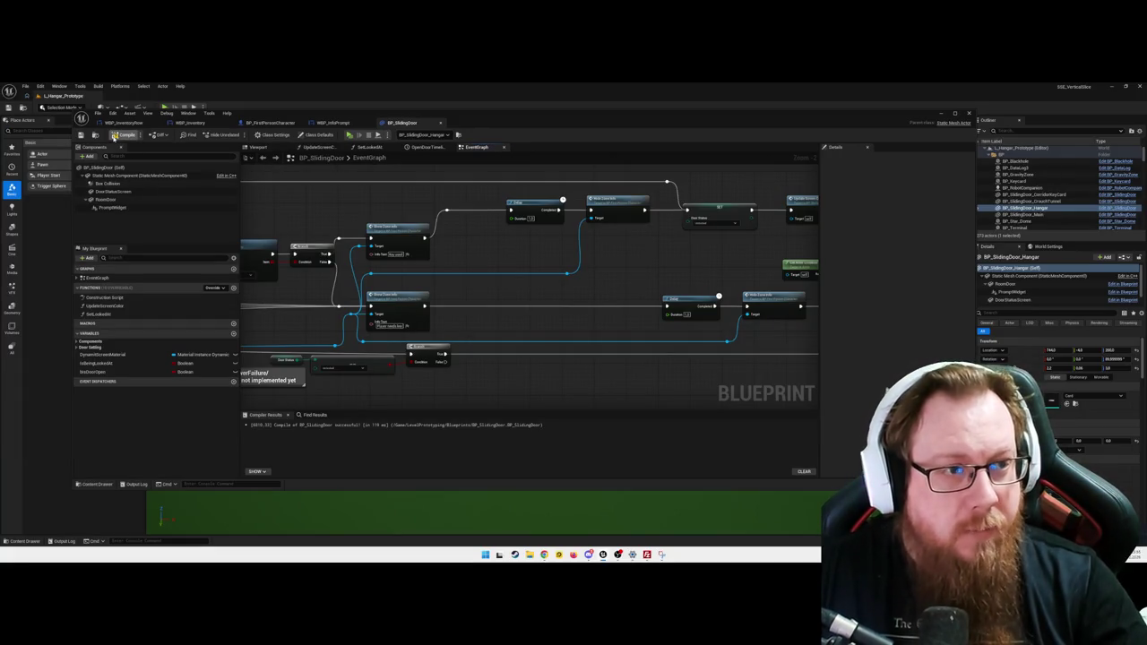
Step: Open BP_Keycard from the Blueprints folder in a maximized editor
{"action": "key", "text": "ctrl+space"}
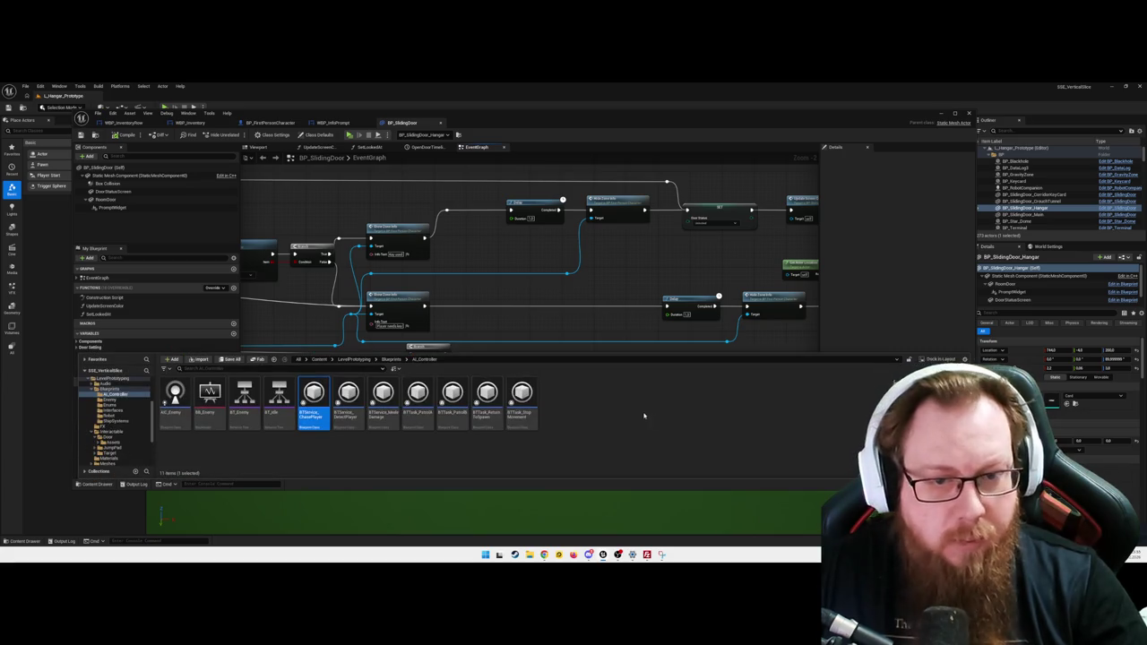
{"action": "left_click", "coordinate": [110, 388]}
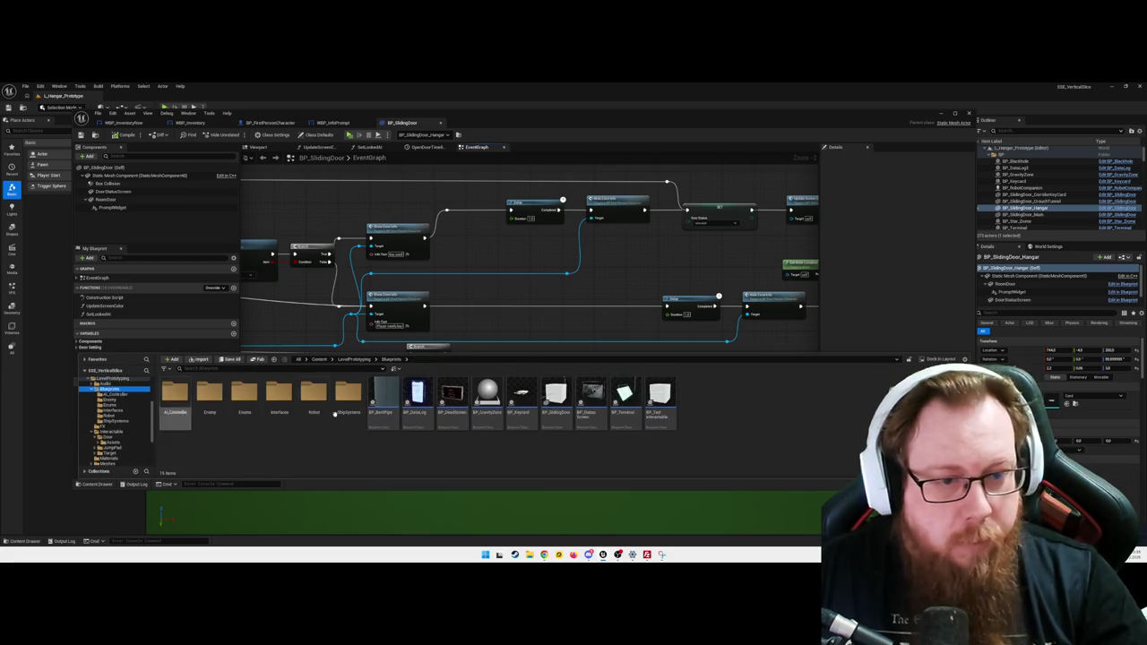
{"action": "double_click", "coordinate": [521, 397]}
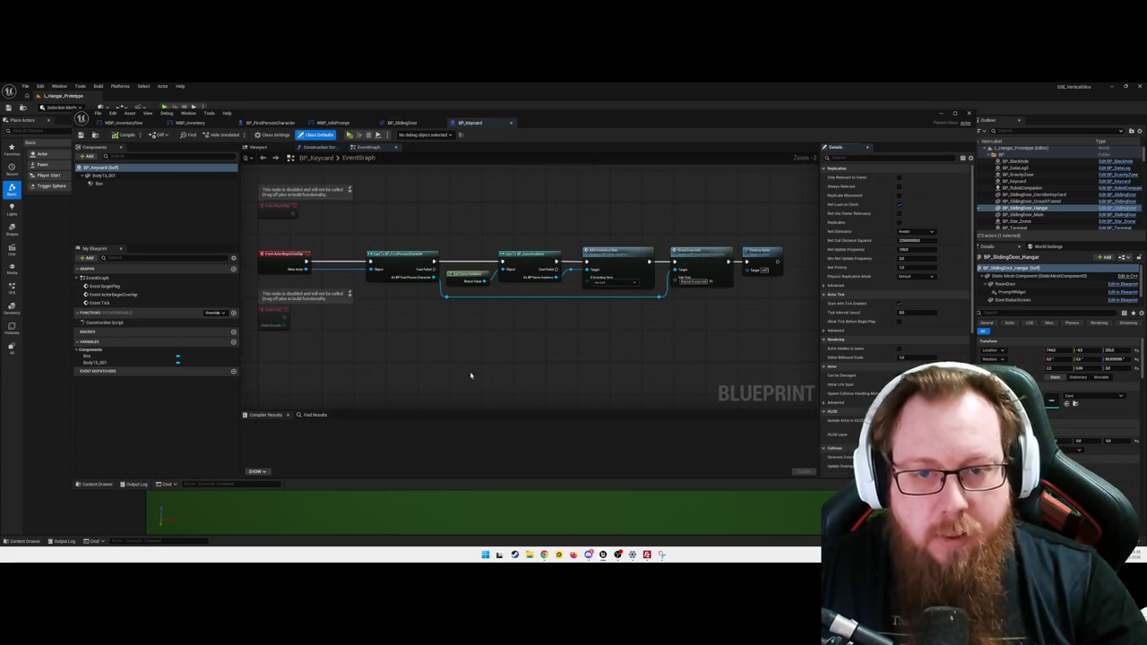
{"action": "mouse_move", "coordinate": [693, 264]}
{"action": "left_mouse_down"}
{"action": "mouse_move", "coordinate": [660, 328]}
{"action": "mouse_move", "coordinate": [611, 259]}
{"action": "left_mouse_up"}
{"action": "key", "text": "super+Up"}
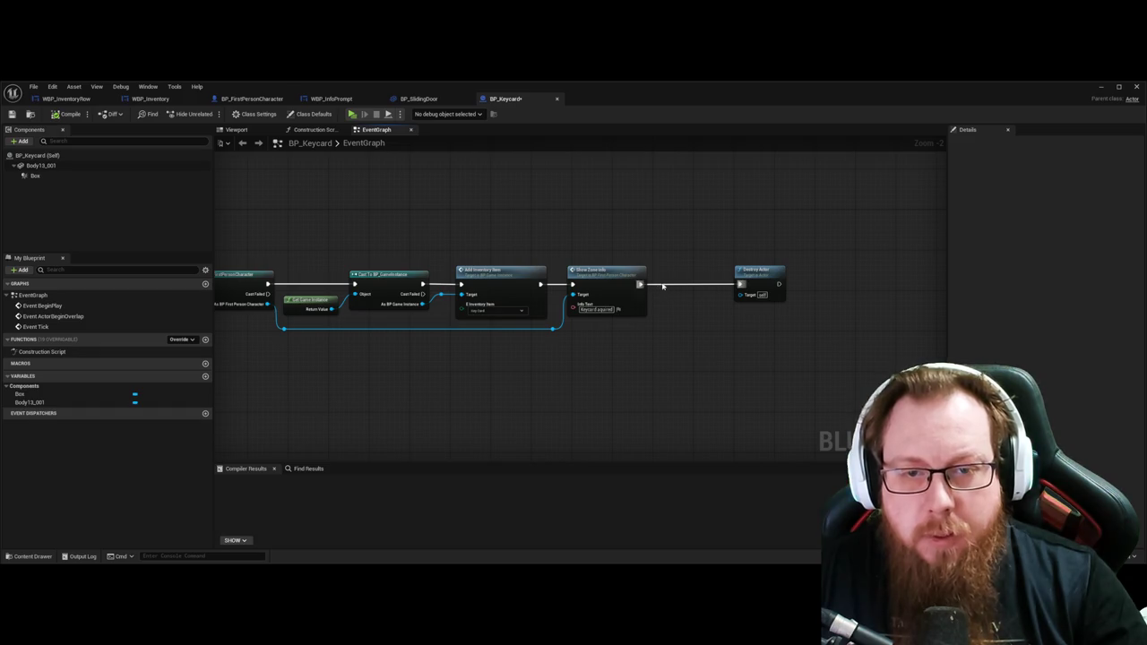
Step: Disconnect Show Zone Info from Destroy Actor and insert a Delay node between them
{"action": "left_click", "coordinate": [741, 284], "text": "alt"}
{"action": "left_click_drag", "start_coordinate": [760, 272], "coordinate": [796, 267]}
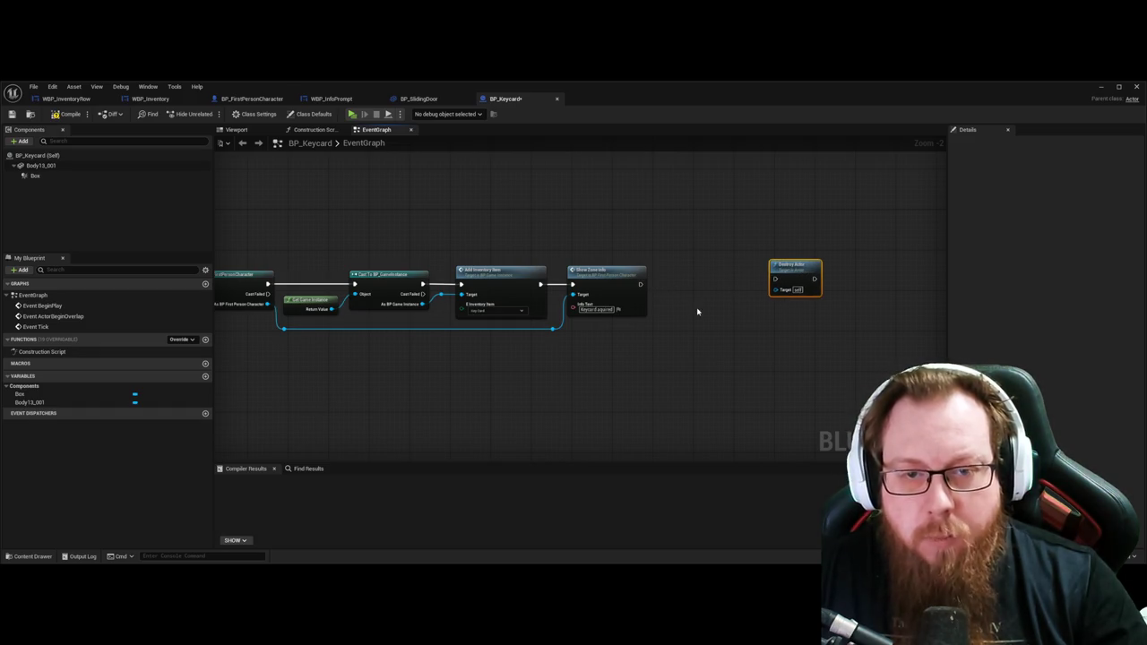
{"action": "left_click_drag", "start_coordinate": [638, 285], "coordinate": [676, 284]}
{"action": "left_click", "coordinate": [733, 318]}
{"action": "left_click_drag", "start_coordinate": [705, 285], "coordinate": [701, 282]}
{"action": "left_click", "coordinate": [771, 336]}
{"action": "left_click_drag", "start_coordinate": [771, 335], "coordinate": [731, 333]}
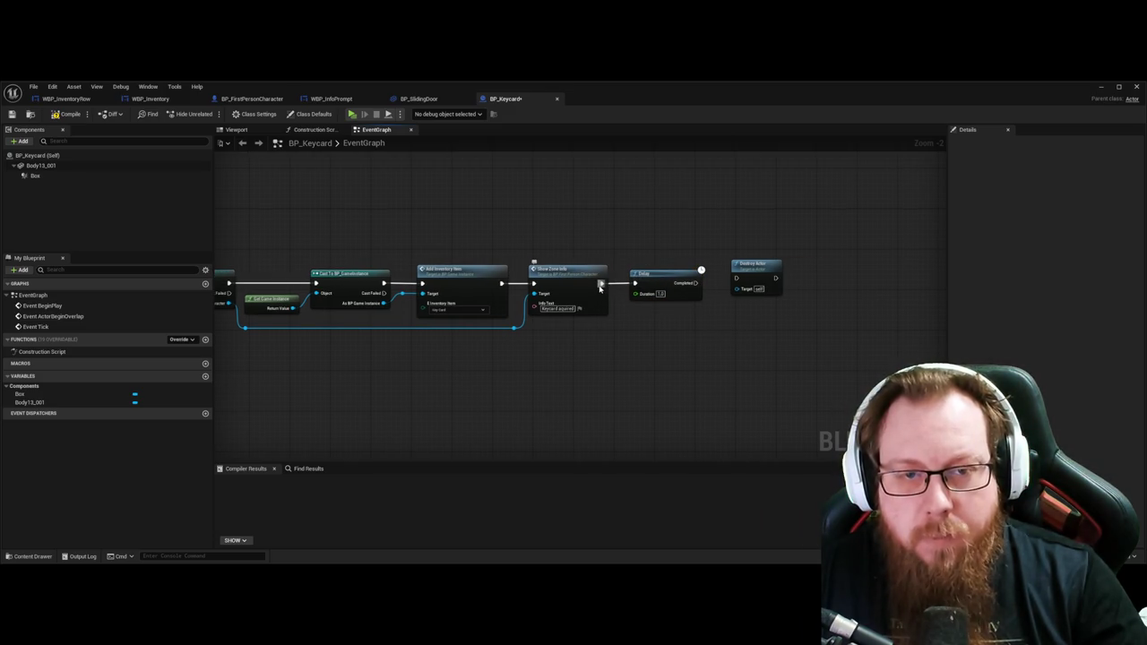
{"action": "left_click", "coordinate": [600, 283]}
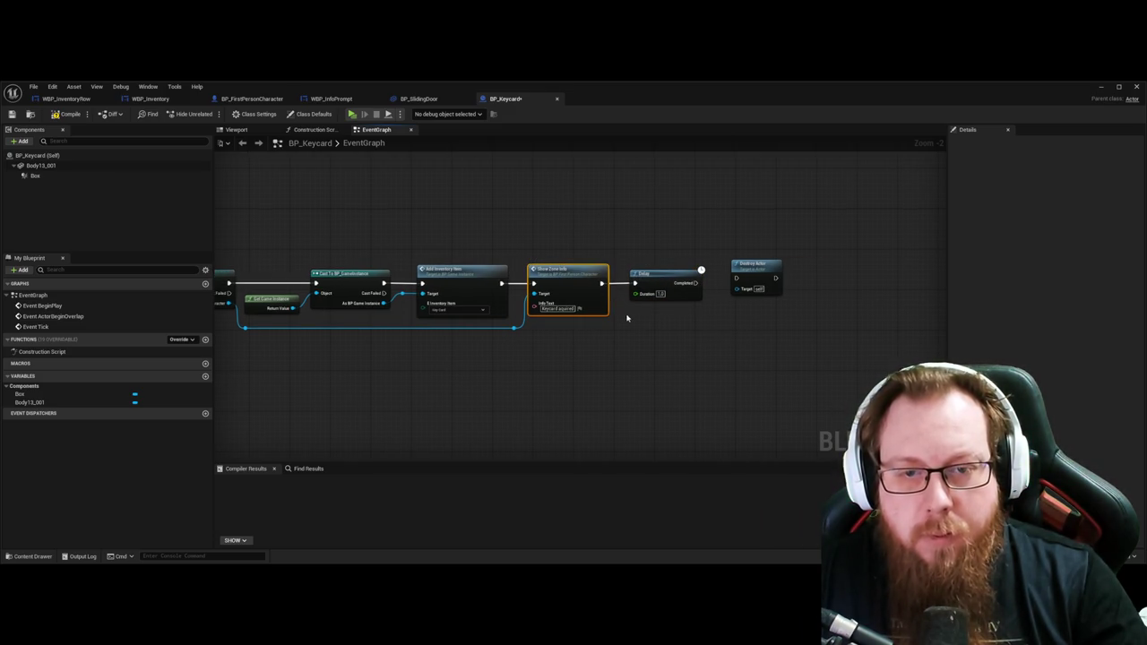
{"action": "left_click_drag", "start_coordinate": [841, 271], "coordinate": [857, 271]}
{"action": "left_click", "coordinate": [715, 331]}
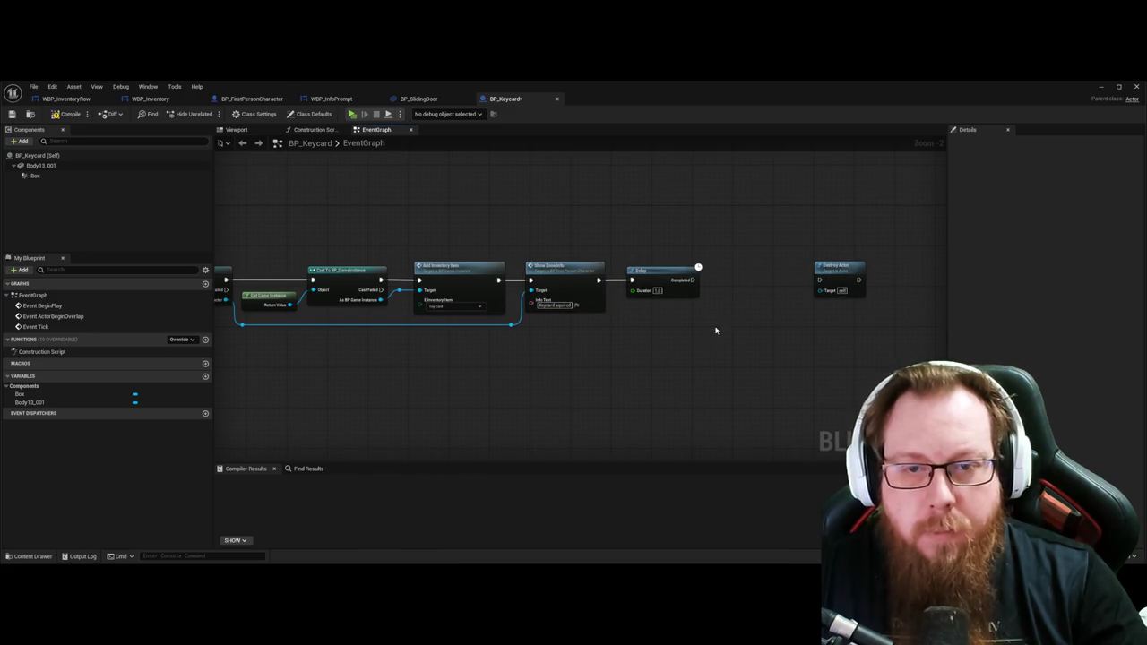
Step: Add Hide Zone Info after Delay's Completed, rerouting its target, and link it to Destroy Actor
{"action": "left_click_drag", "start_coordinate": [692, 280], "coordinate": [717, 290]}
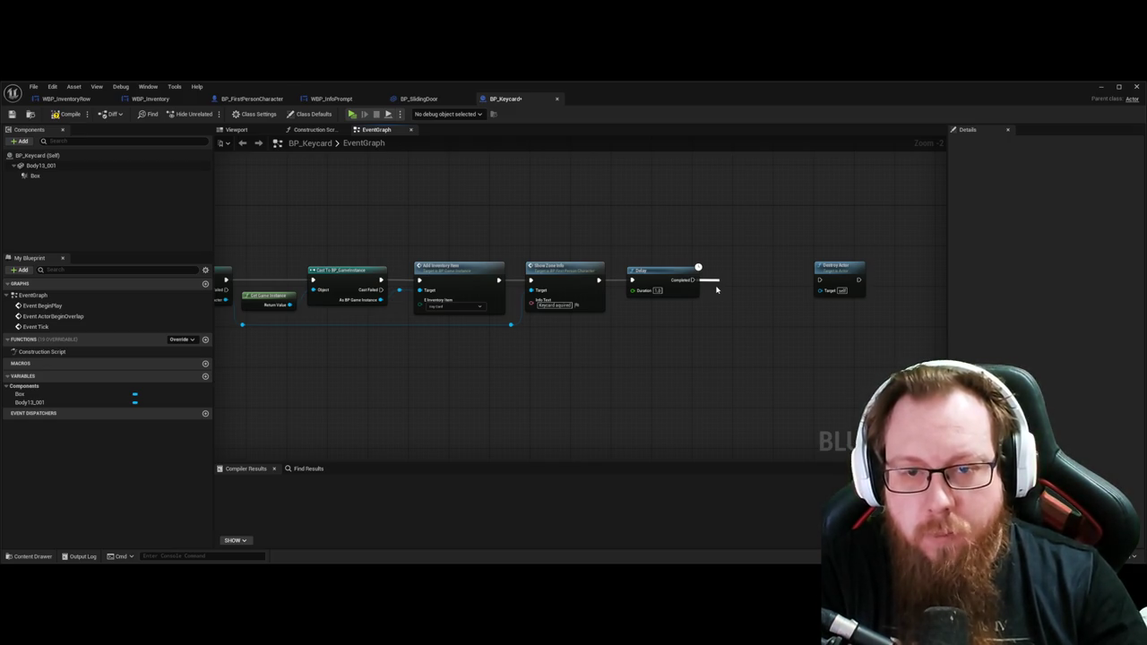
{"action": "left_click_drag", "start_coordinate": [717, 290], "coordinate": [692, 280]}
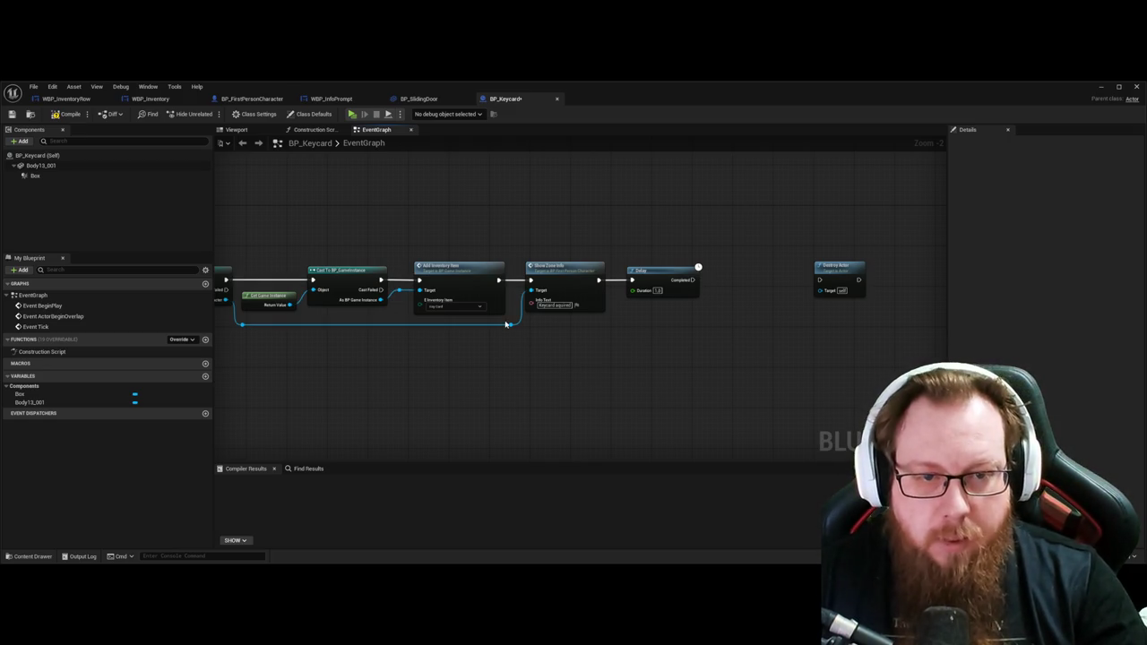
{"action": "mouse_move", "coordinate": [510, 324]}
{"action": "left_mouse_down"}
{"action": "mouse_move", "coordinate": [639, 347]}
{"action": "mouse_move", "coordinate": [749, 283]}
{"action": "left_mouse_up"}
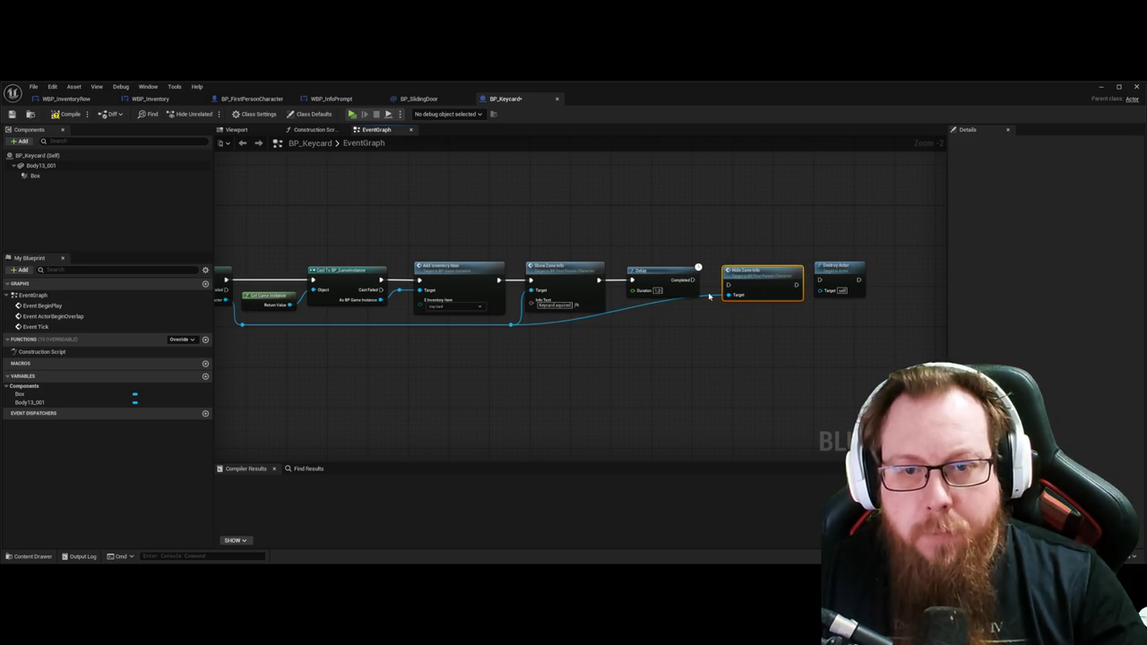
{"action": "left_click", "coordinate": [709, 299]}
{"action": "double_click", "coordinate": [708, 297]}
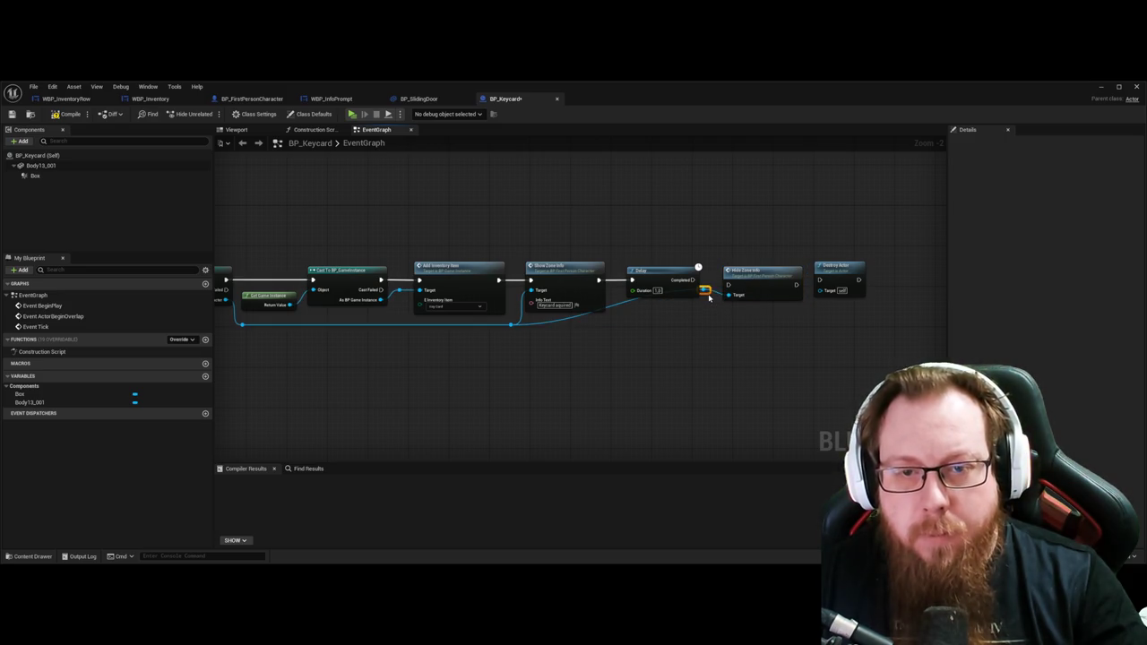
{"action": "left_click_drag", "start_coordinate": [708, 294], "coordinate": [708, 345]}
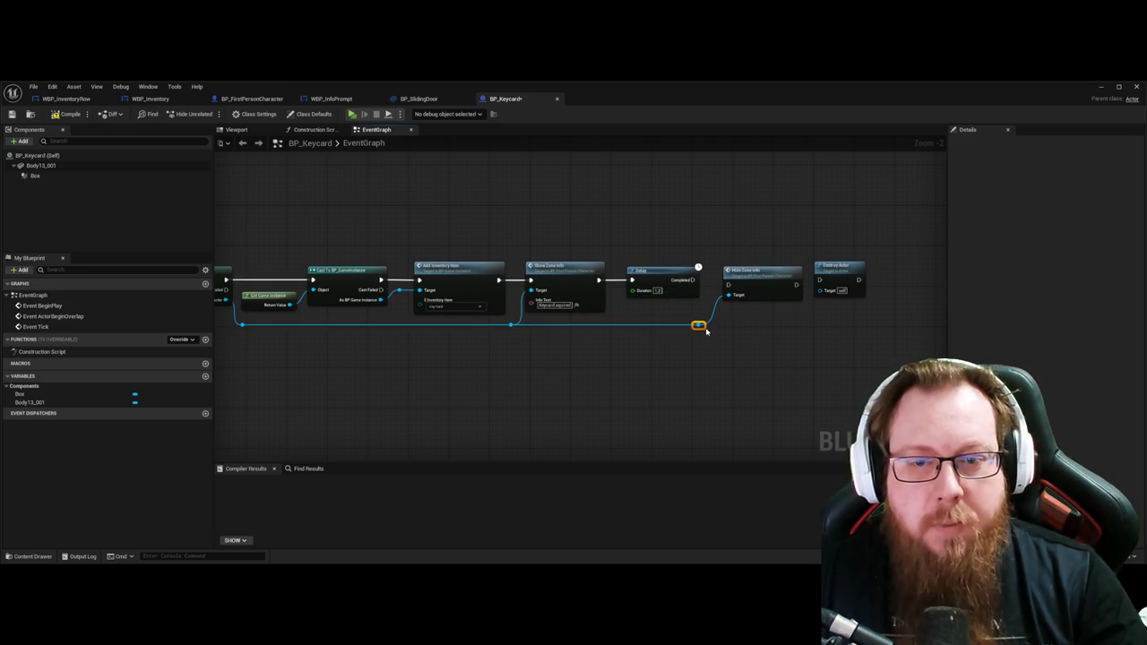
{"action": "left_click_drag", "start_coordinate": [695, 280], "coordinate": [727, 285]}
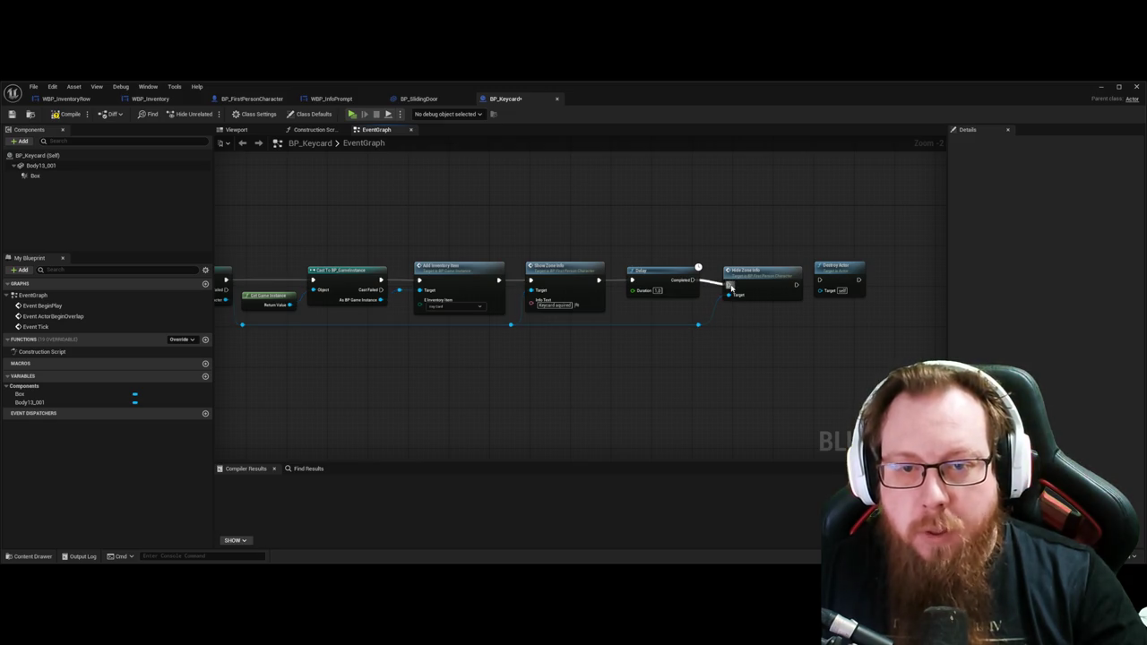
{"action": "key", "text": "q"}
{"action": "left_click", "coordinate": [787, 338]}
{"action": "left_click_drag", "start_coordinate": [795, 281], "coordinate": [719, 267]}
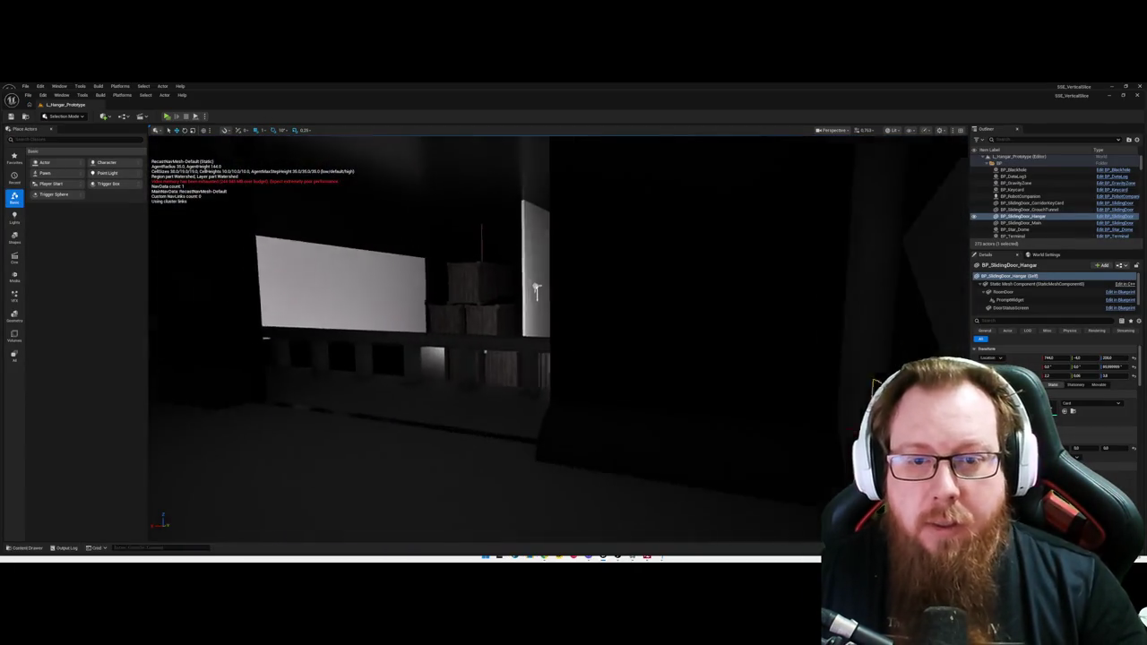
{"action": "left_click", "coordinate": [596, 374]}
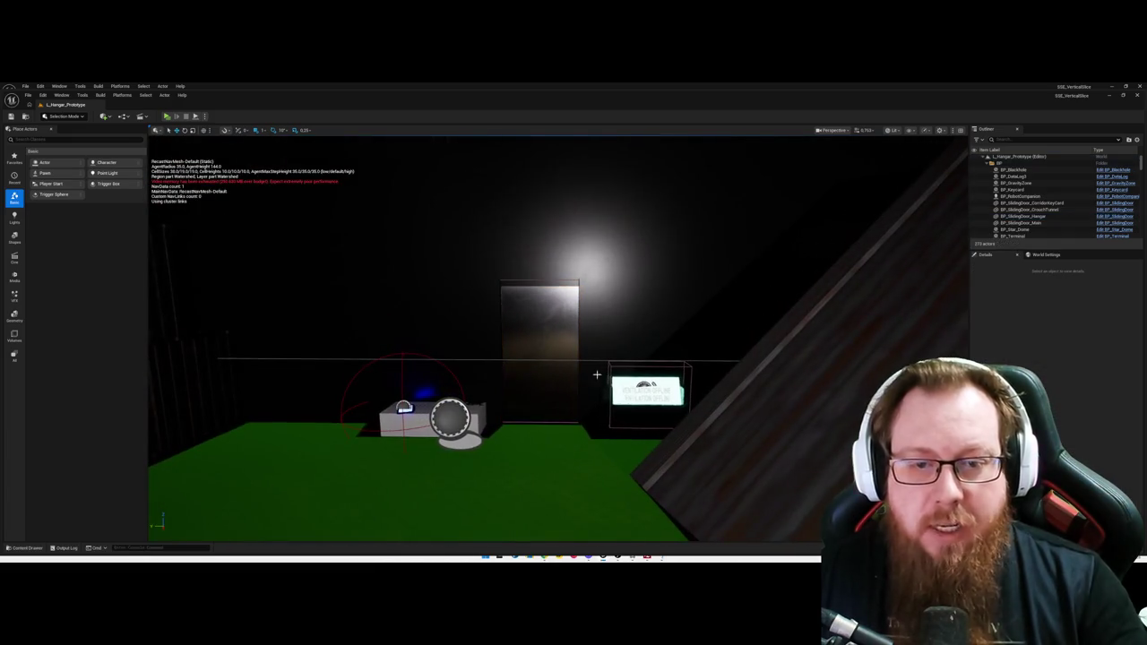
{"action": "left_click_drag", "start_coordinate": [606, 368], "coordinate": [599, 347]}
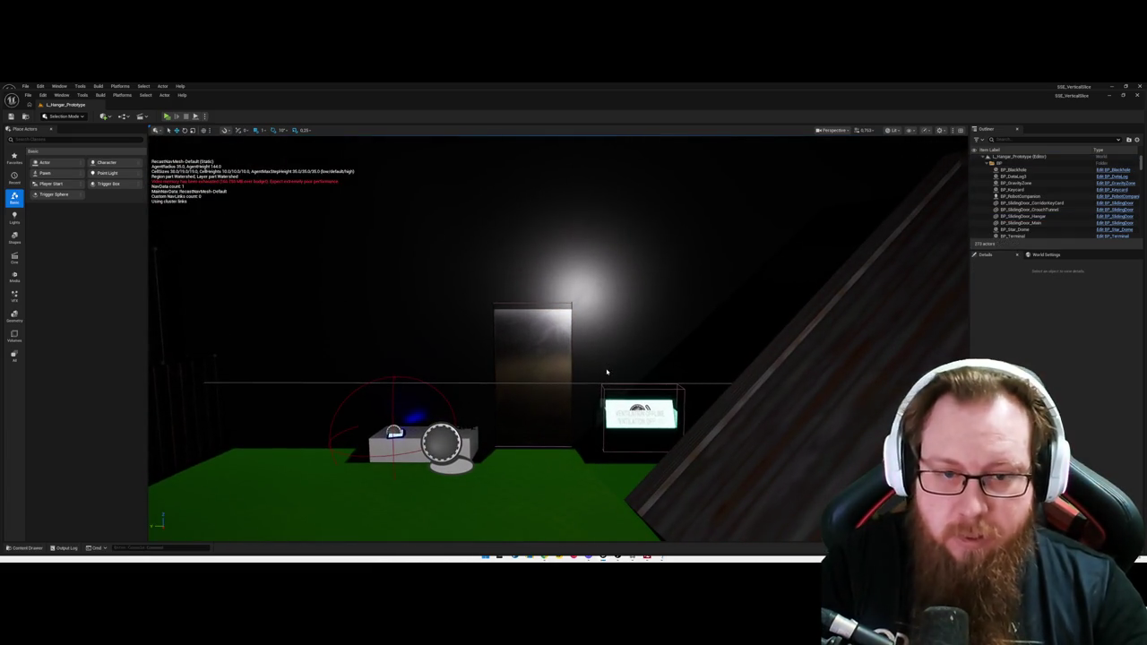
{"action": "key", "text": "alt+p"}
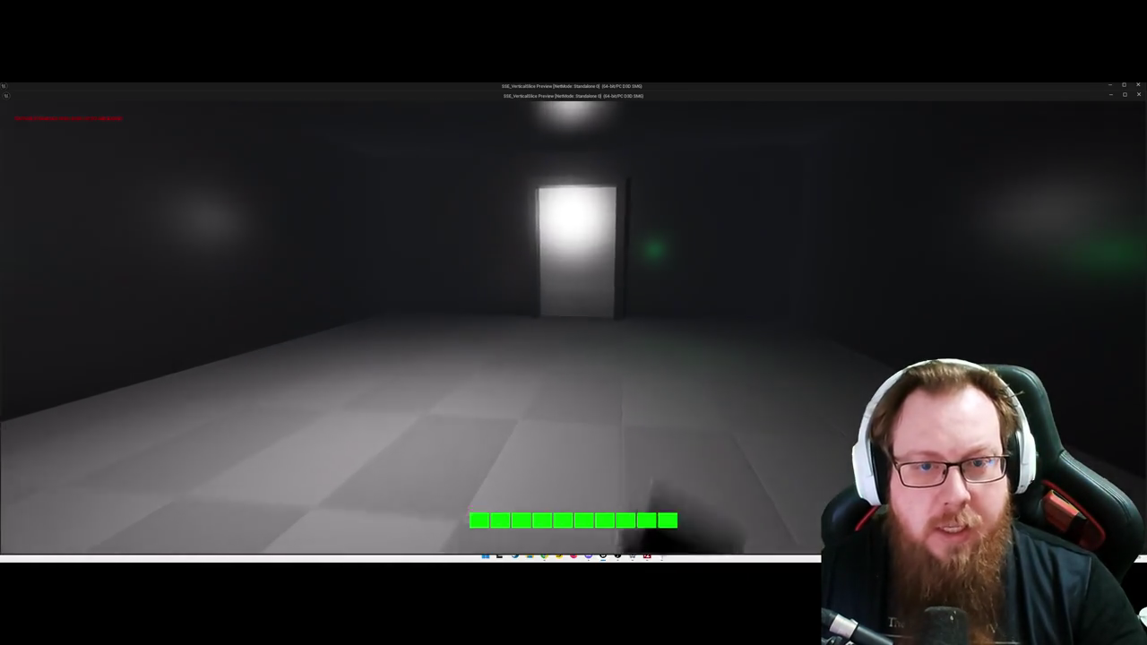
{"action": "key", "text": "e"}
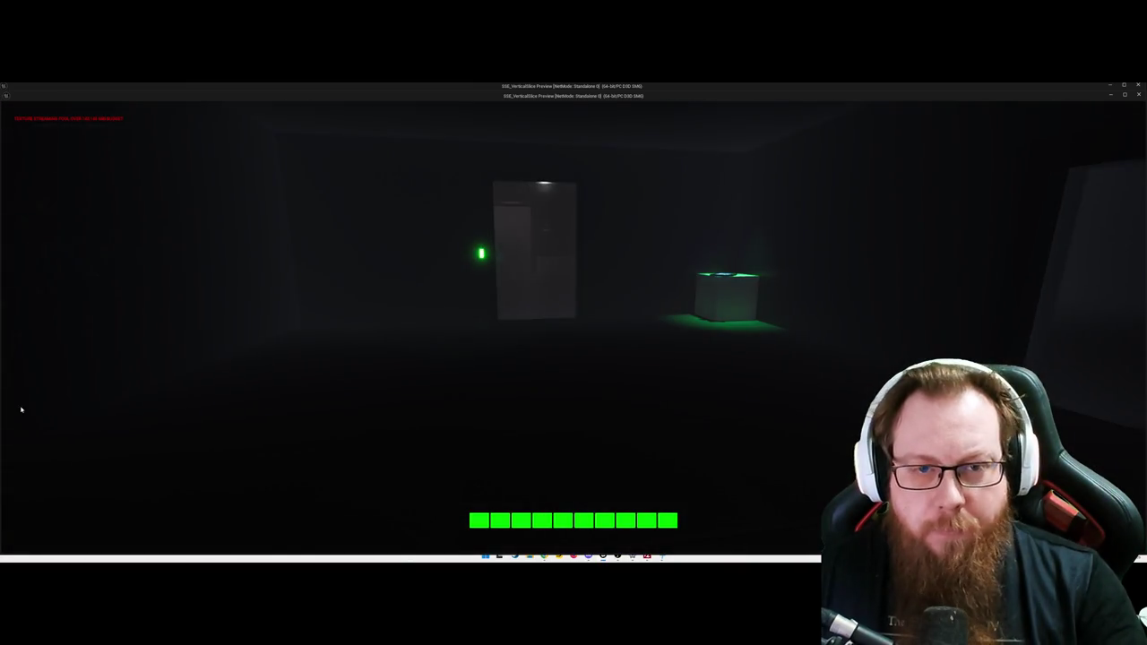
{"action": "key", "text": "Escape"}
{"action": "left_click", "coordinate": [568, 372]}
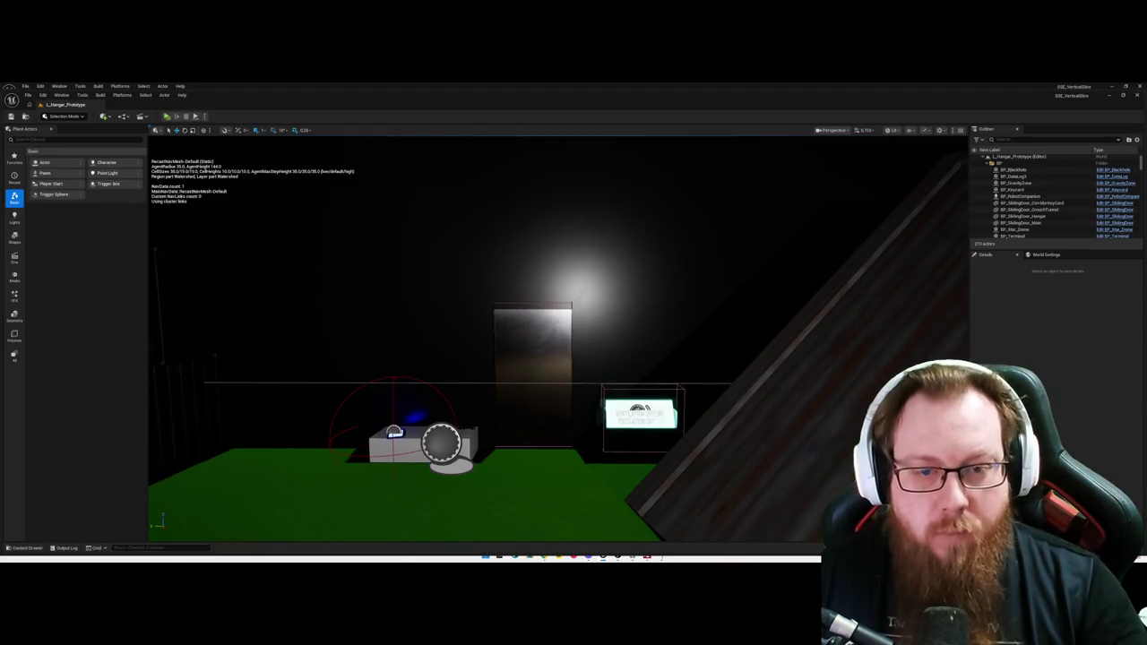
{"action": "left_click", "coordinate": [534, 376]}
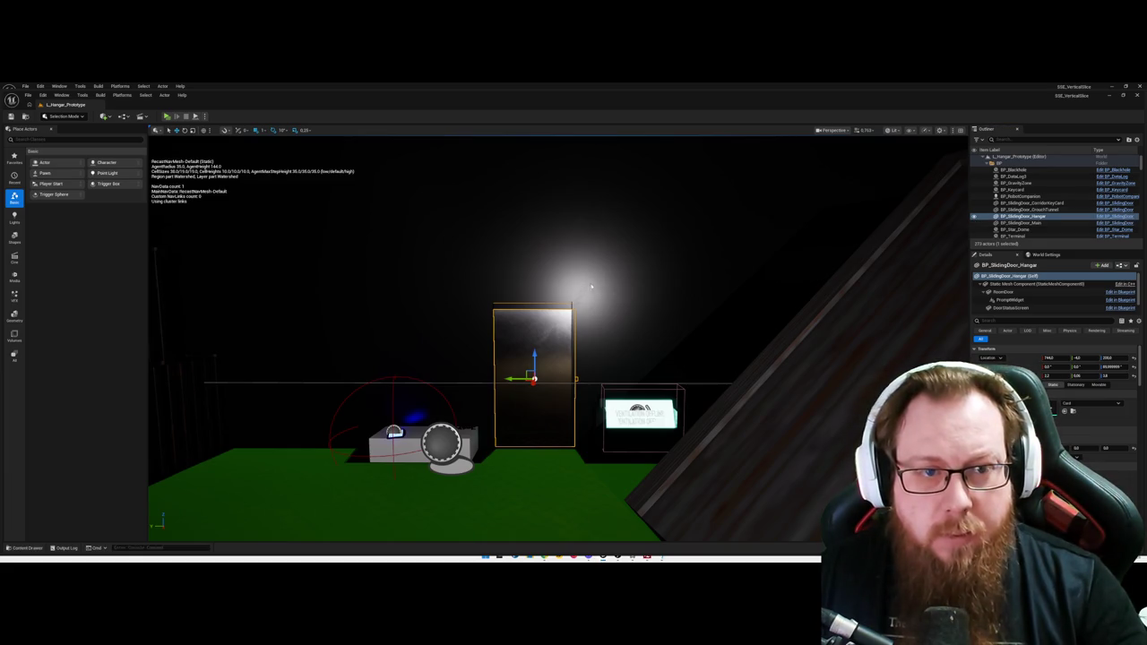
{"action": "key", "text": "ctrl+e"}
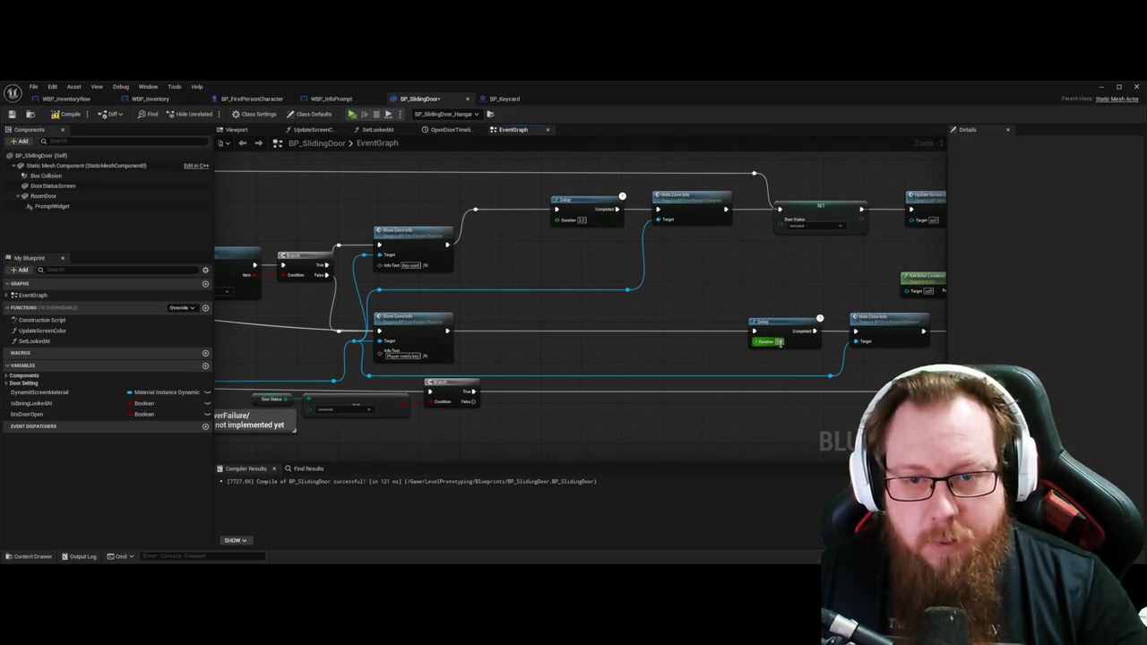
{"action": "key", "text": "super+Down"}
{"action": "mouse_move", "coordinate": [572, 282]}
{"action": "left_mouse_down"}
{"action": "mouse_move", "coordinate": [622, 266]}
{"action": "mouse_move", "coordinate": [592, 268]}
{"action": "left_mouse_up"}
{"action": "left_click_drag", "start_coordinate": [394, 311], "coordinate": [601, 330]}
{"action": "scroll", "coordinate": [447, 318], "scroll_direction": "up", "scroll_amount": 2}
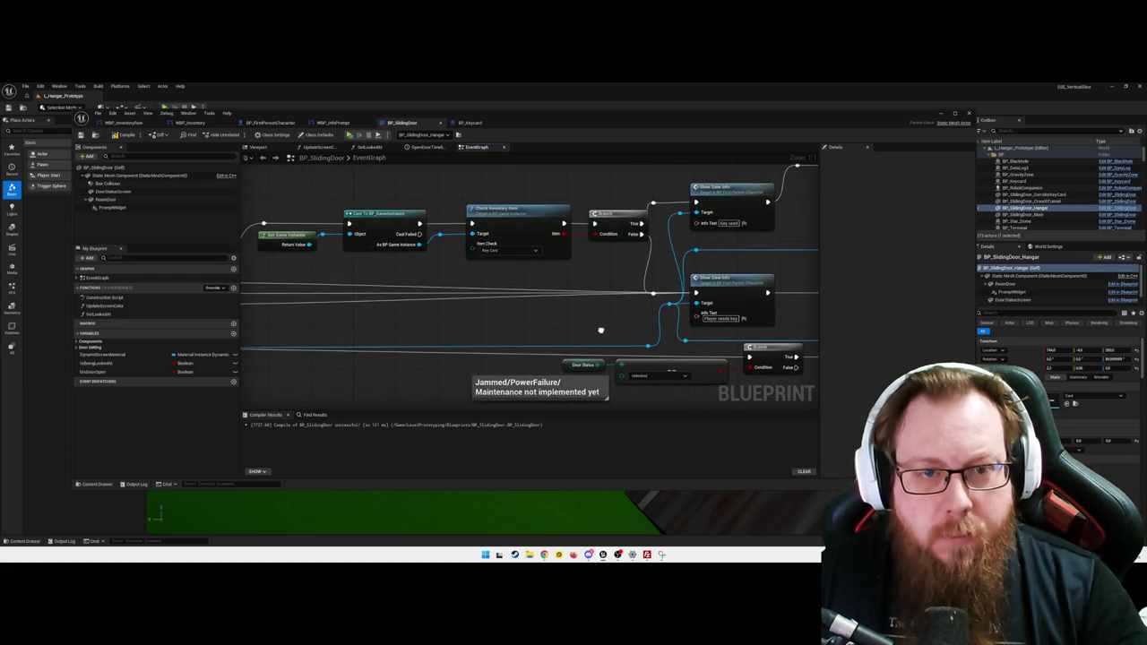
{"action": "right_click", "coordinate": [471, 235]}
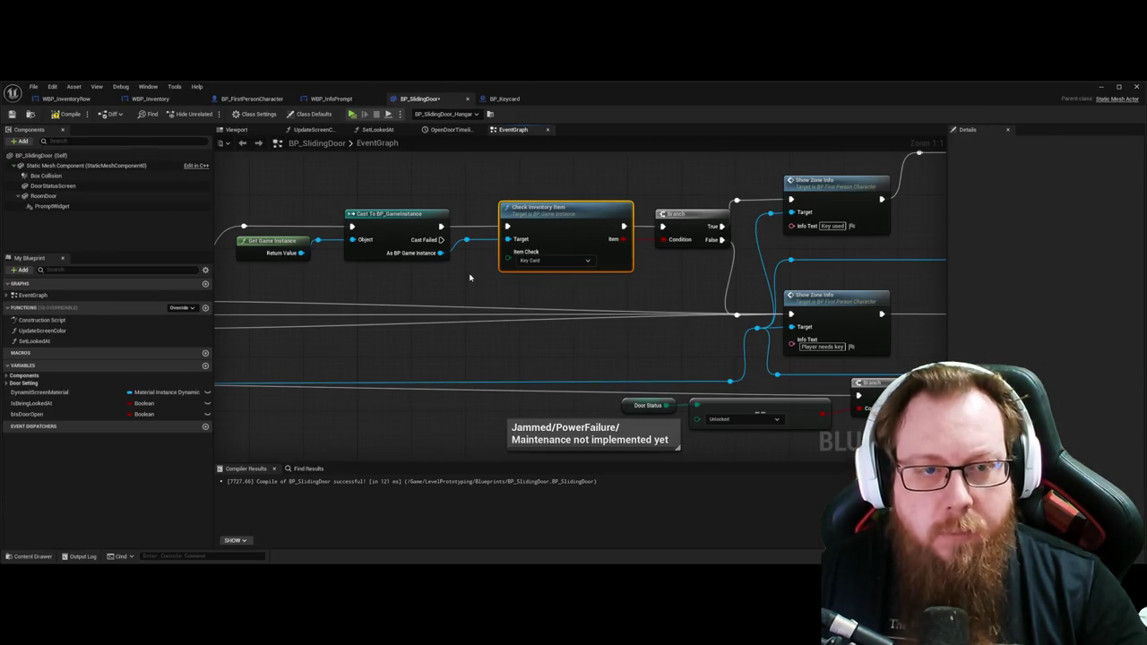
{"action": "left_click", "coordinate": [469, 278]}
{"action": "mouse_move", "coordinate": [462, 268]}
{"action": "left_mouse_down"}
{"action": "mouse_move", "coordinate": [633, 266]}
{"action": "mouse_move", "coordinate": [473, 279]}
{"action": "left_mouse_up"}
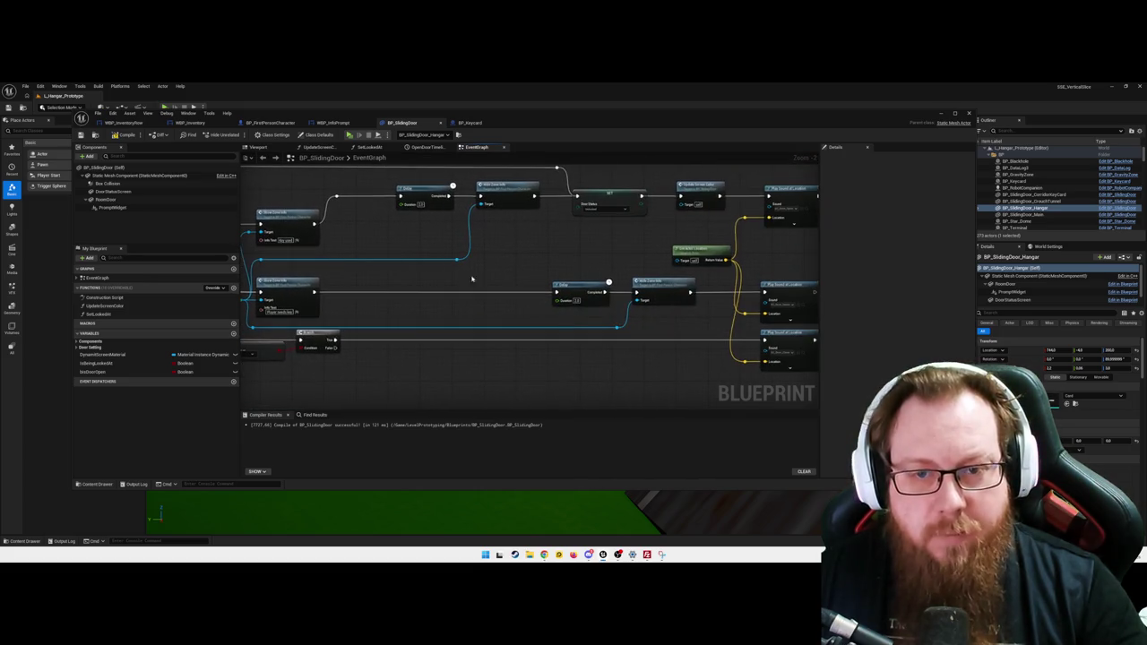
{"action": "left_click_drag", "start_coordinate": [651, 372], "coordinate": [431, 359]}
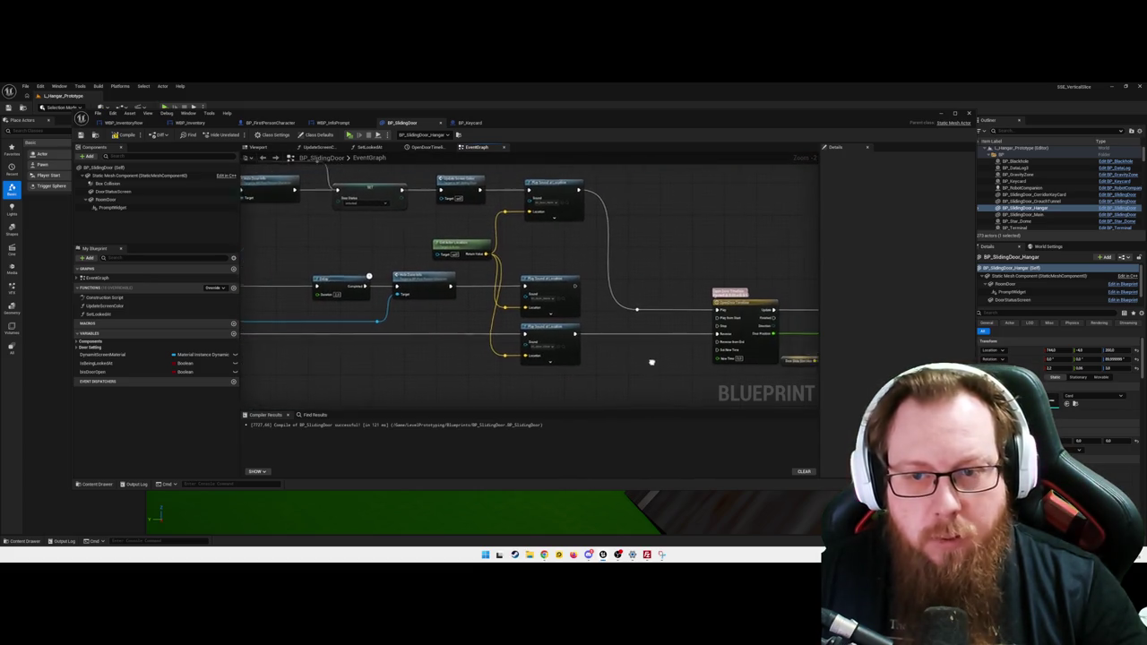
{"action": "left_click_drag", "start_coordinate": [653, 361], "coordinate": [589, 260]}
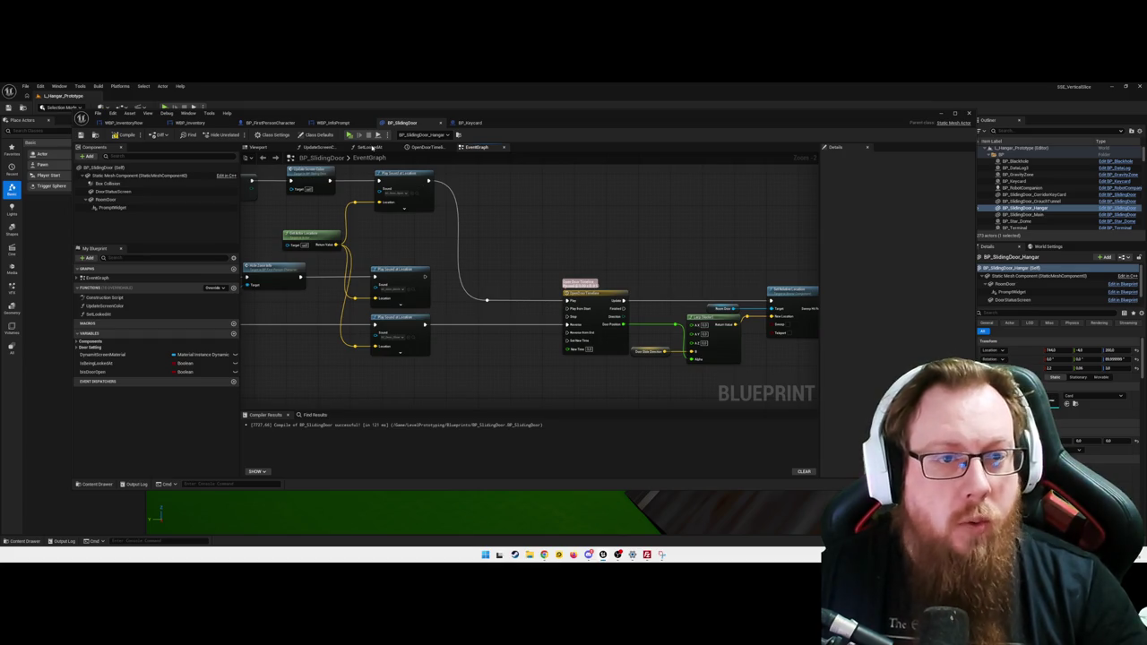
{"action": "left_click", "coordinate": [467, 123]}
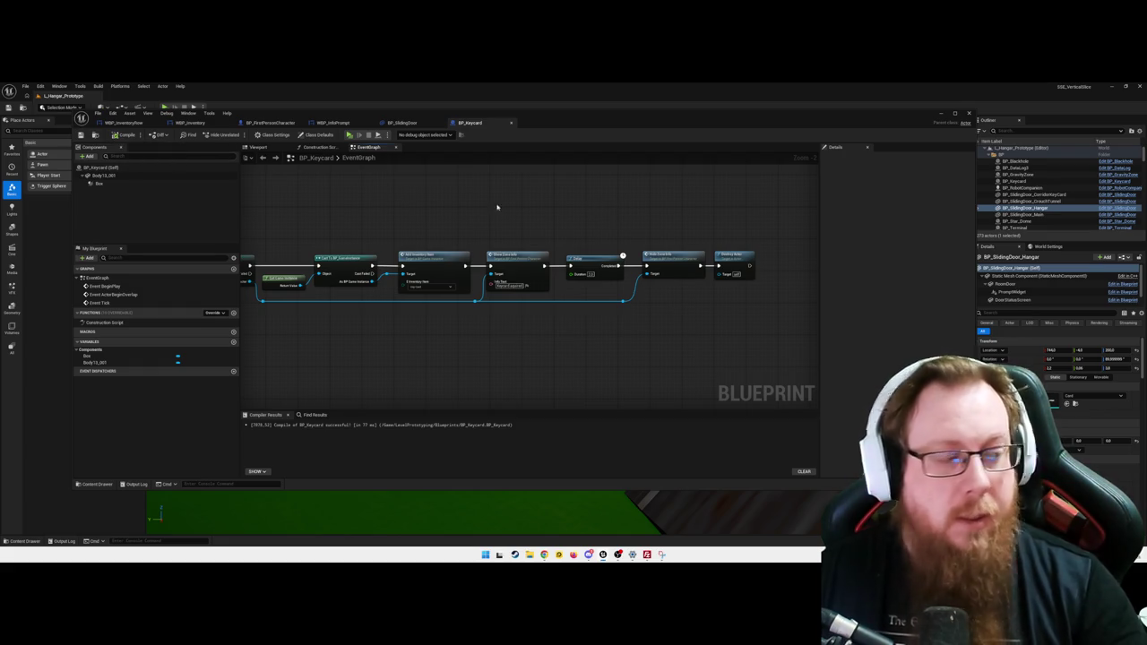
{"action": "left_click_drag", "start_coordinate": [498, 207], "coordinate": [533, 220]}
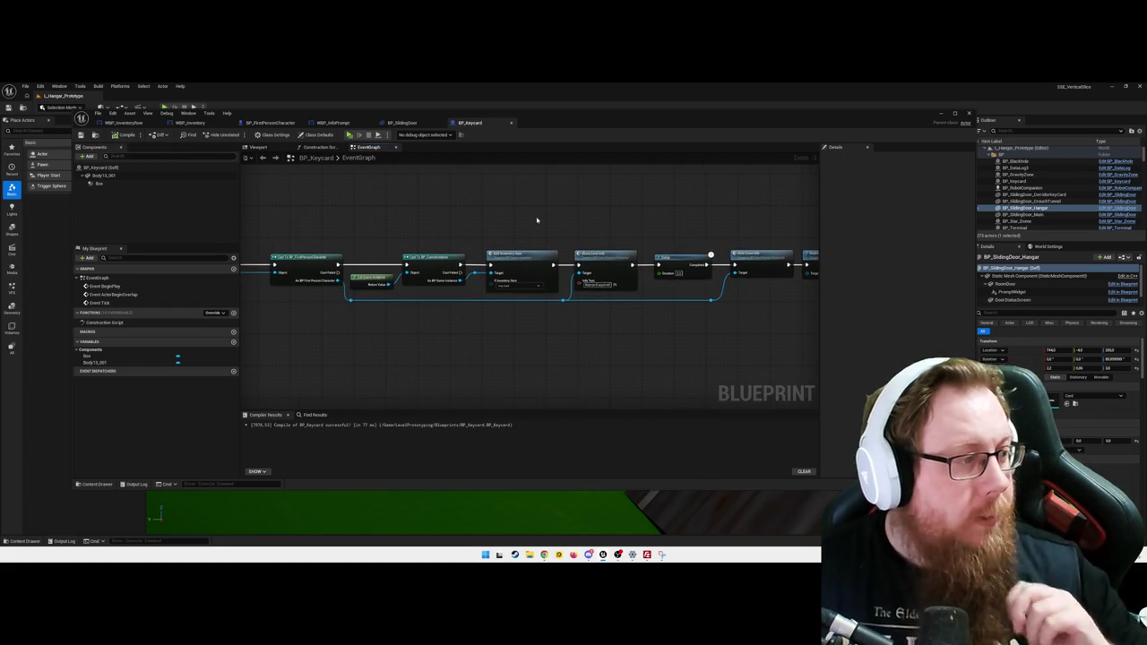
{"action": "scroll", "coordinate": [538, 269], "scroll_direction": "down", "scroll_amount": 4}
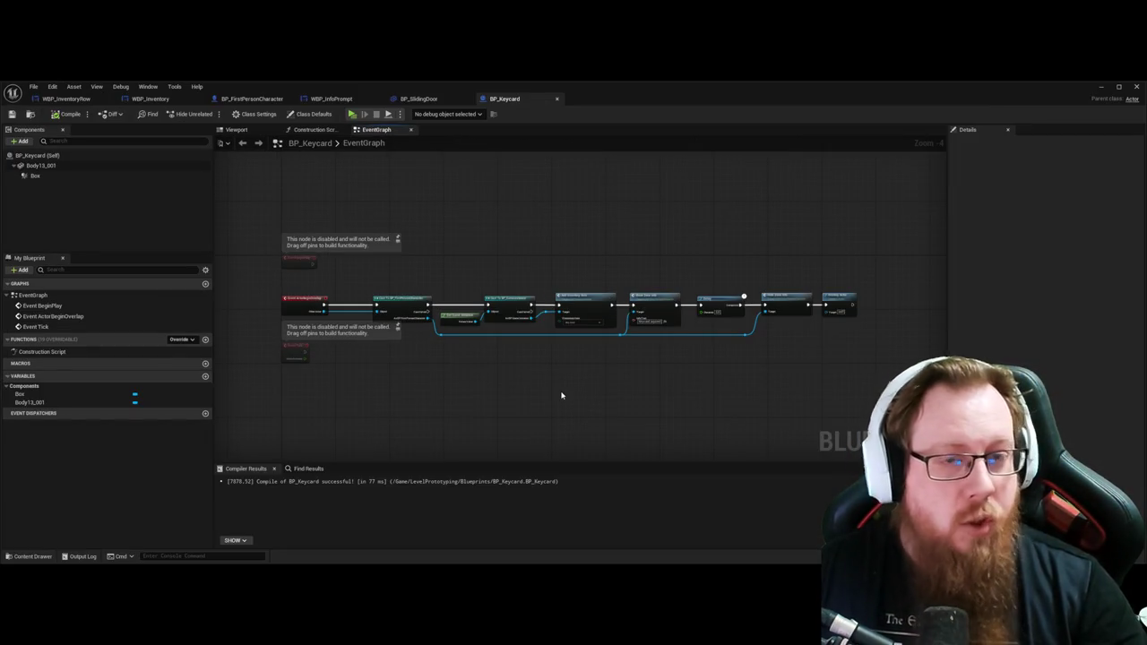
{"action": "left_click", "coordinate": [1100, 88]}
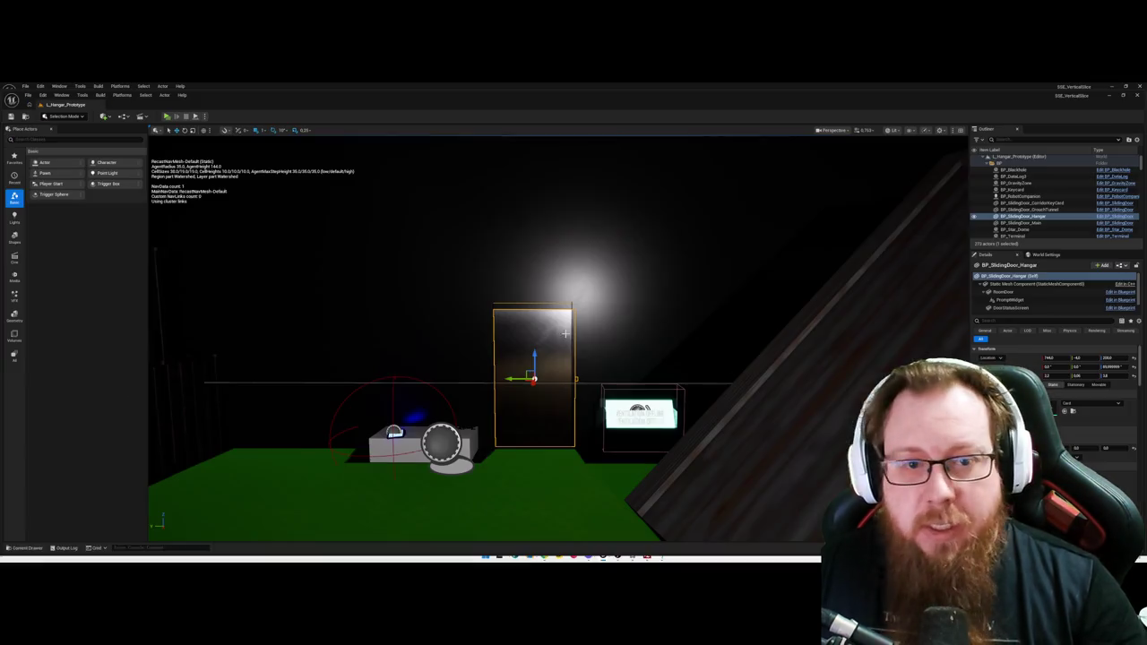
Step: Lift BP_RobotCompanion slightly along Z and save the level
{"action": "left_click", "coordinate": [654, 282]}
{"action": "mouse_move", "coordinate": [618, 299]}
{"action": "left_mouse_down"}
{"action": "mouse_move", "coordinate": [681, 269]}
{"action": "mouse_move", "coordinate": [664, 179]}
{"action": "mouse_move", "coordinate": [627, 188]}
{"action": "mouse_move", "coordinate": [681, 197]}
{"action": "mouse_move", "coordinate": [646, 201]}
{"action": "mouse_move", "coordinate": [628, 224]}
{"action": "mouse_move", "coordinate": [582, 359]}
{"action": "left_mouse_up"}
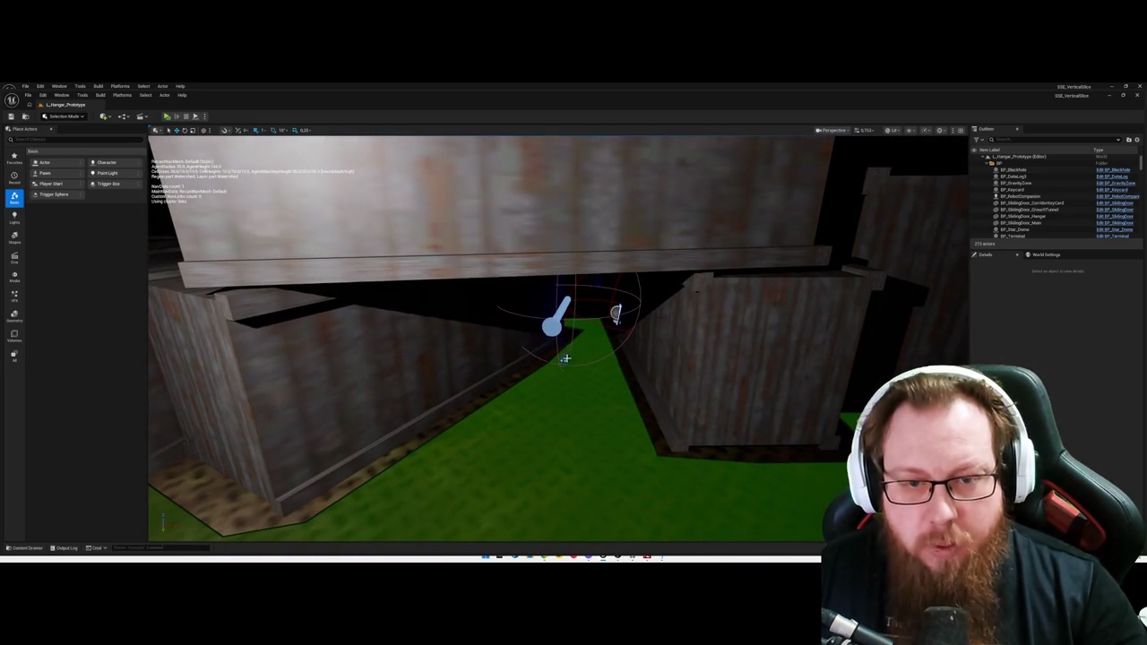
{"action": "left_click", "coordinate": [565, 359]}
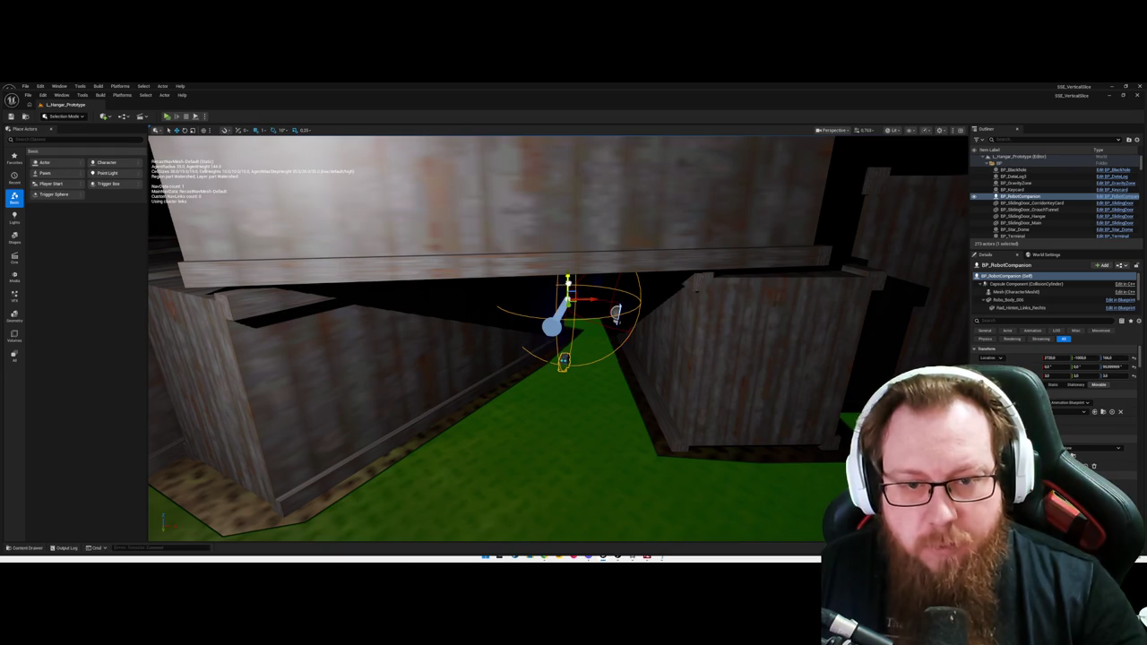
{"action": "left_click_drag", "start_coordinate": [568, 287], "coordinate": [568, 283]}
{"action": "key", "text": "ctrl+s"}
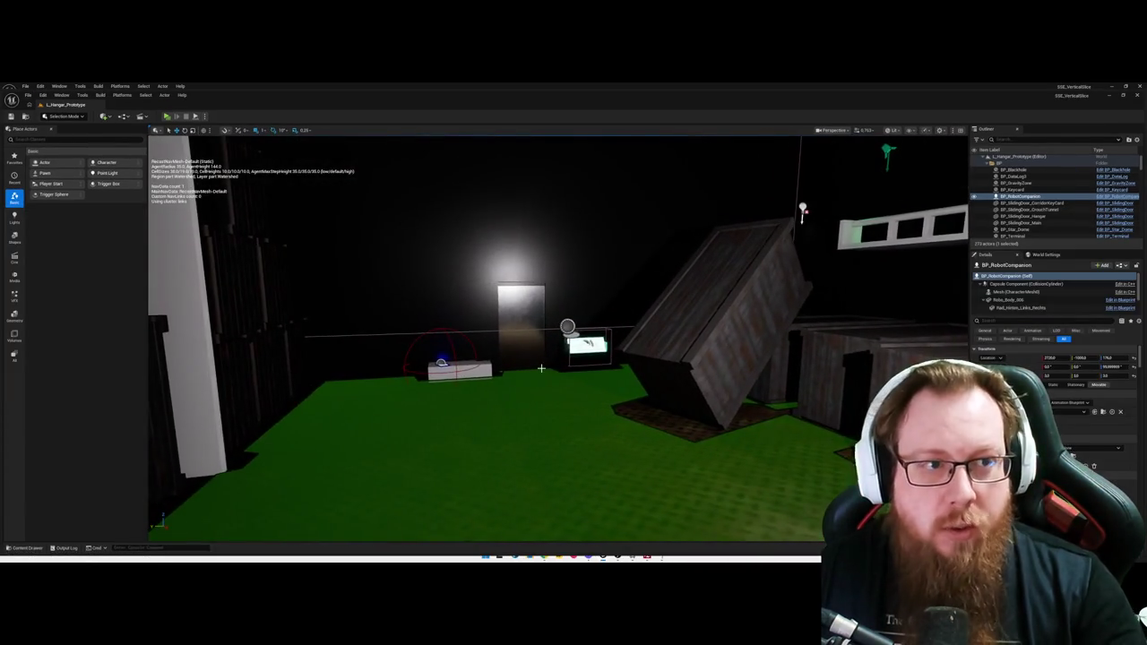
Step: Filter the Outliner by 'nav' and select the NavMeshArena bounds volume
{"action": "left_click", "coordinate": [542, 367]}
{"action": "mouse_move", "coordinate": [518, 364]}
{"action": "left_mouse_down"}
{"action": "mouse_move", "coordinate": [547, 354]}
{"action": "mouse_move", "coordinate": [533, 336]}
{"action": "mouse_move", "coordinate": [514, 339]}
{"action": "mouse_move", "coordinate": [505, 409]}
{"action": "left_mouse_up"}
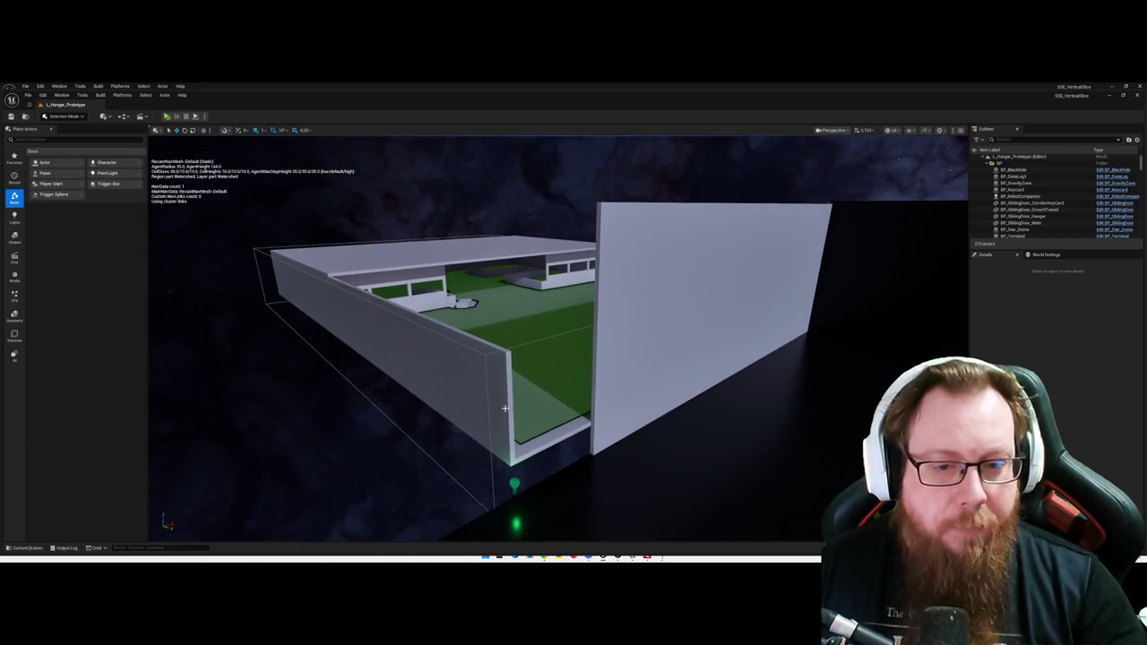
{"action": "left_click", "coordinate": [481, 406]}
{"action": "left_click", "coordinate": [525, 398]}
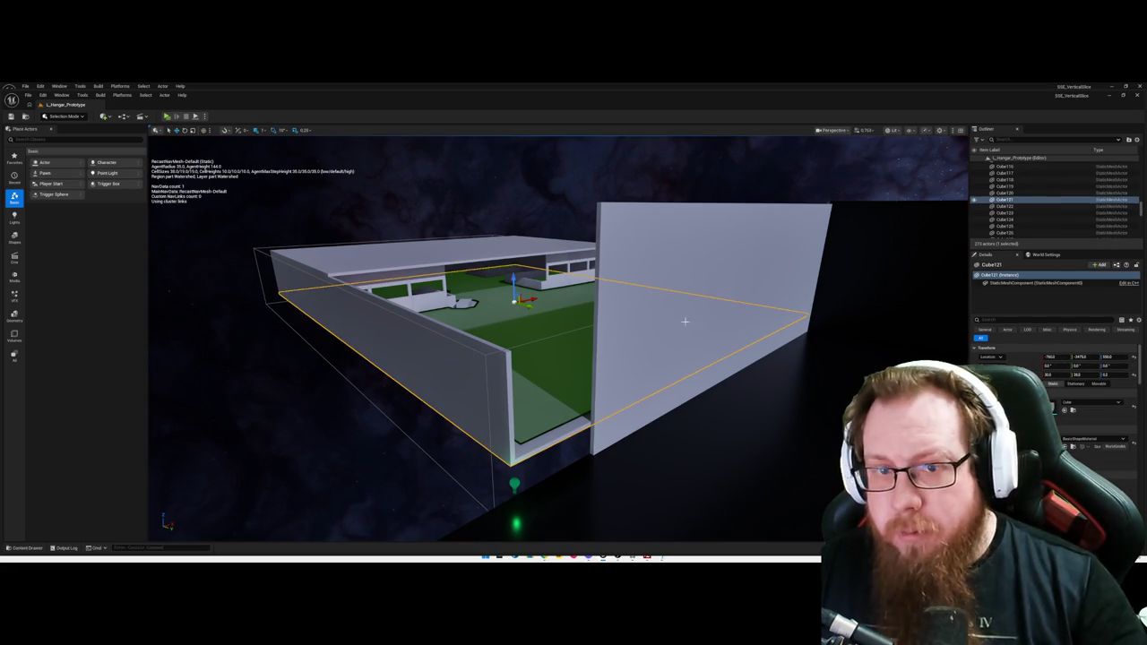
{"action": "type", "text": "nav"}
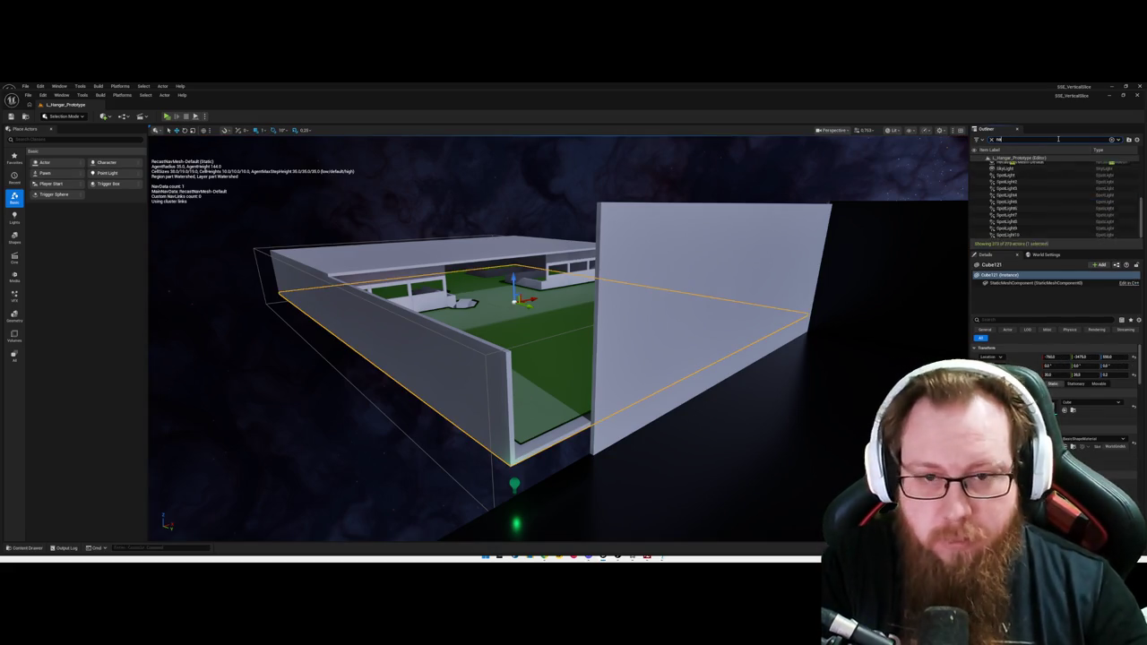
{"action": "left_click", "coordinate": [1029, 165]}
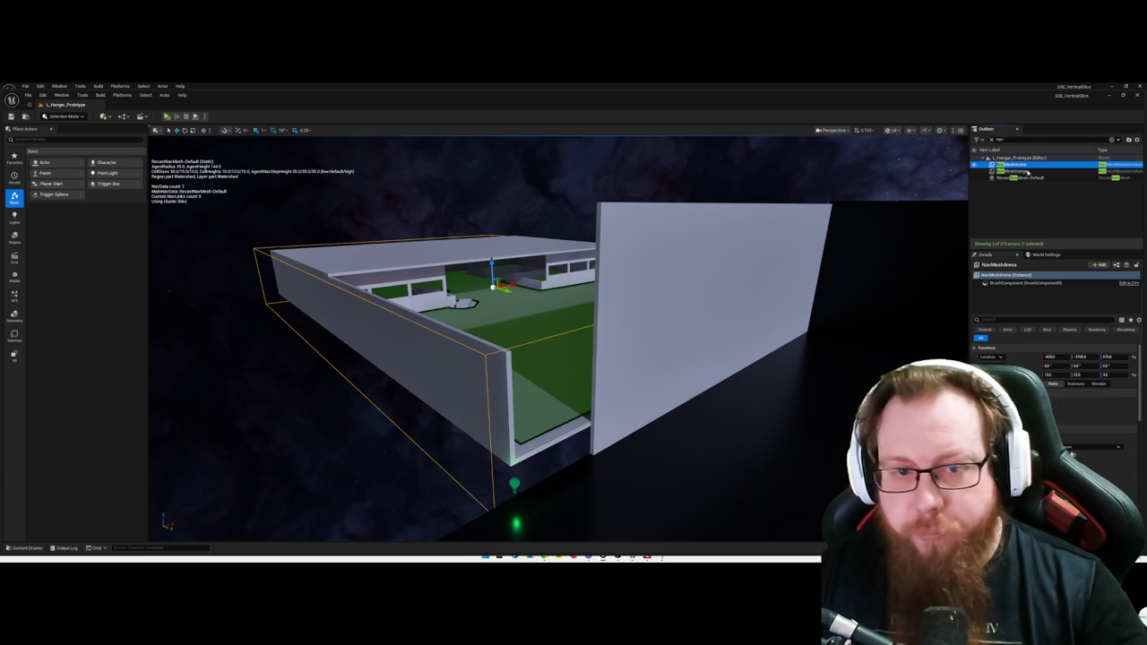
{"action": "left_click_drag", "start_coordinate": [599, 362], "coordinate": [599, 359]}
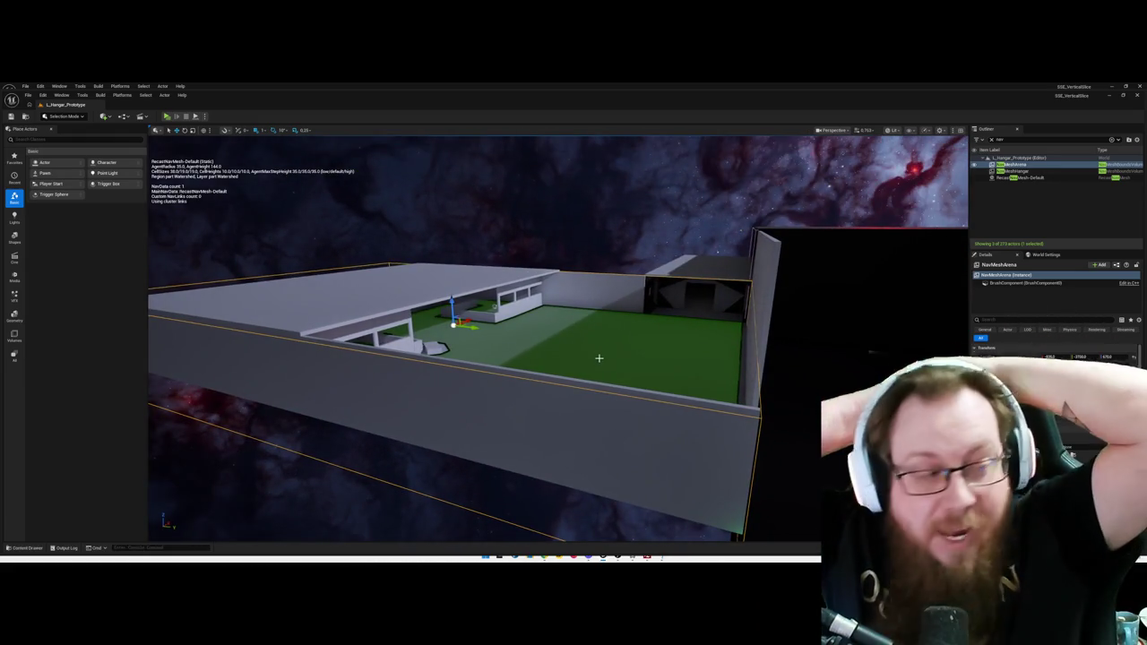